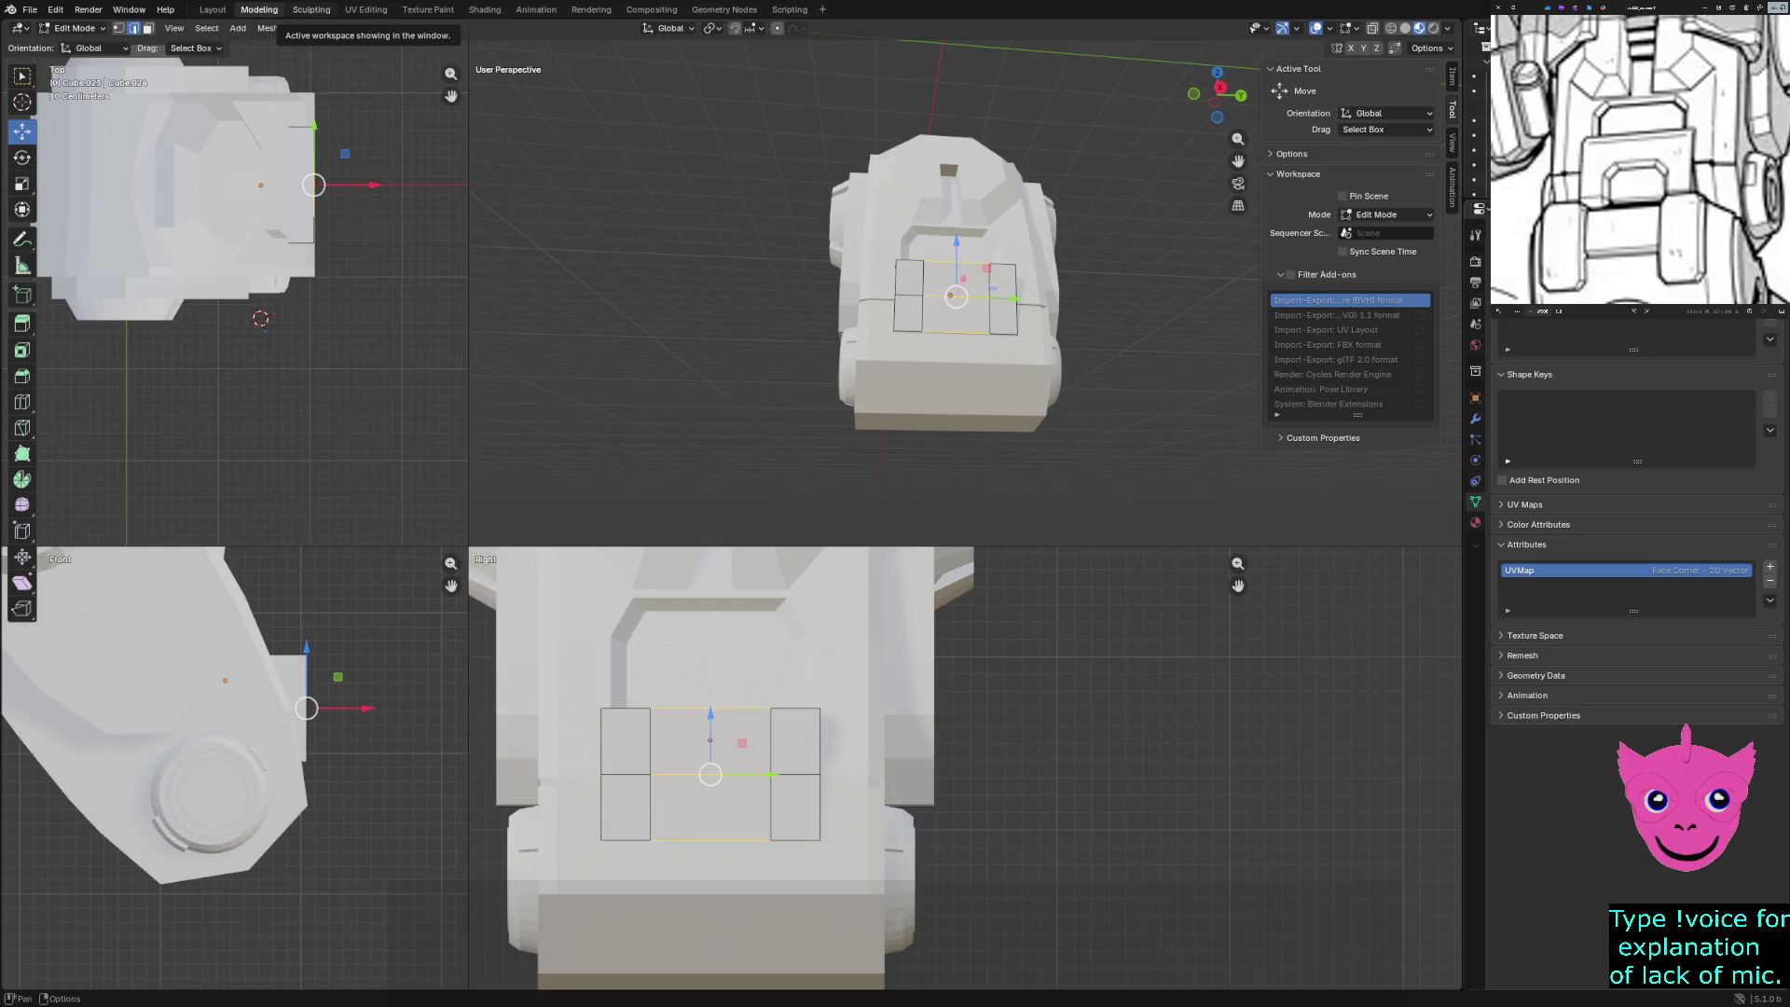
Switch to the Sculpting workspace and put Cube.023 back into Edit Mode
left_click(311, 9)
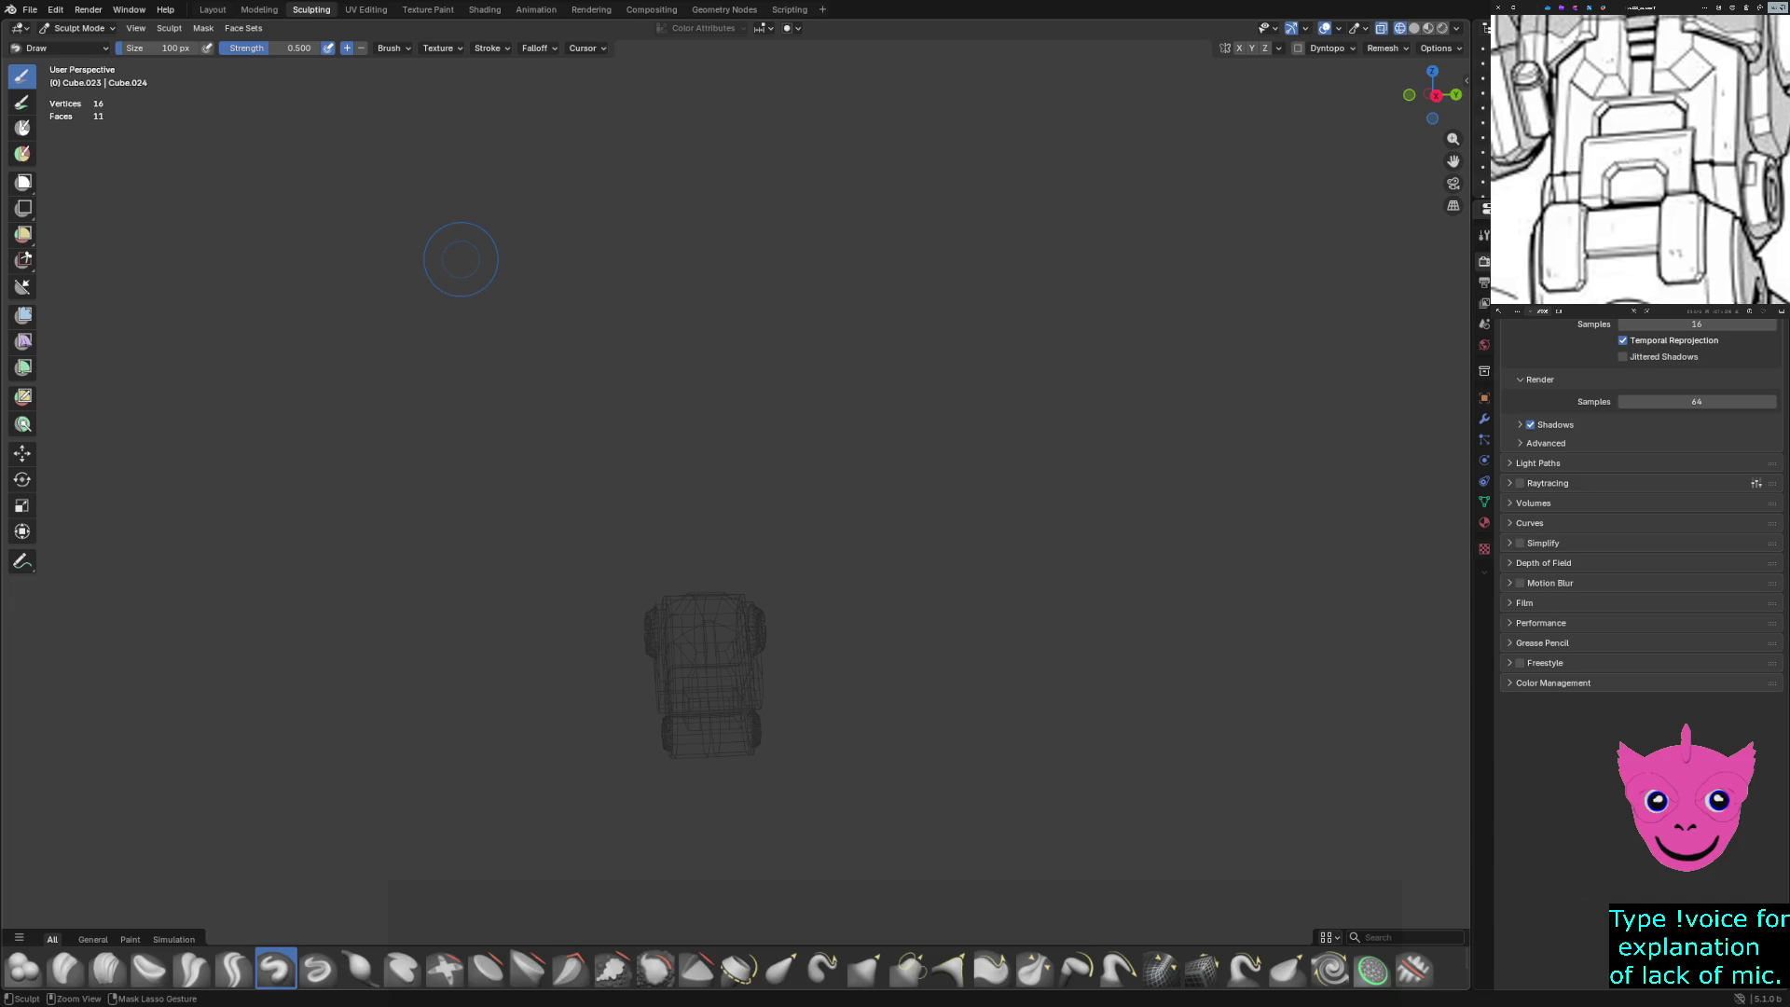
key("Tab")
mouse_move(746, 467)
middle_mouse_down()
mouse_move(755, 439)
mouse_move(750, 485)
mouse_move(751, 457)
middle_mouse_up()
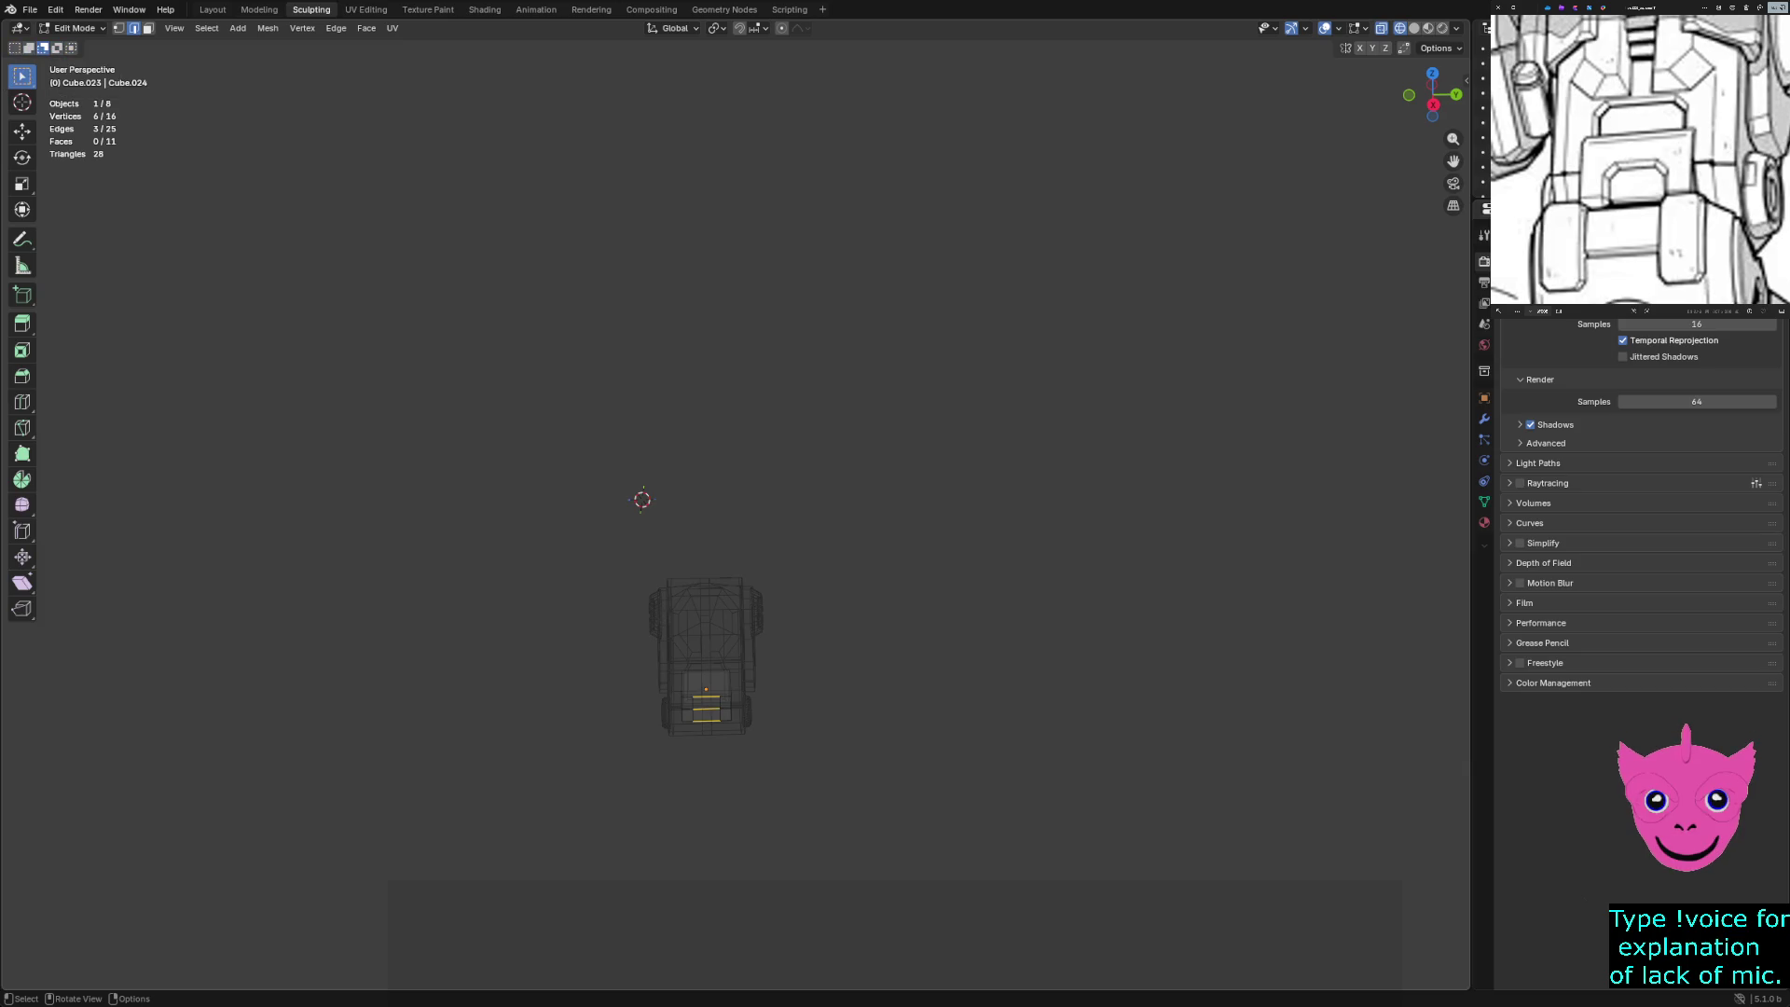
Split the viewport into four views and frame the panel in each
middle_click_drag(709, 653, 693, 643)
key("ctrl+alt+q")
scroll(1102, 279, "up", 3)
scroll(396, 843, "up", 10)
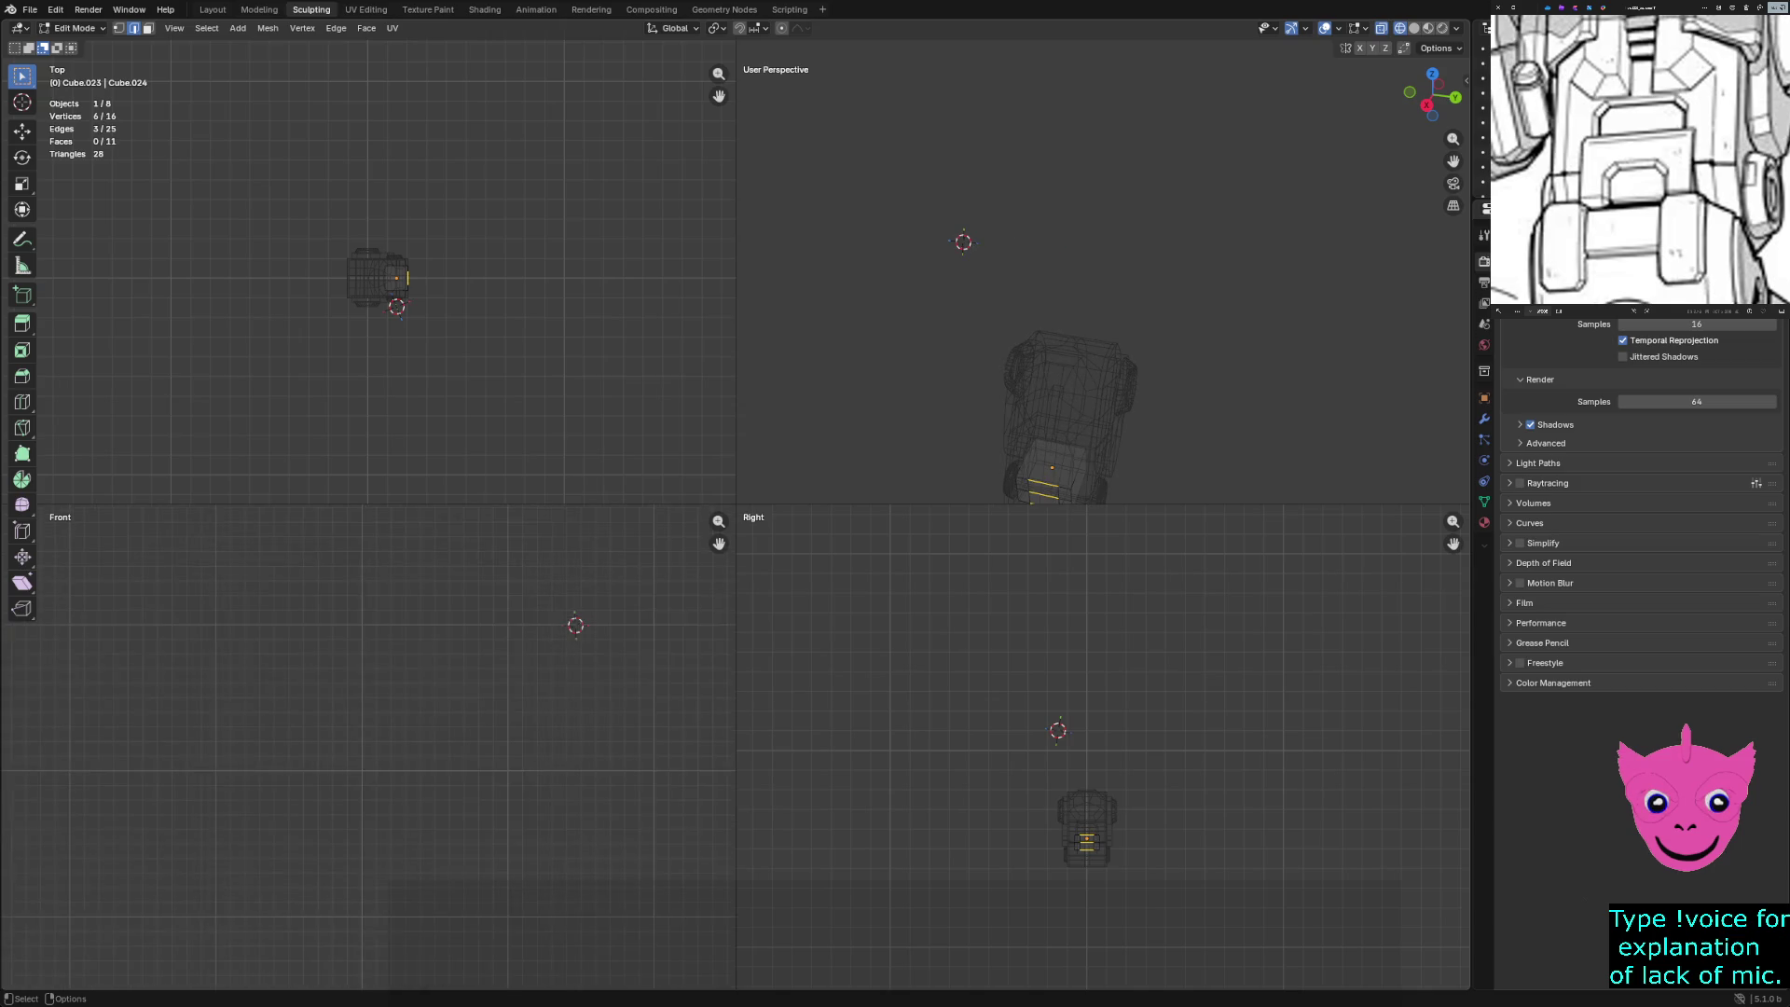
middle_click_drag(396, 844, 296, 573, "shift")
scroll(1105, 819, "up", 5)
middle_click_drag(1105, 819, 1135, 759, "shift")
scroll(387, 275, "up", 8)
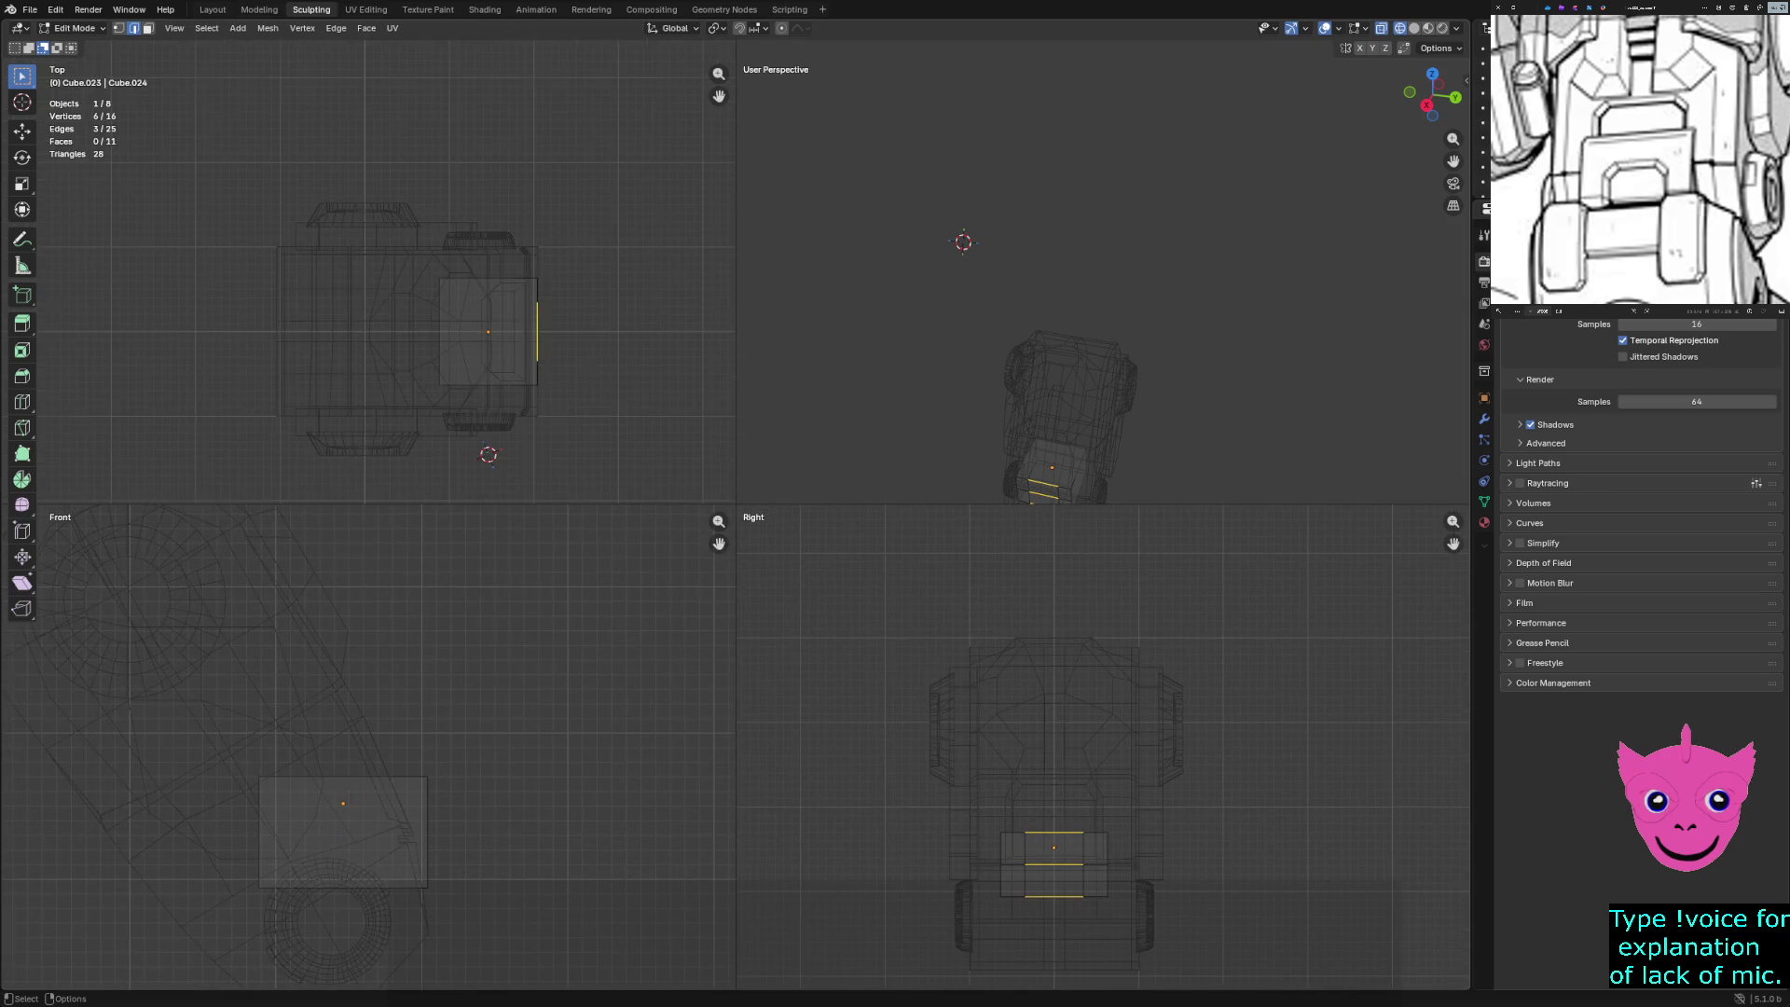
middle_click_drag(1051, 447, 1021, 328, "shift")
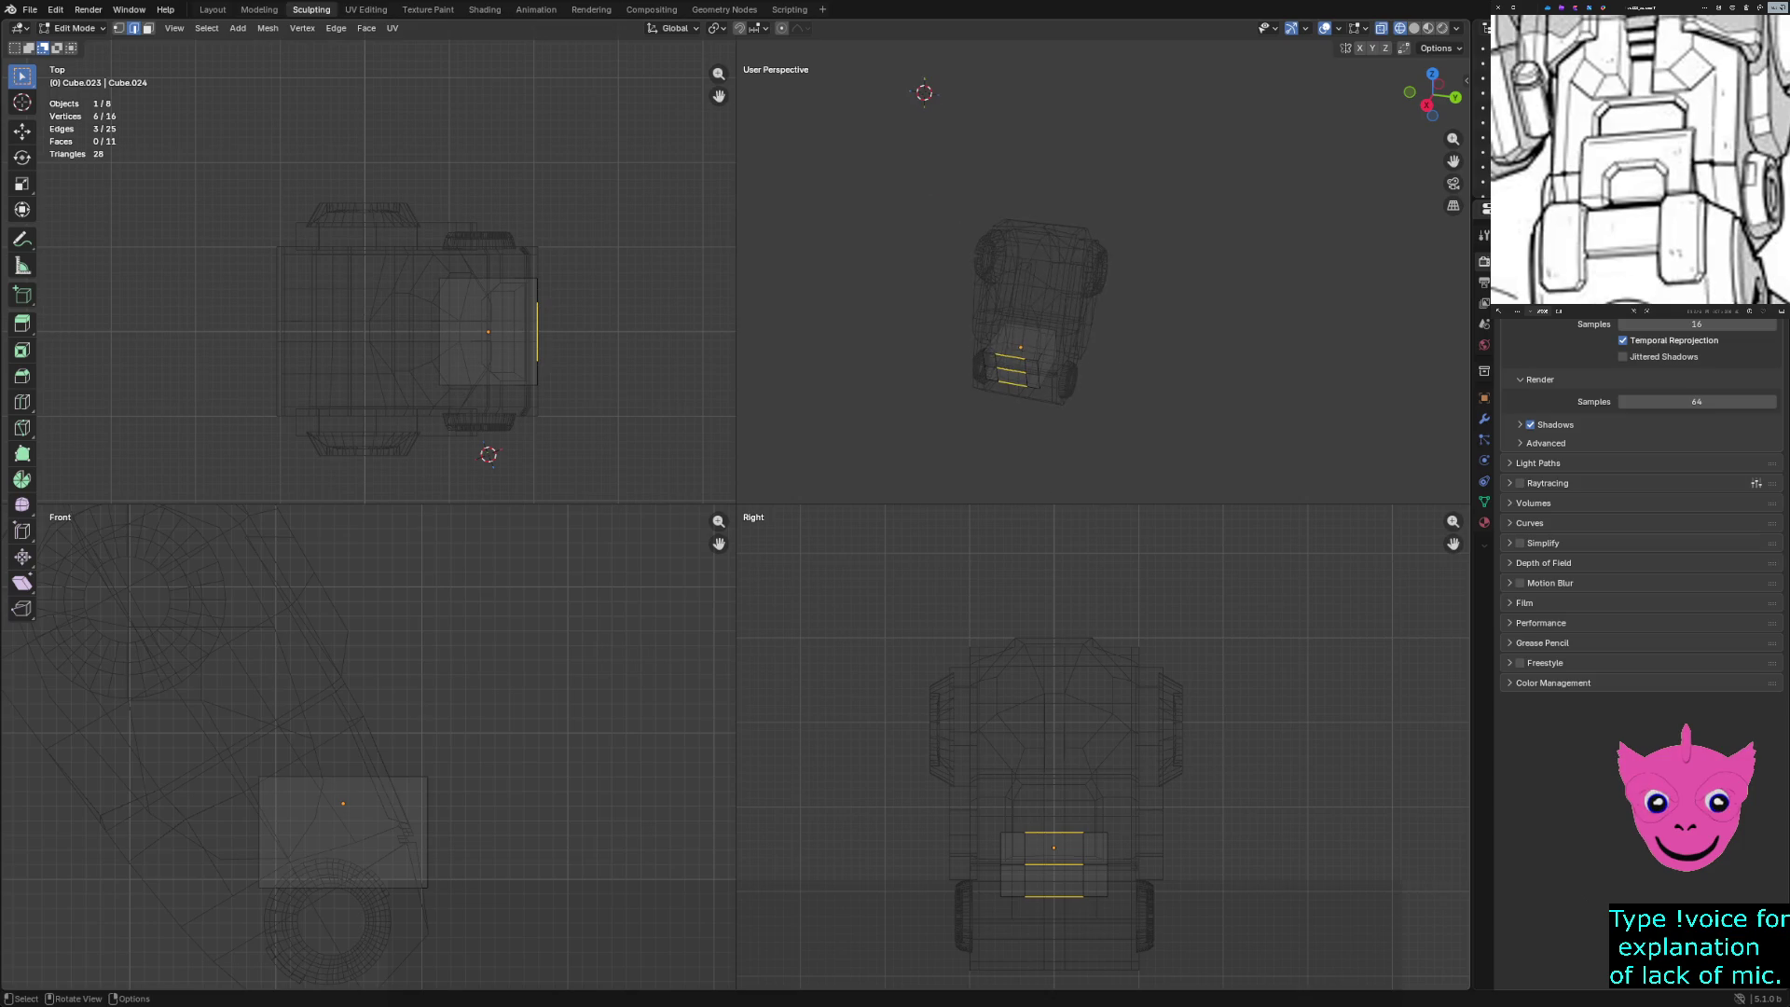
scroll(485, 681, "down", 3)
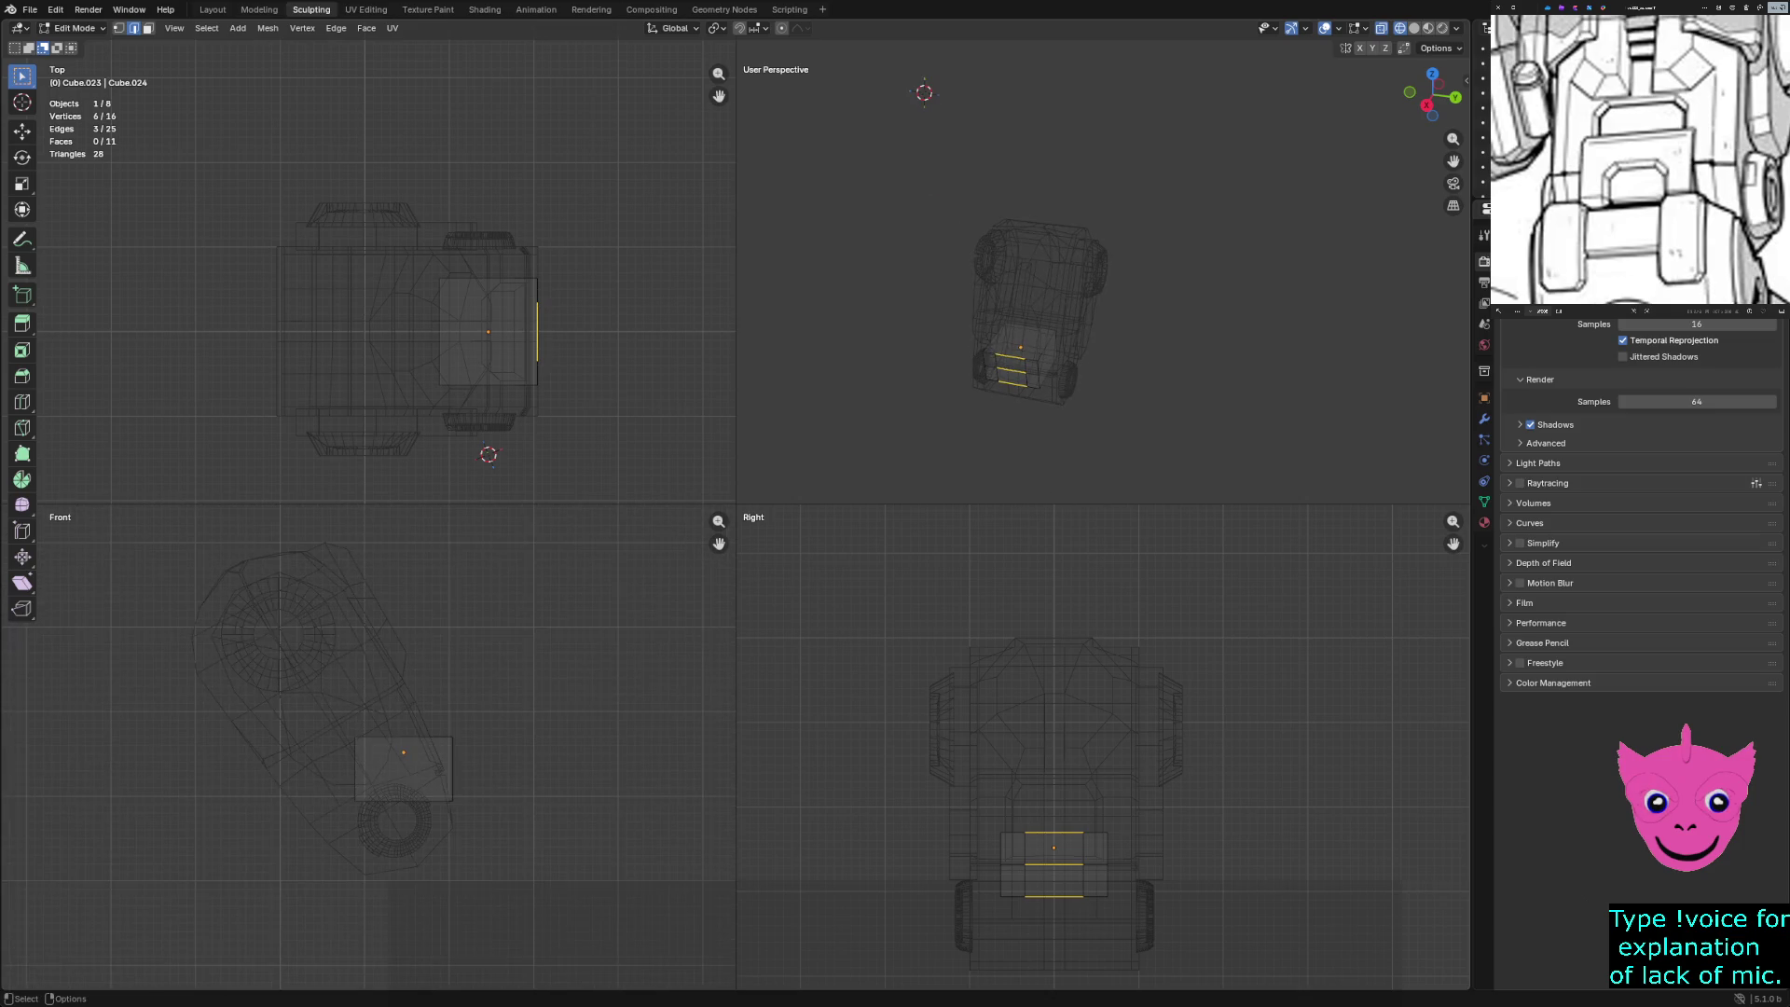
scroll(1110, 932, "up", 3)
middle_click_drag(1110, 932, 1022, 861, "shift")
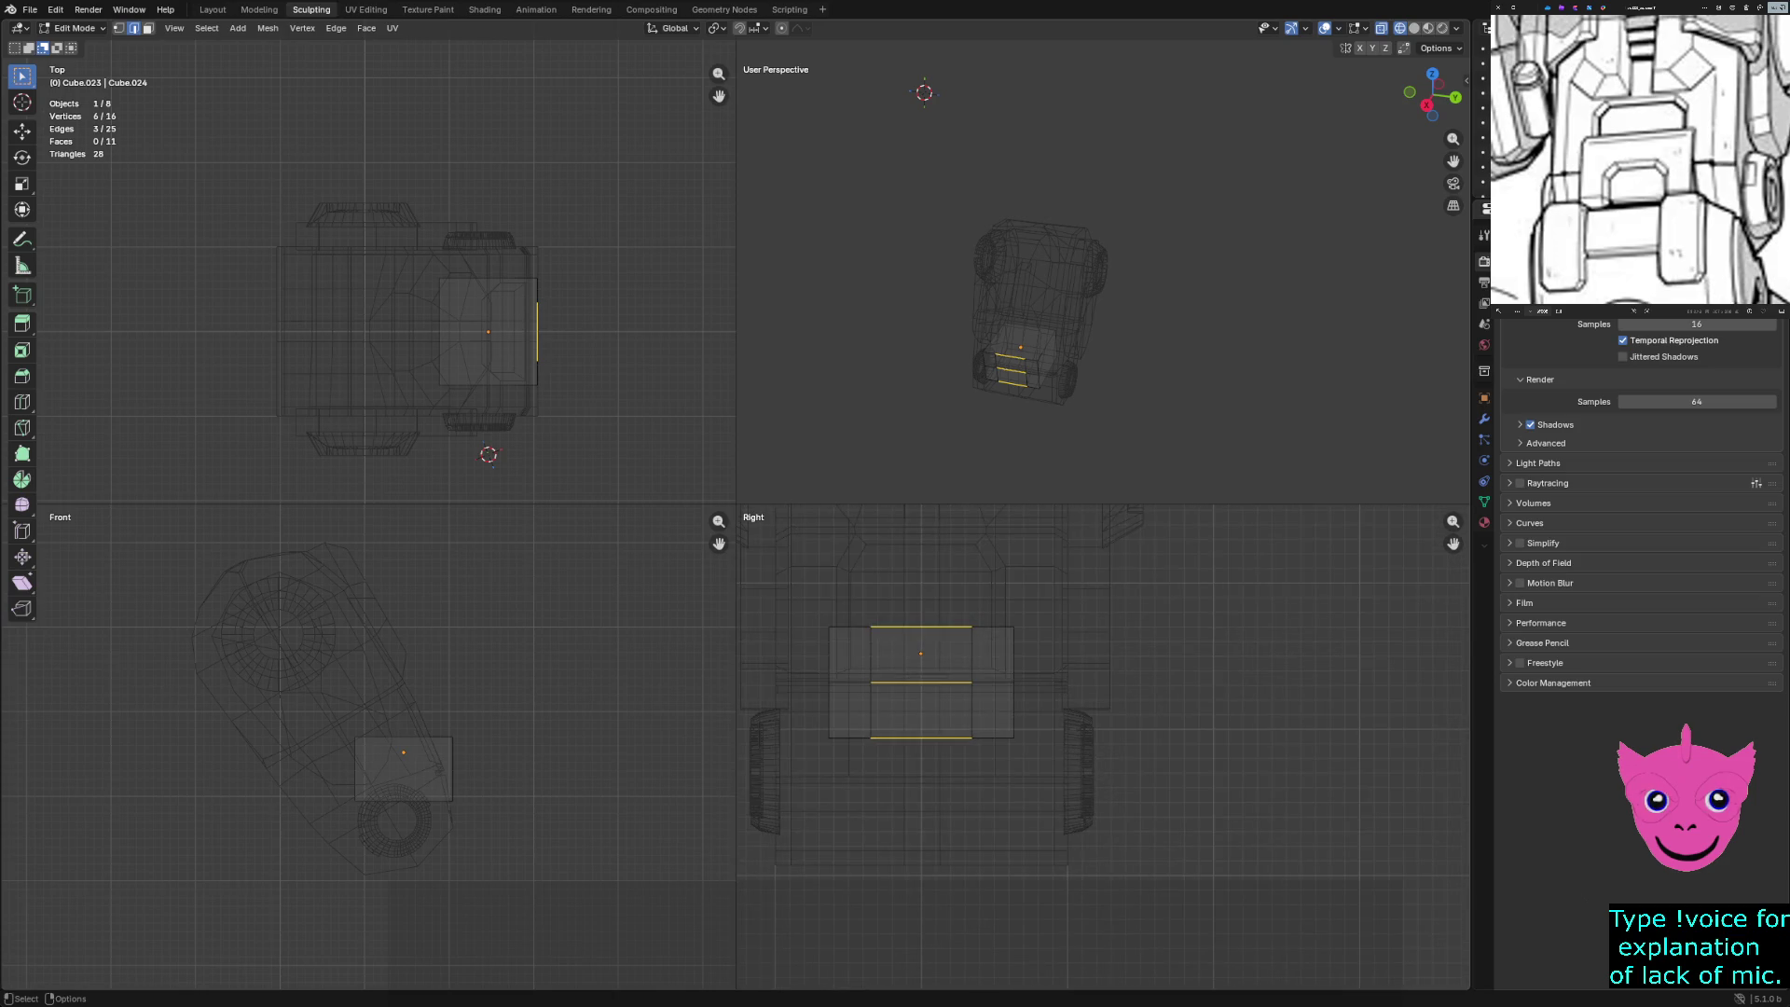
Subdivide the three selected panel edges, then select a new edge of the panel
left_click(335, 28)
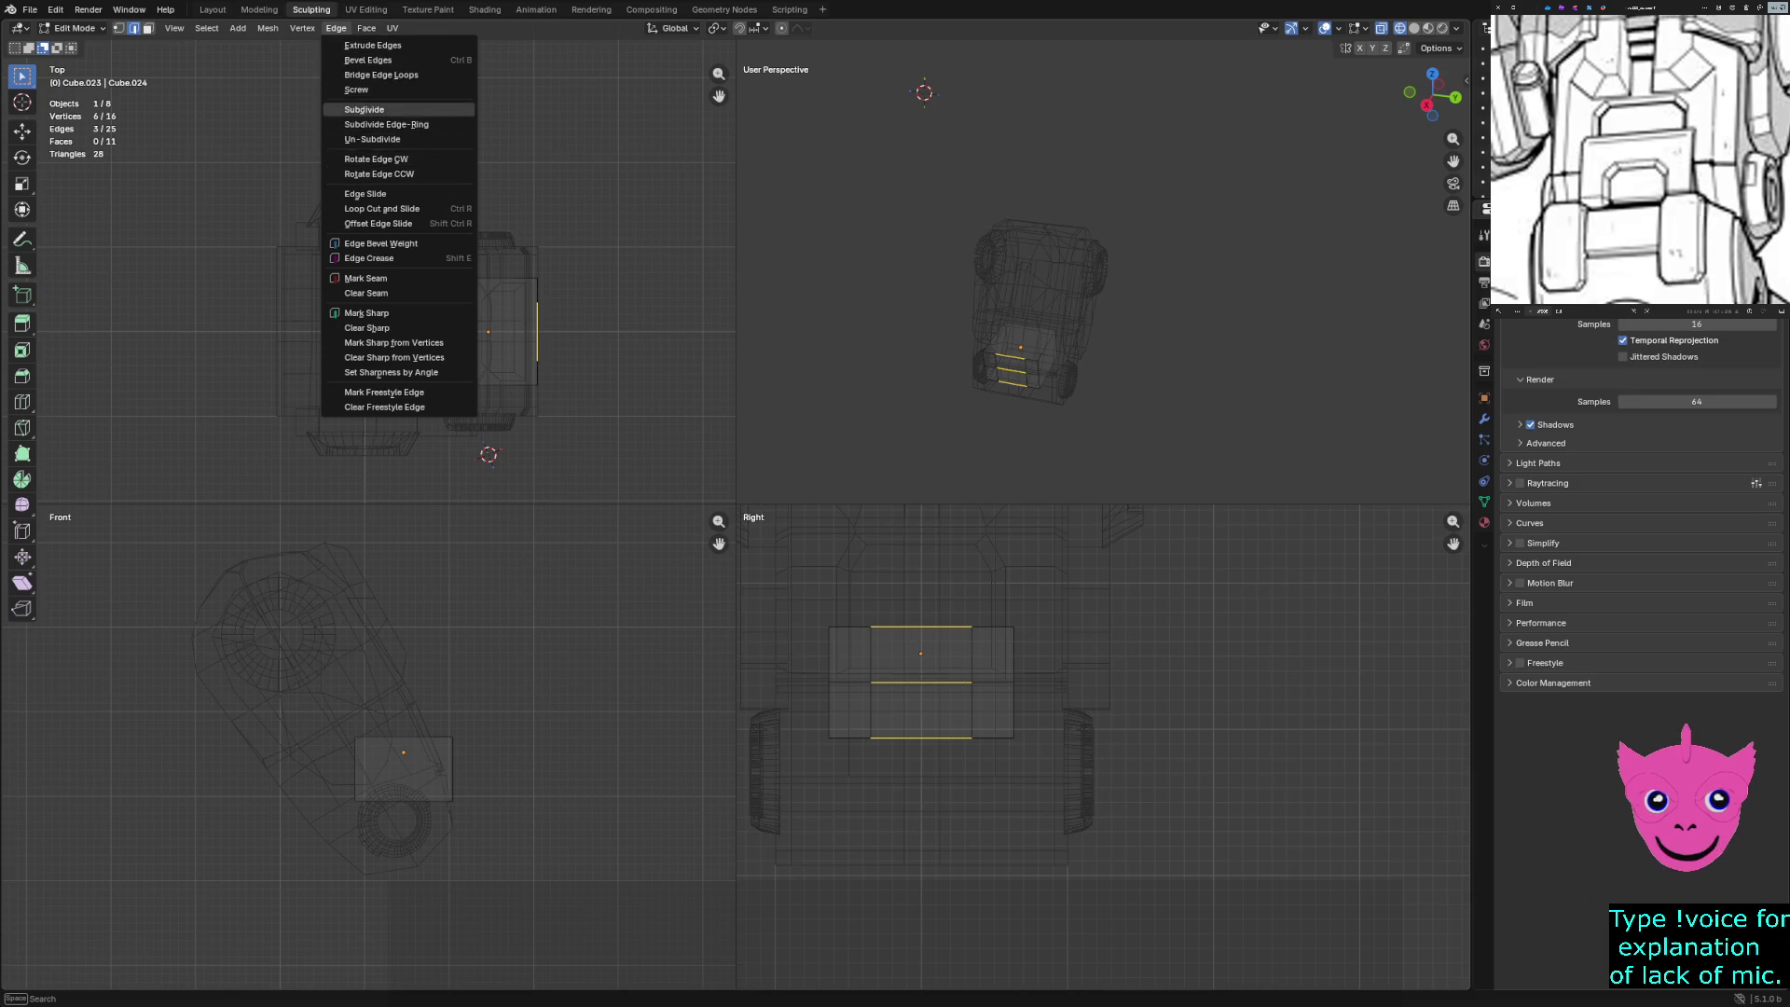
left_click(363, 109)
key("alt+a")
scroll(1104, 744, "up", 1)
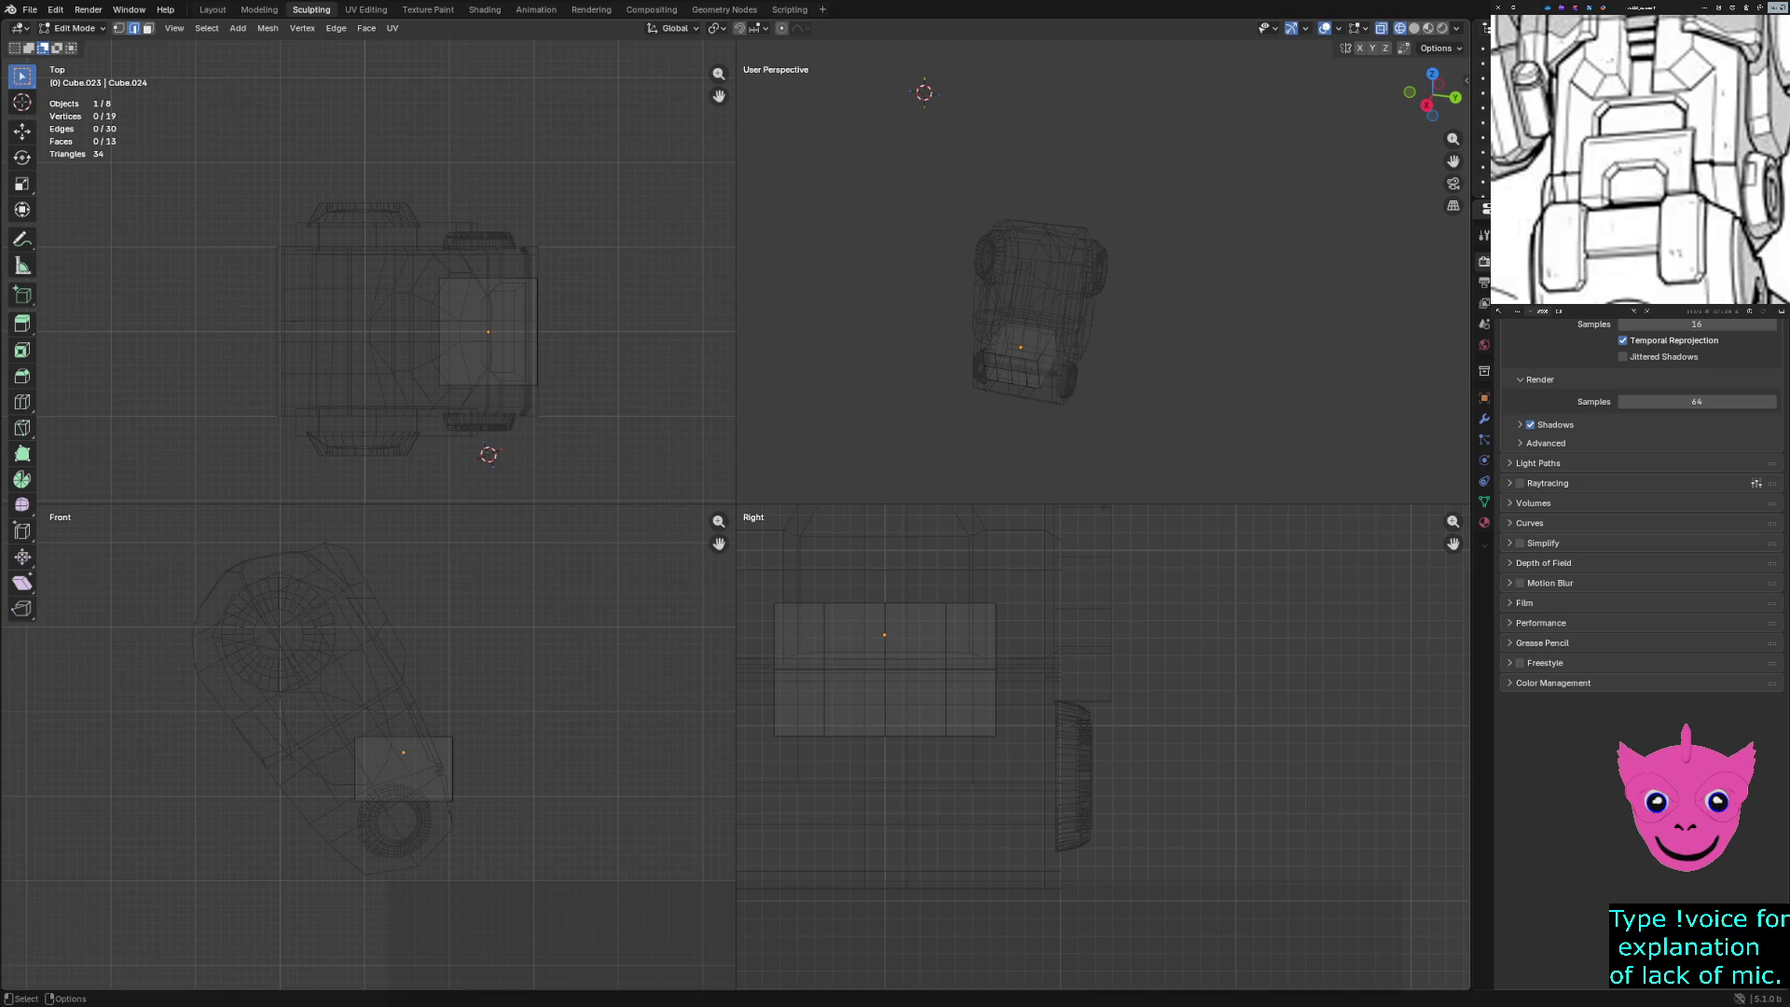
left_click(884, 652)
Box-select the vertices along the panel edge and bevel that edge into an extra strip
key("alt+a")
key("shift+space")
key("g")
left_click_drag(860, 573, 928, 756)
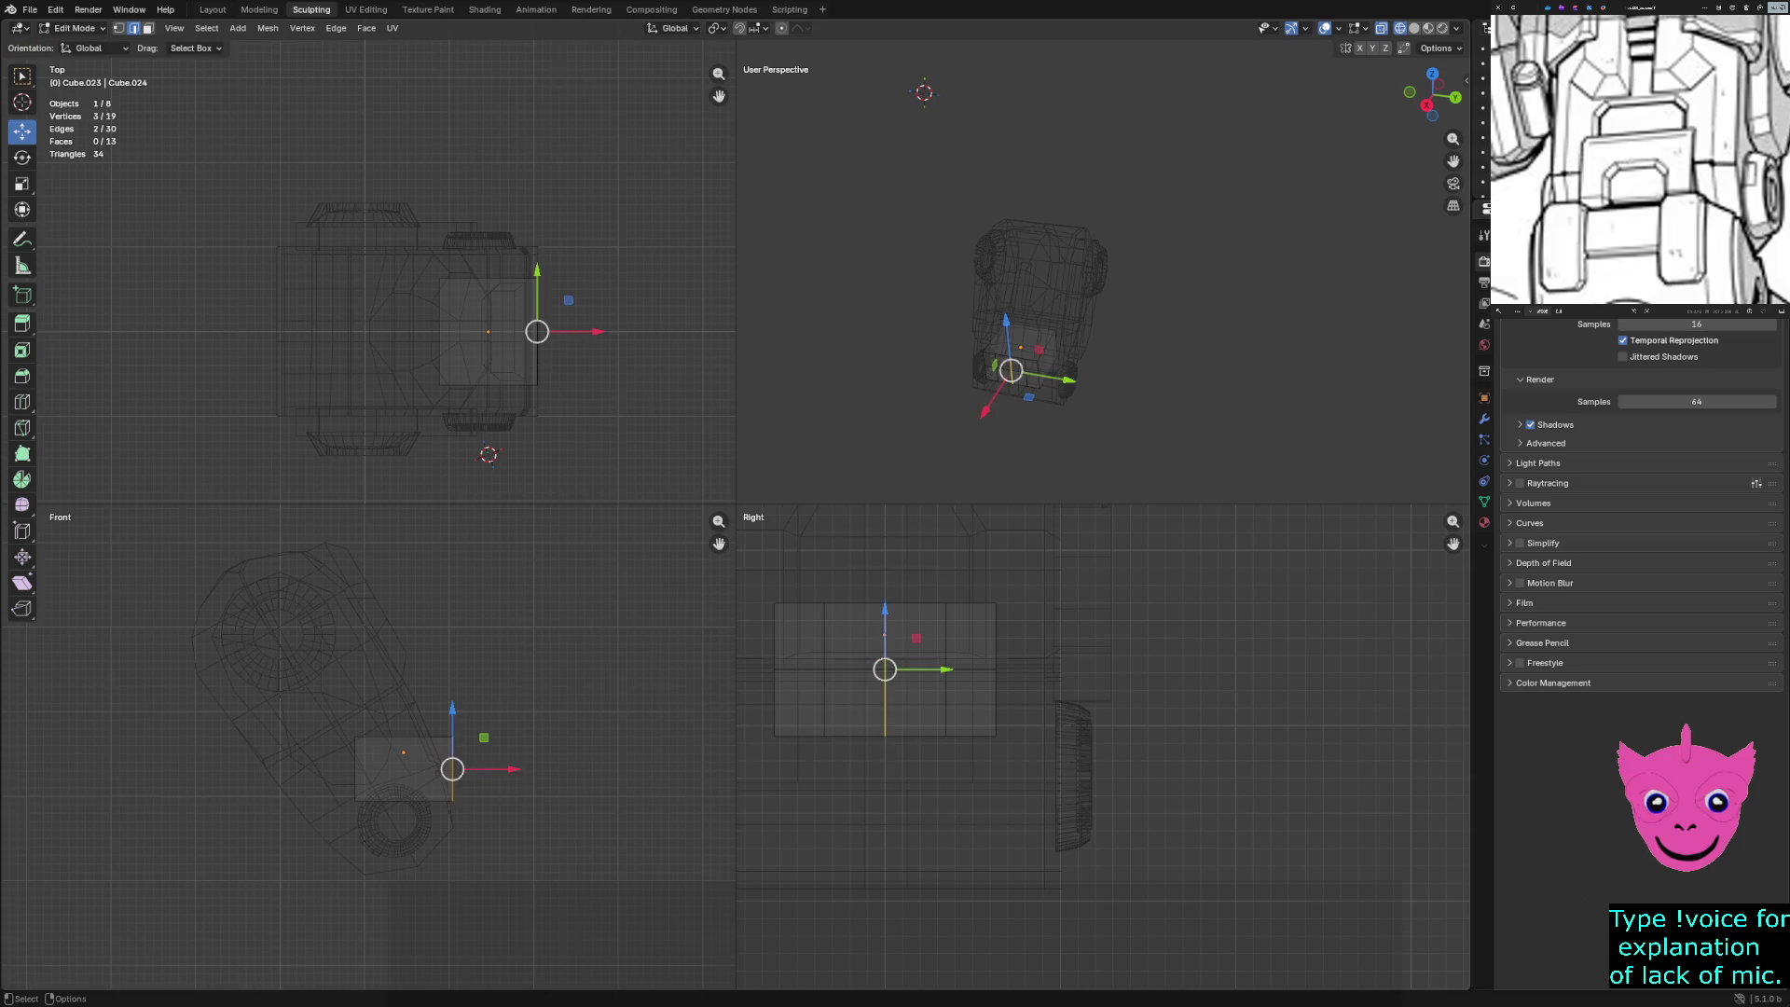
key("ctrl+v")
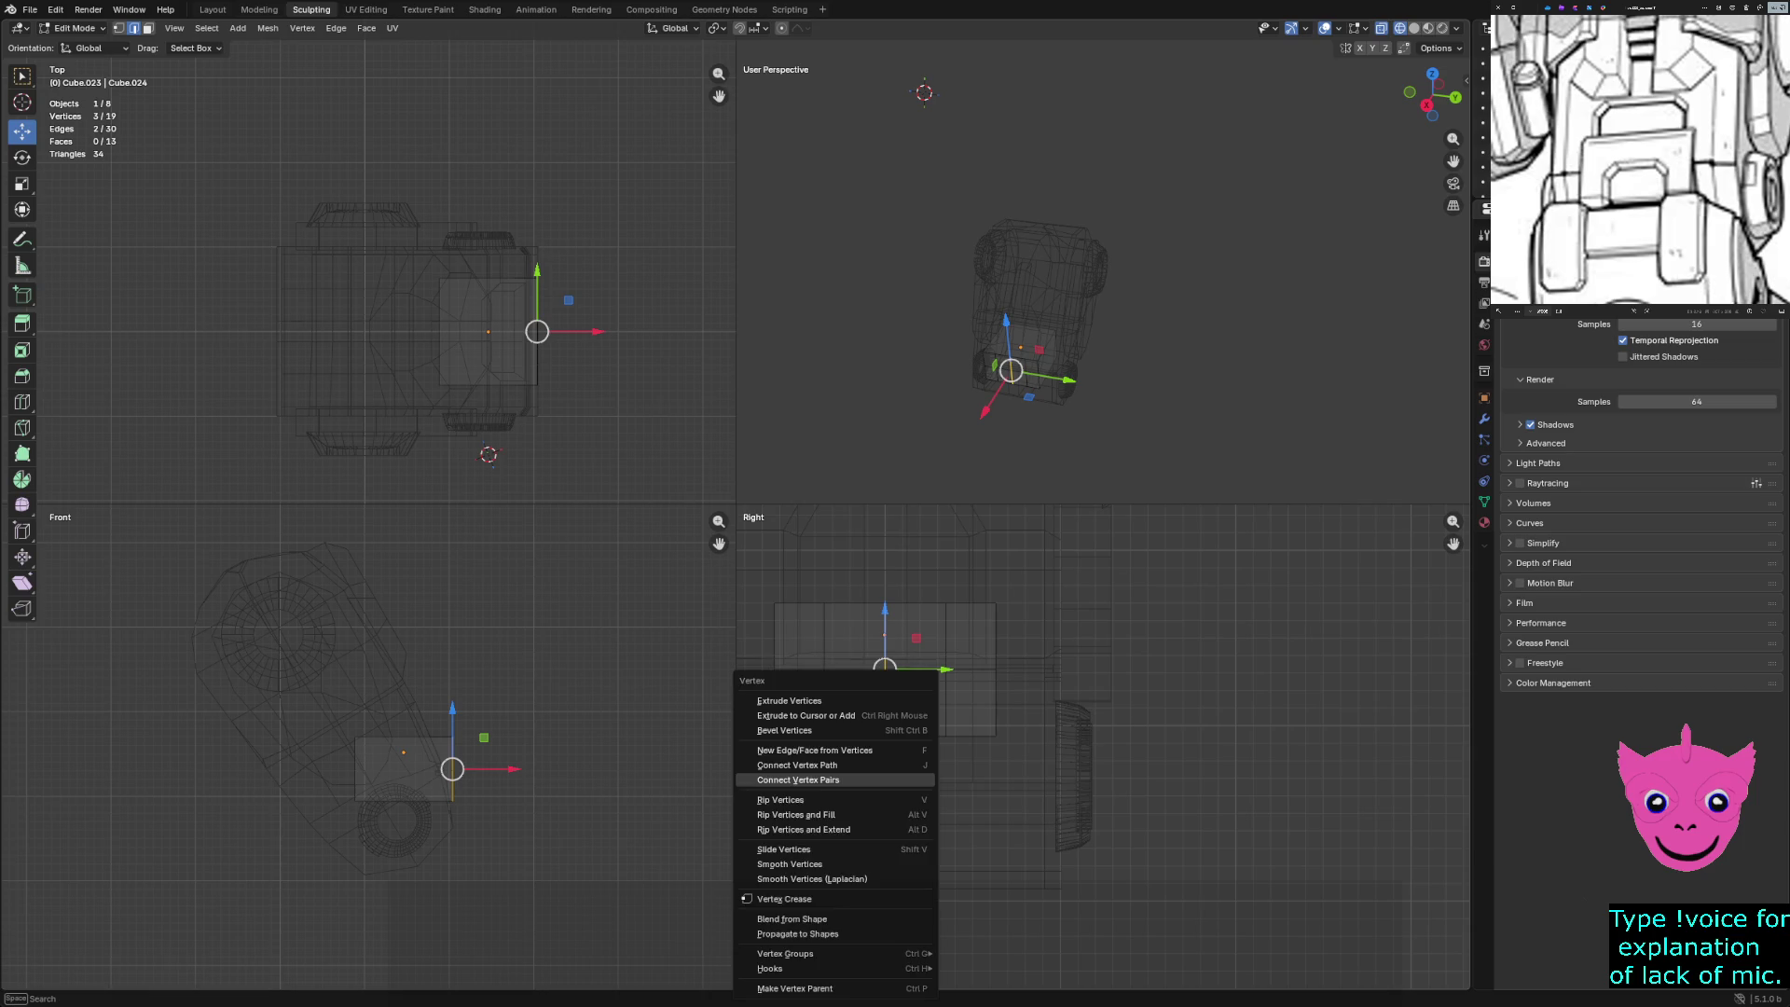
key("Escape")
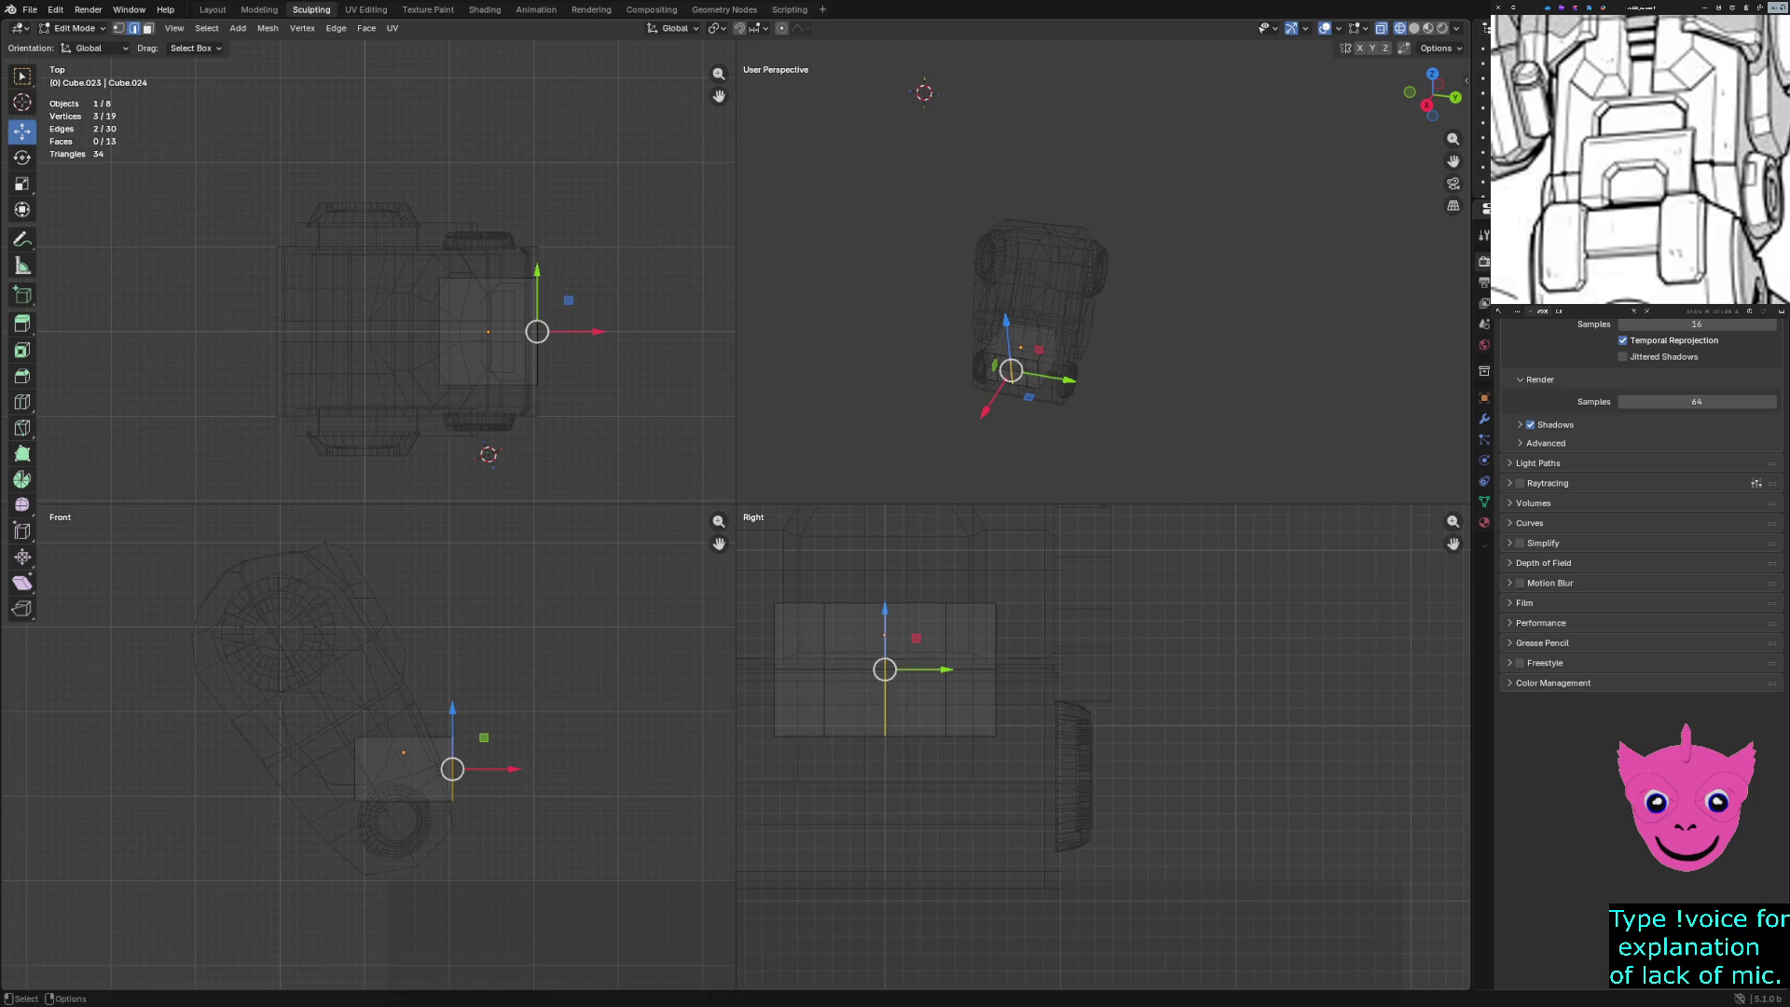
key("ctrl+b")
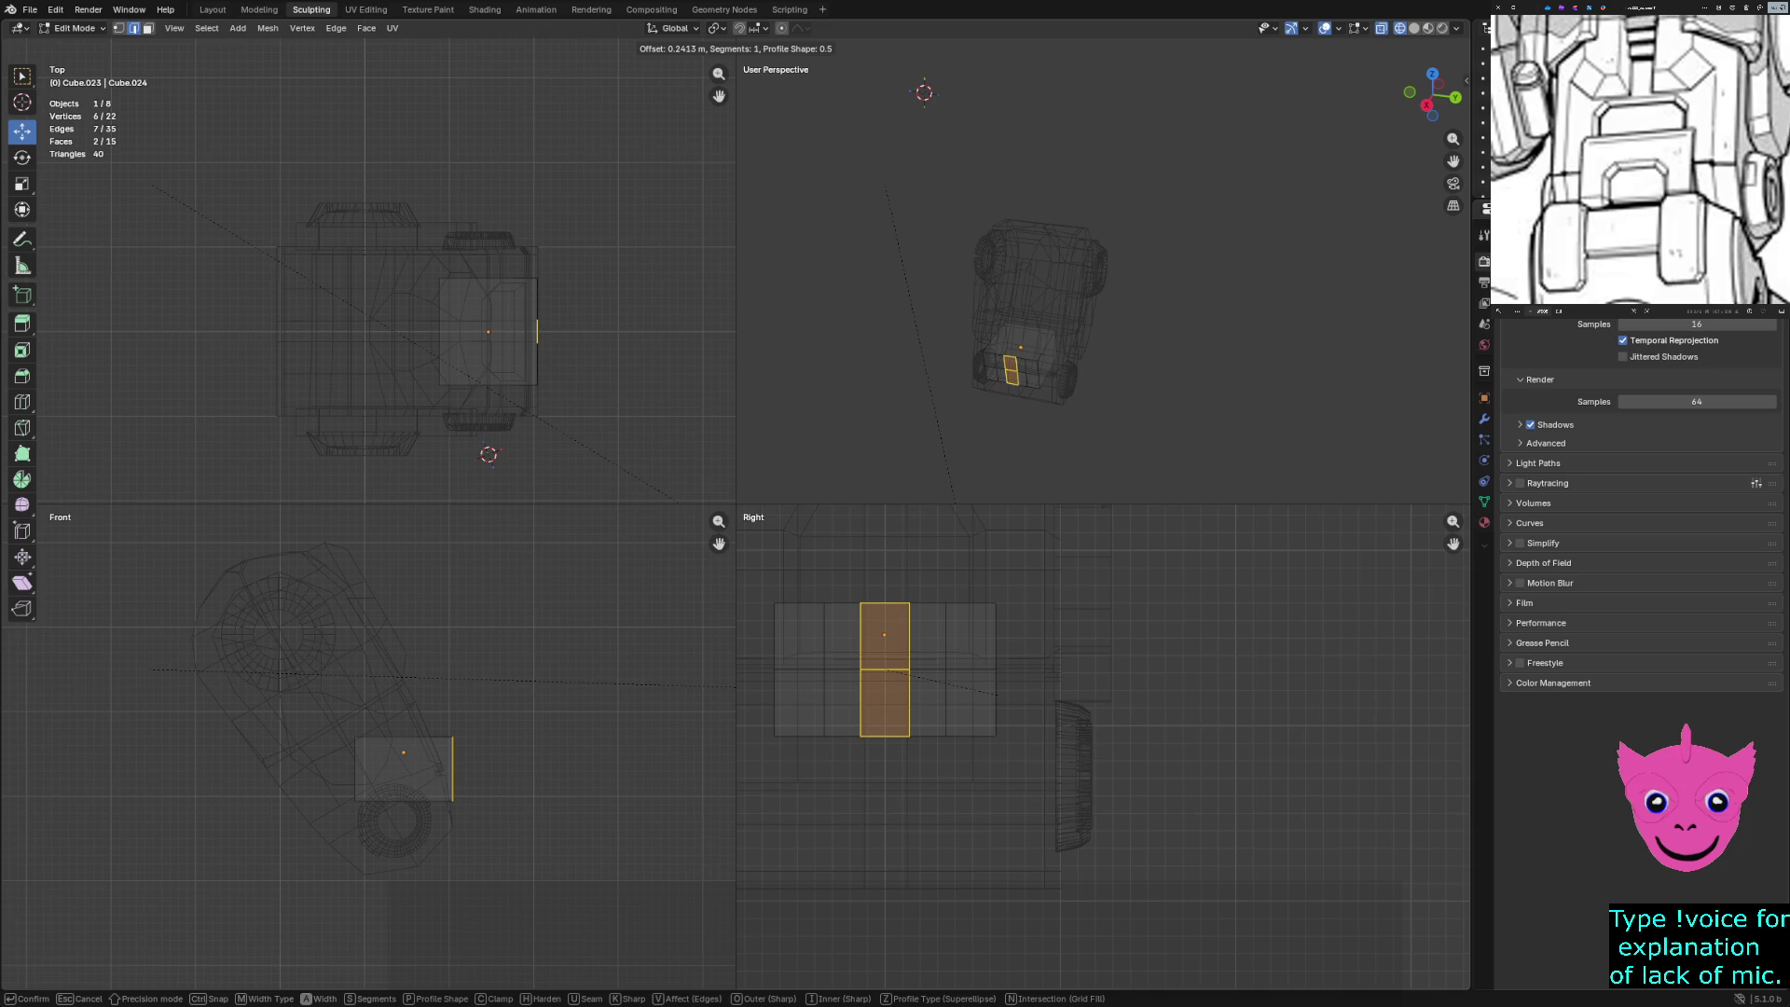
key("Return")
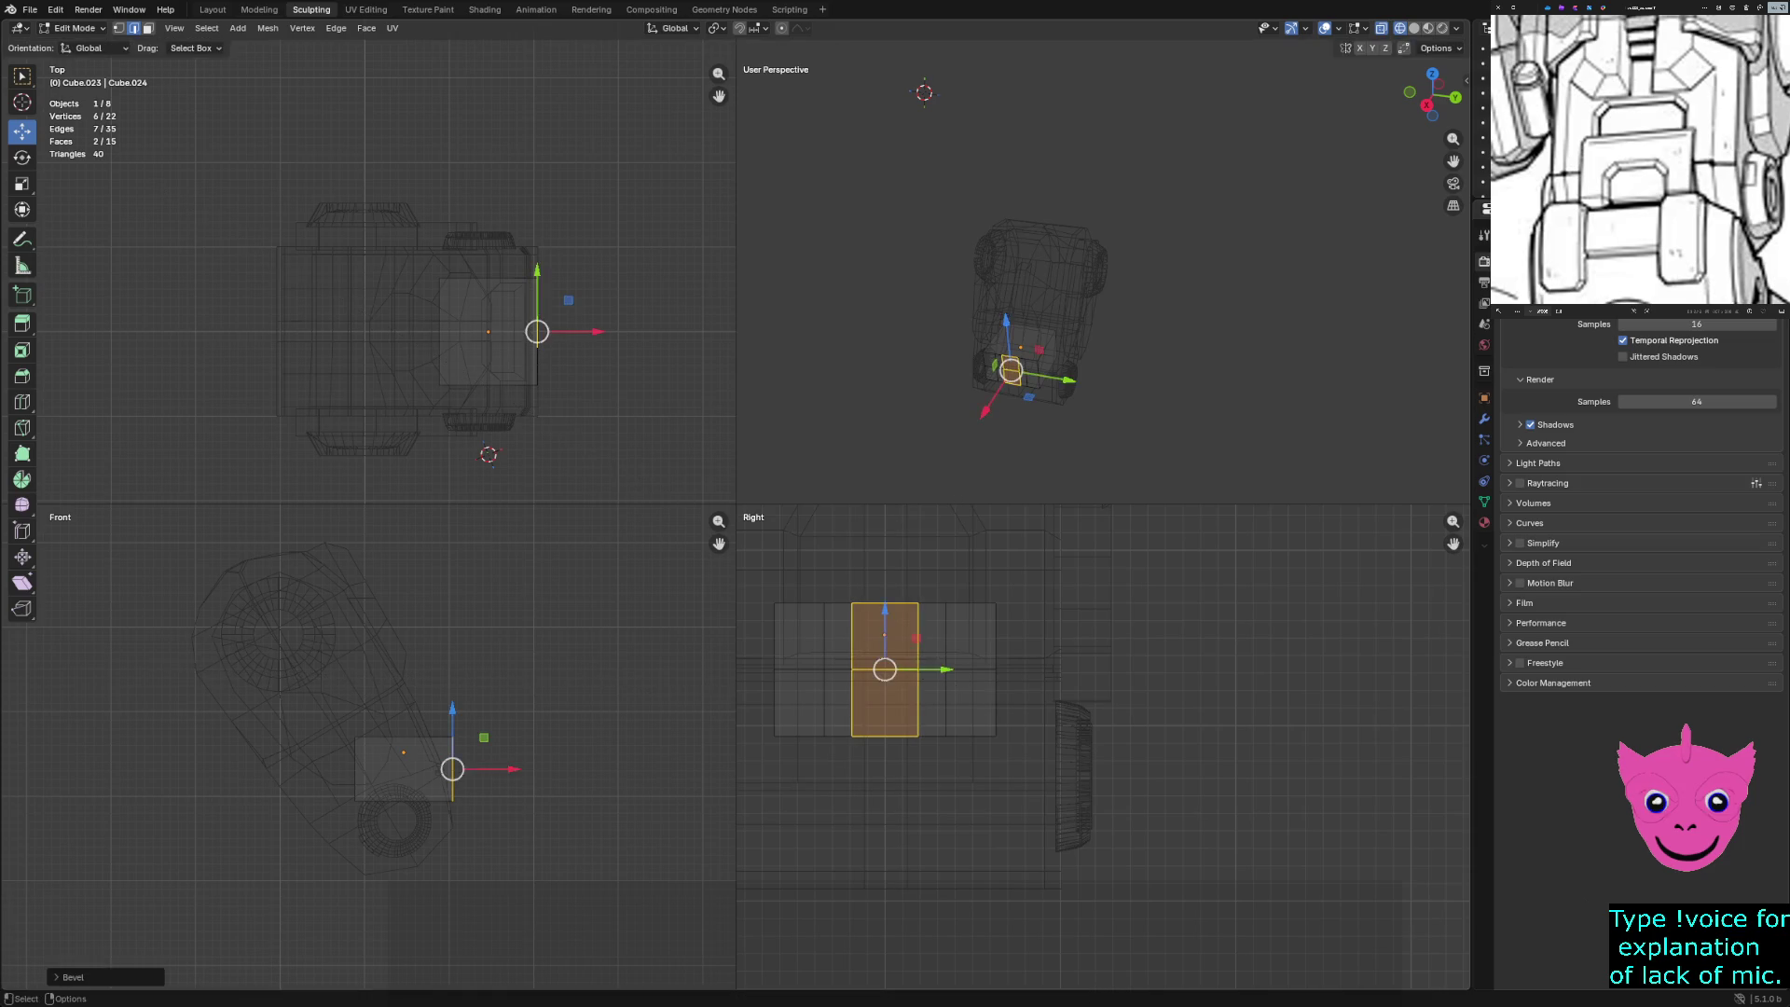
key("alt+a")
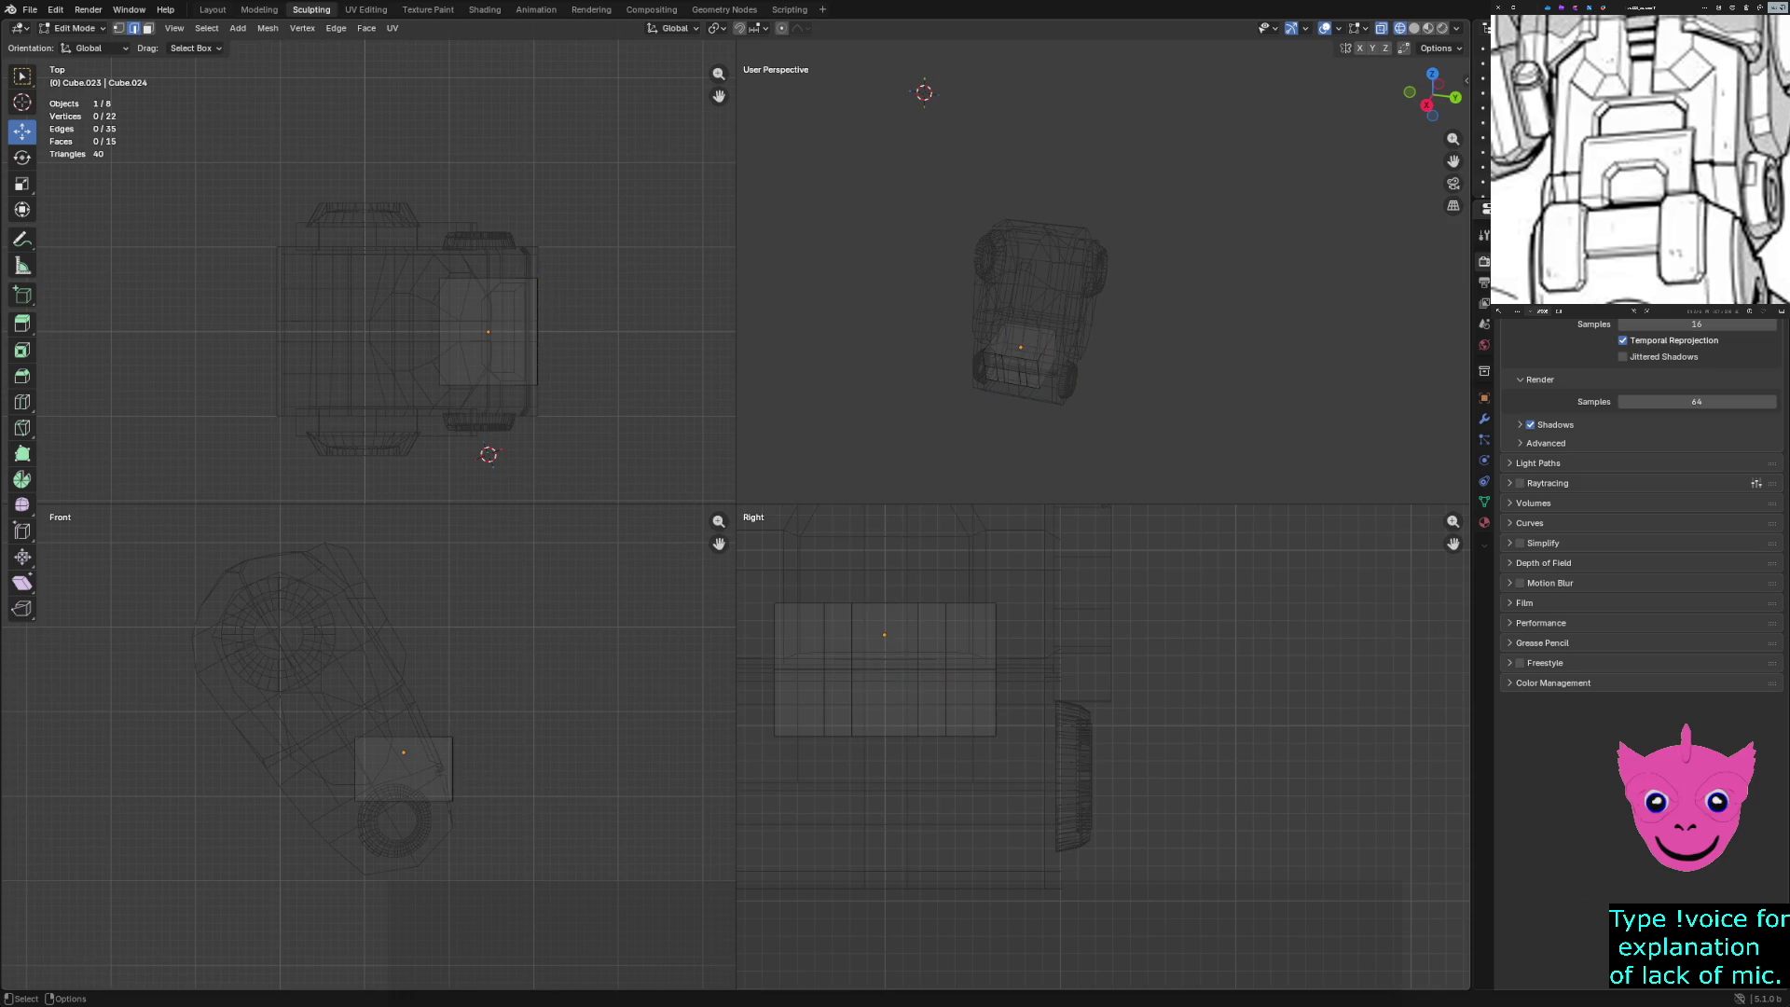
Raise the panel's middle edge row slightly along Z, then select a vertical panel edge
left_click(774, 669)
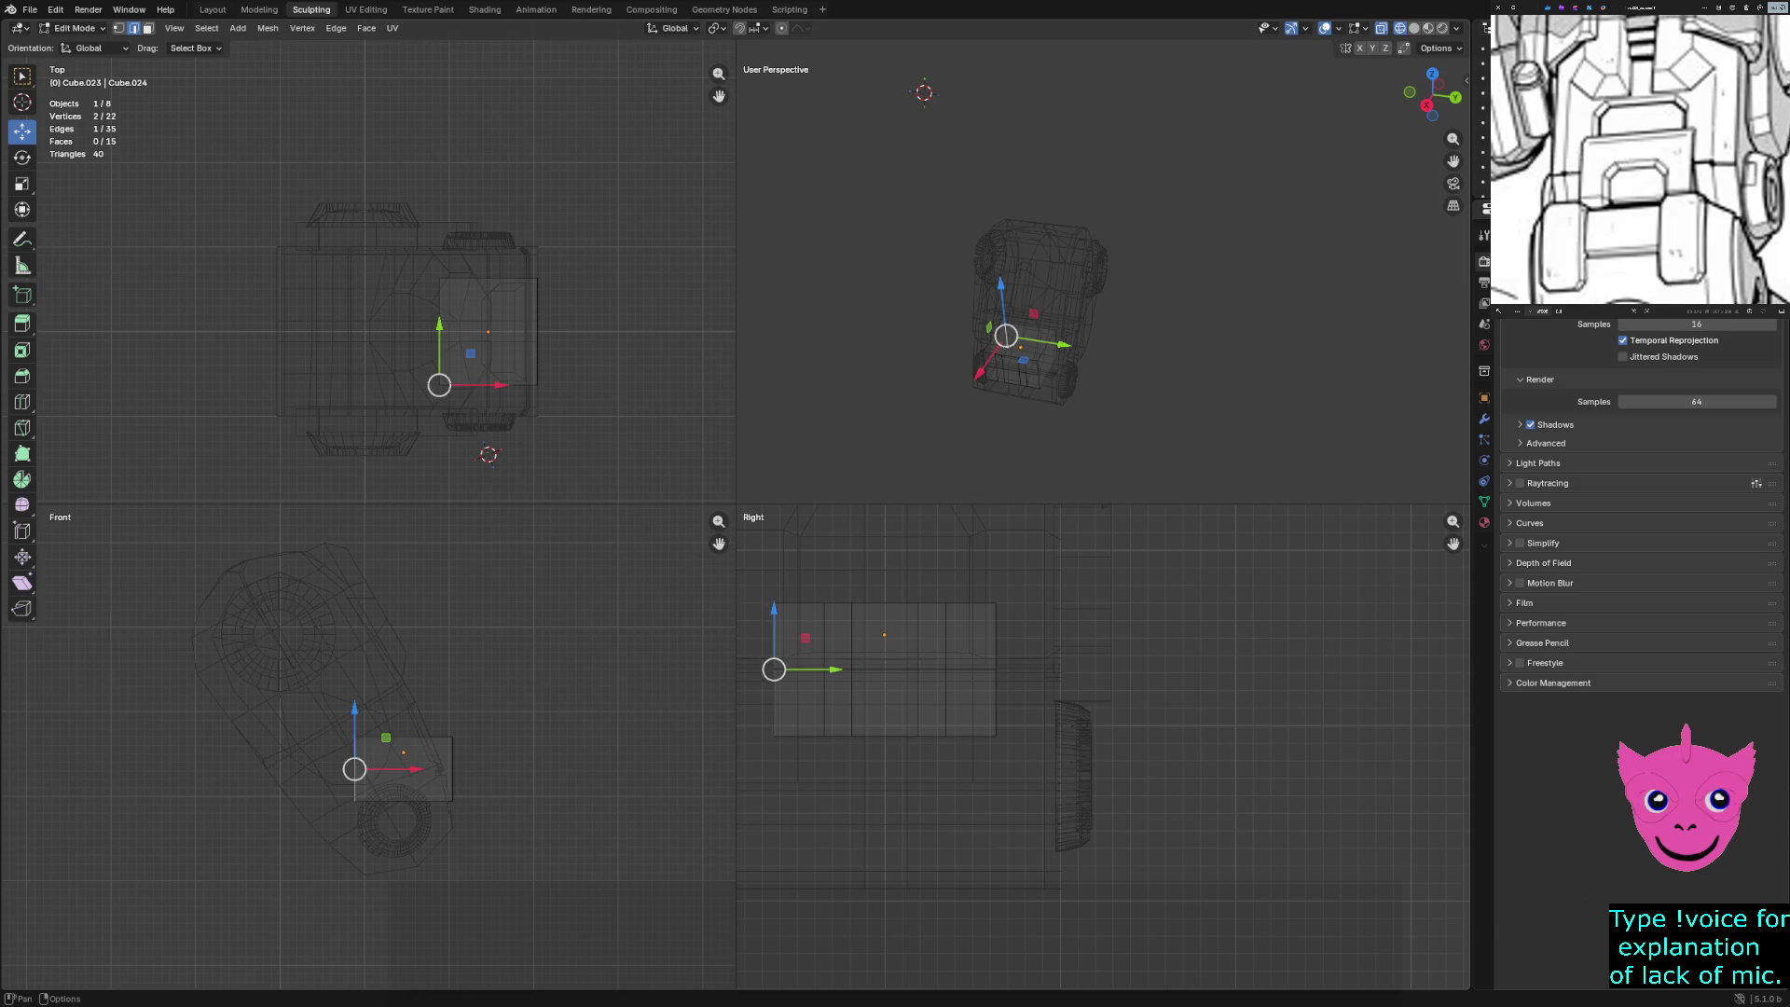
left_click_drag(738, 643, 981, 682)
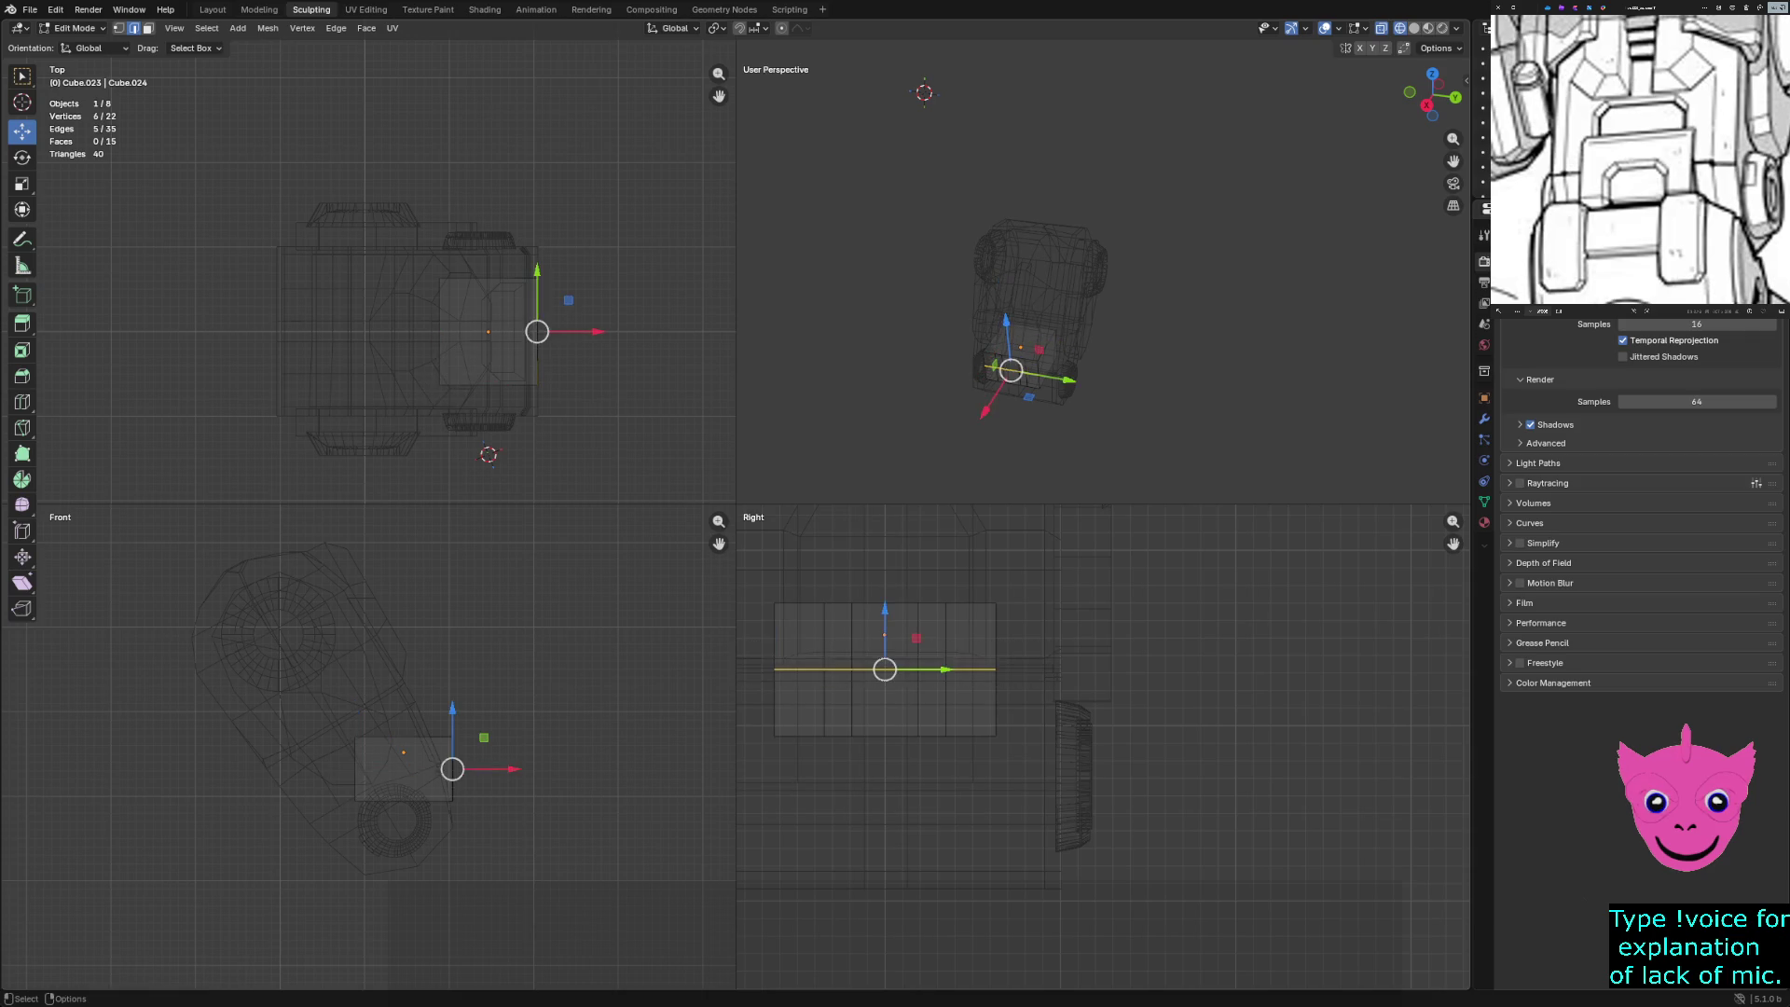
mouse_move(885, 611)
left_mouse_down()
mouse_move(885, 580)
mouse_move(885, 601)
left_mouse_up()
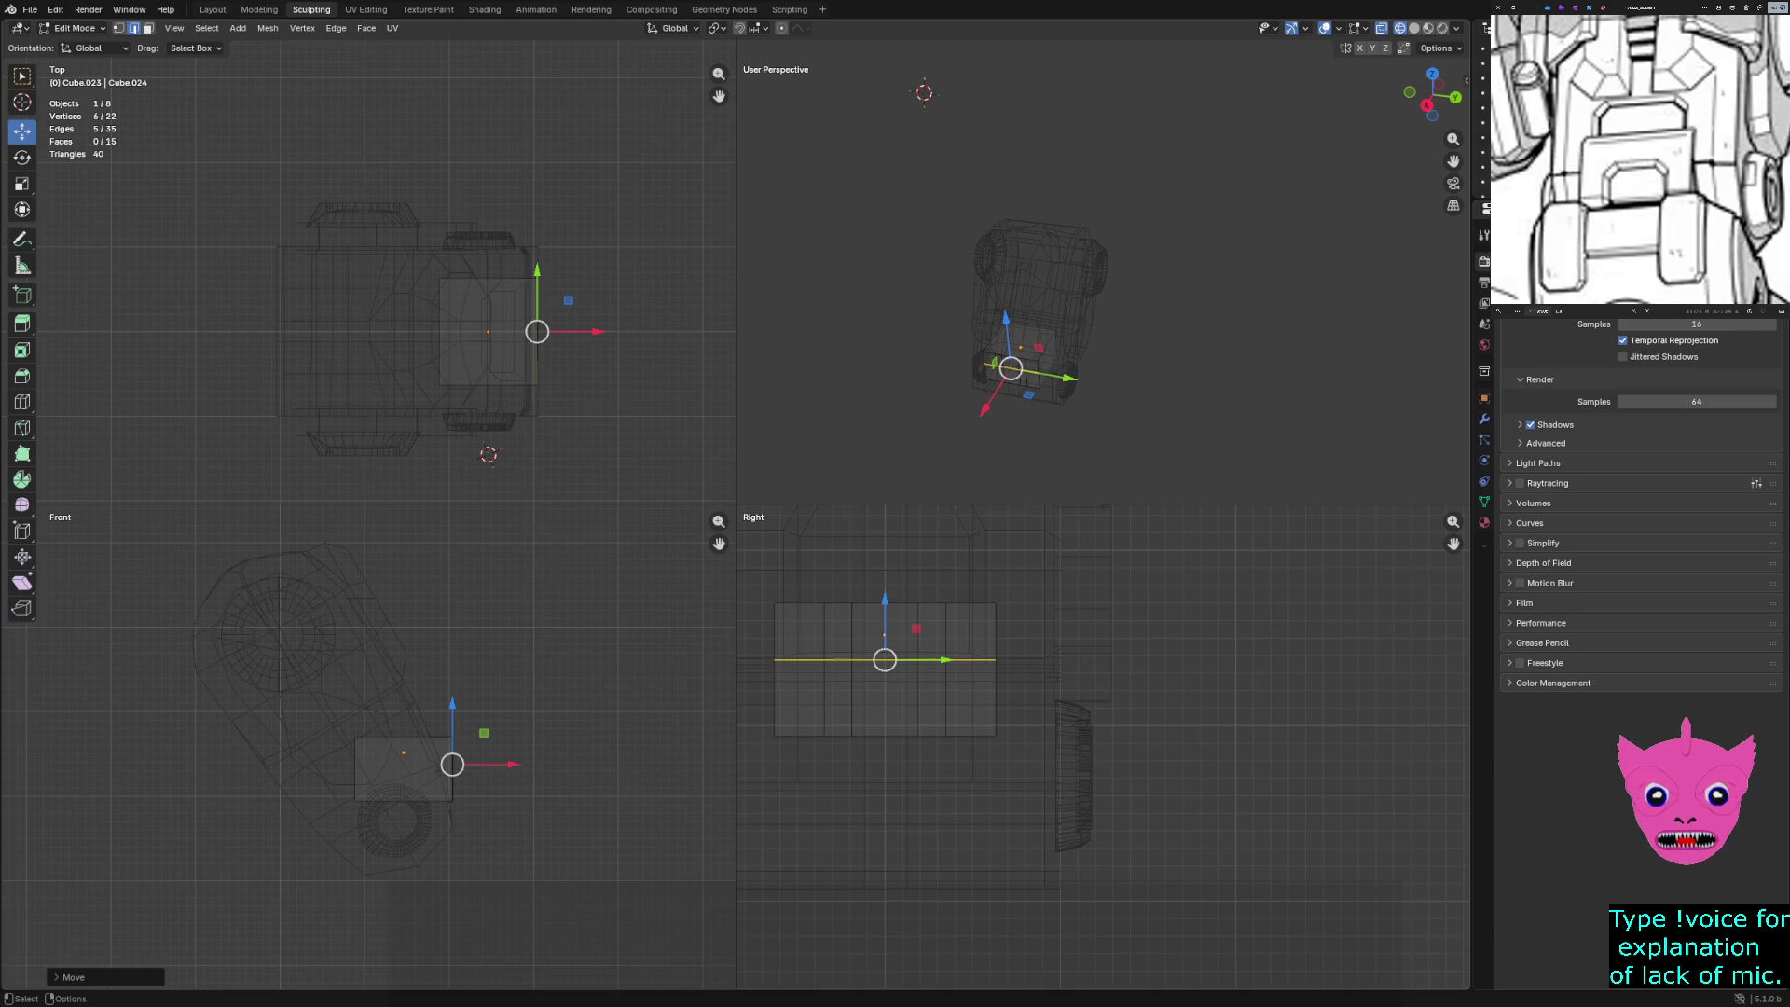
key("alt+a")
scroll(1103, 752, "up", 1)
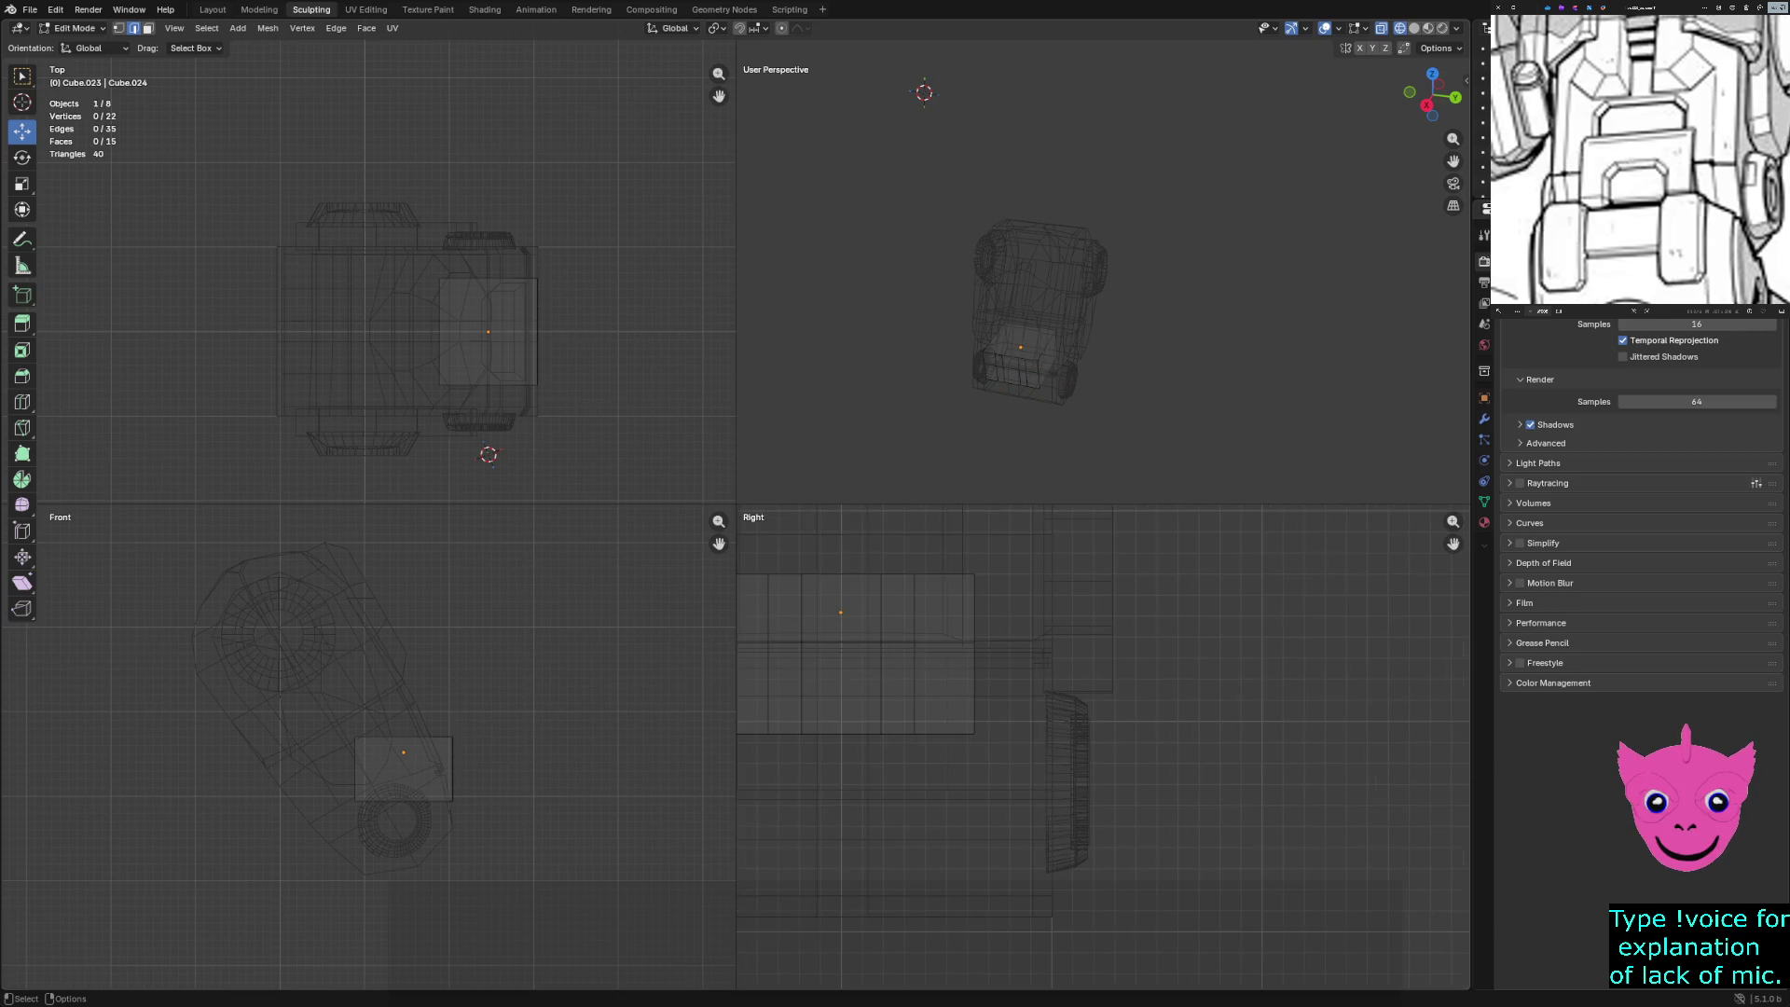
middle_click_drag(1103, 752, 1282, 735, "shift")
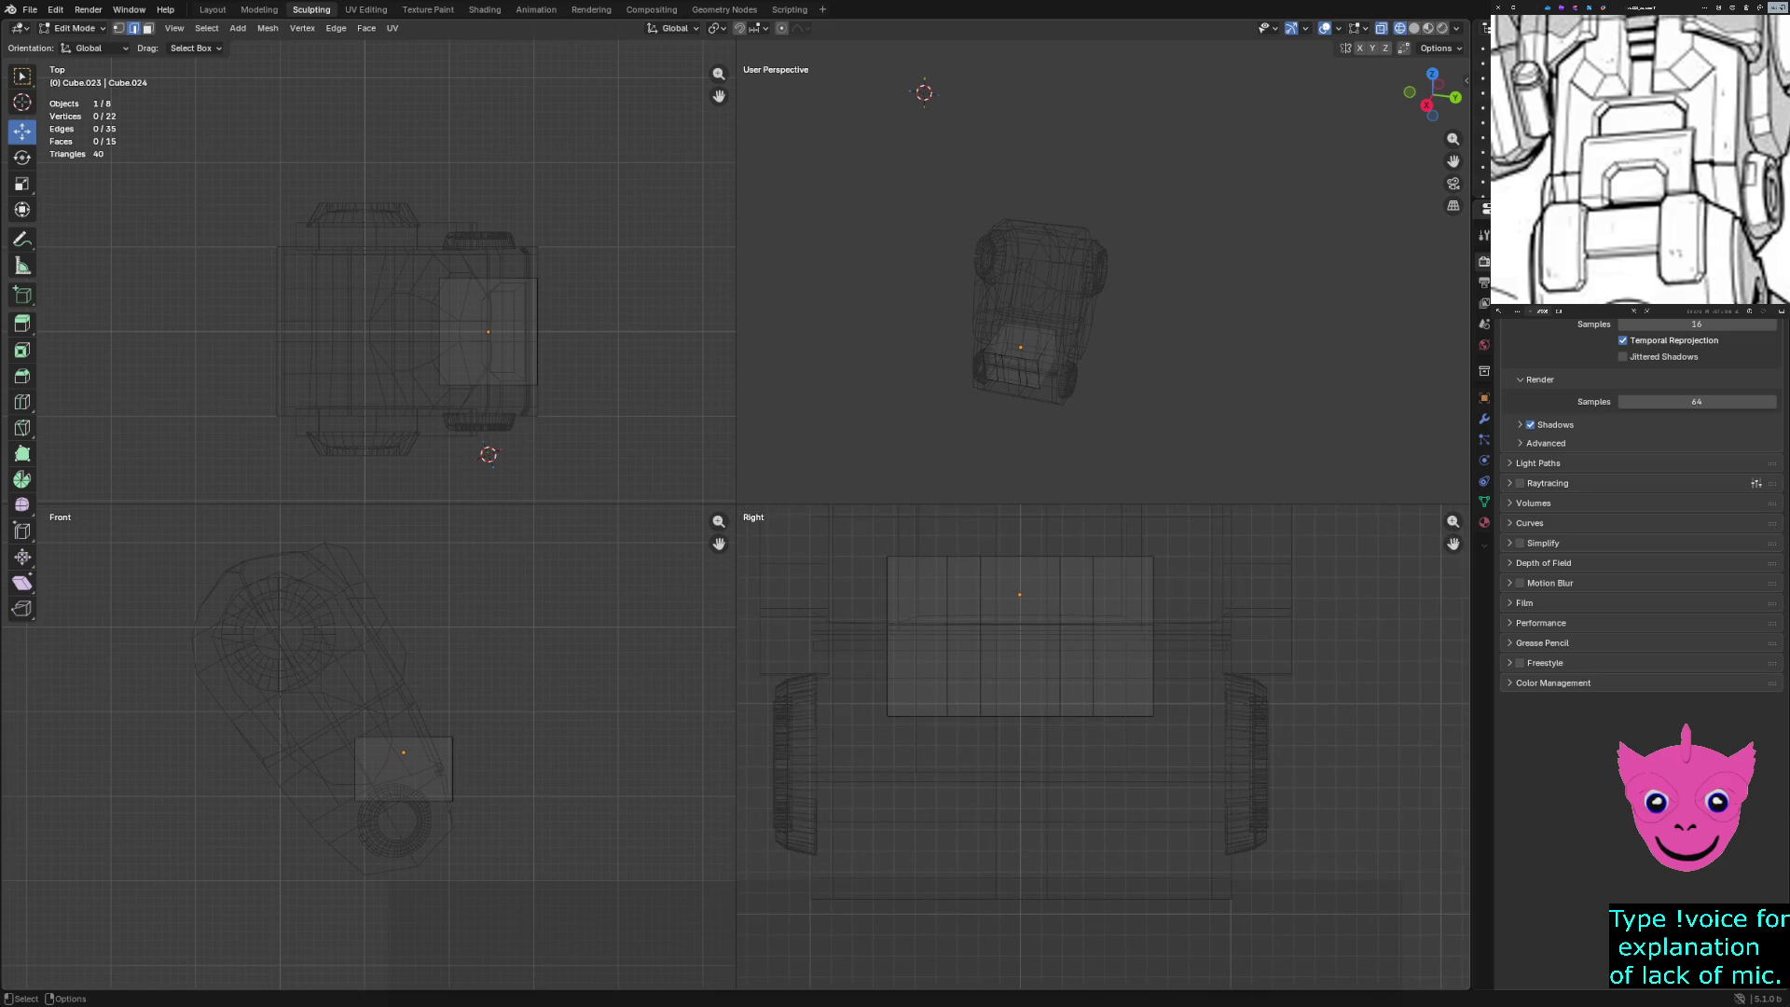
scroll(1105, 749, "up", 1)
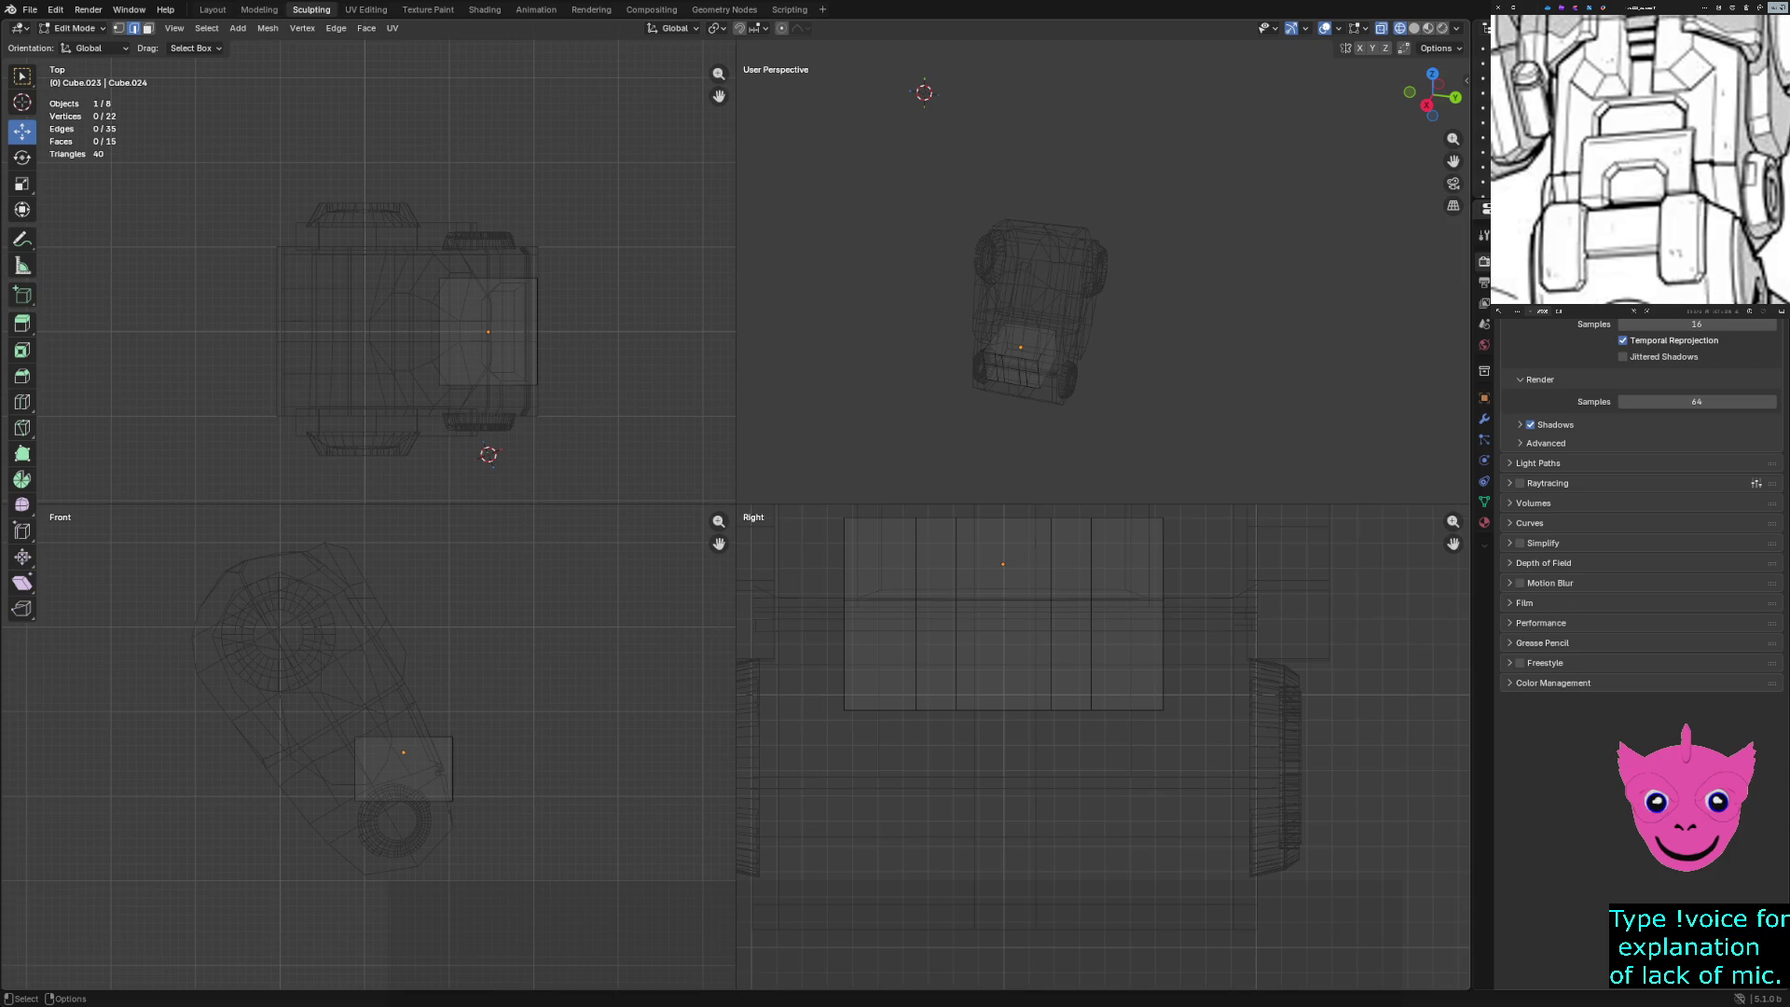
scroll(1102, 746, "up", 1)
left_click(880, 601)
scroll(879, 602, "up", 1)
scroll(1083, 741, "down", 1)
Toggle between solid and wireframe shading and enlarge the side view
key("z")
left_click(1071, 587)
middle_click_drag(1072, 653, 1114, 867, "shift")
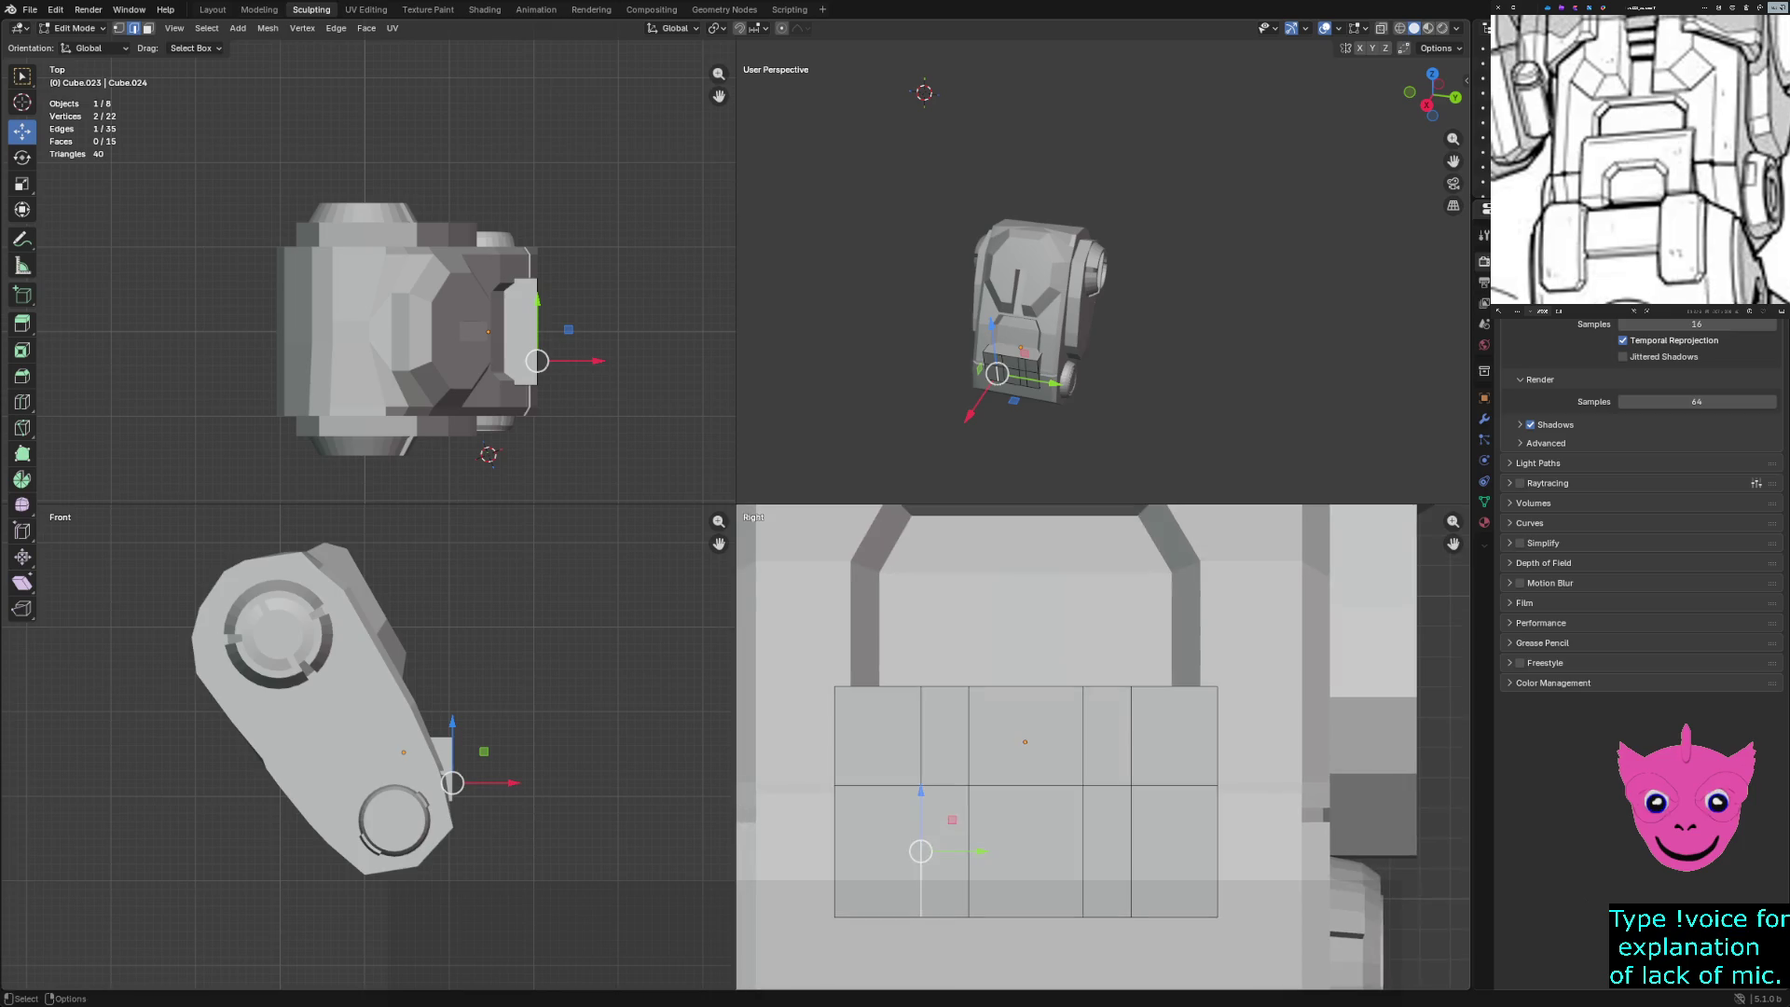
key("z")
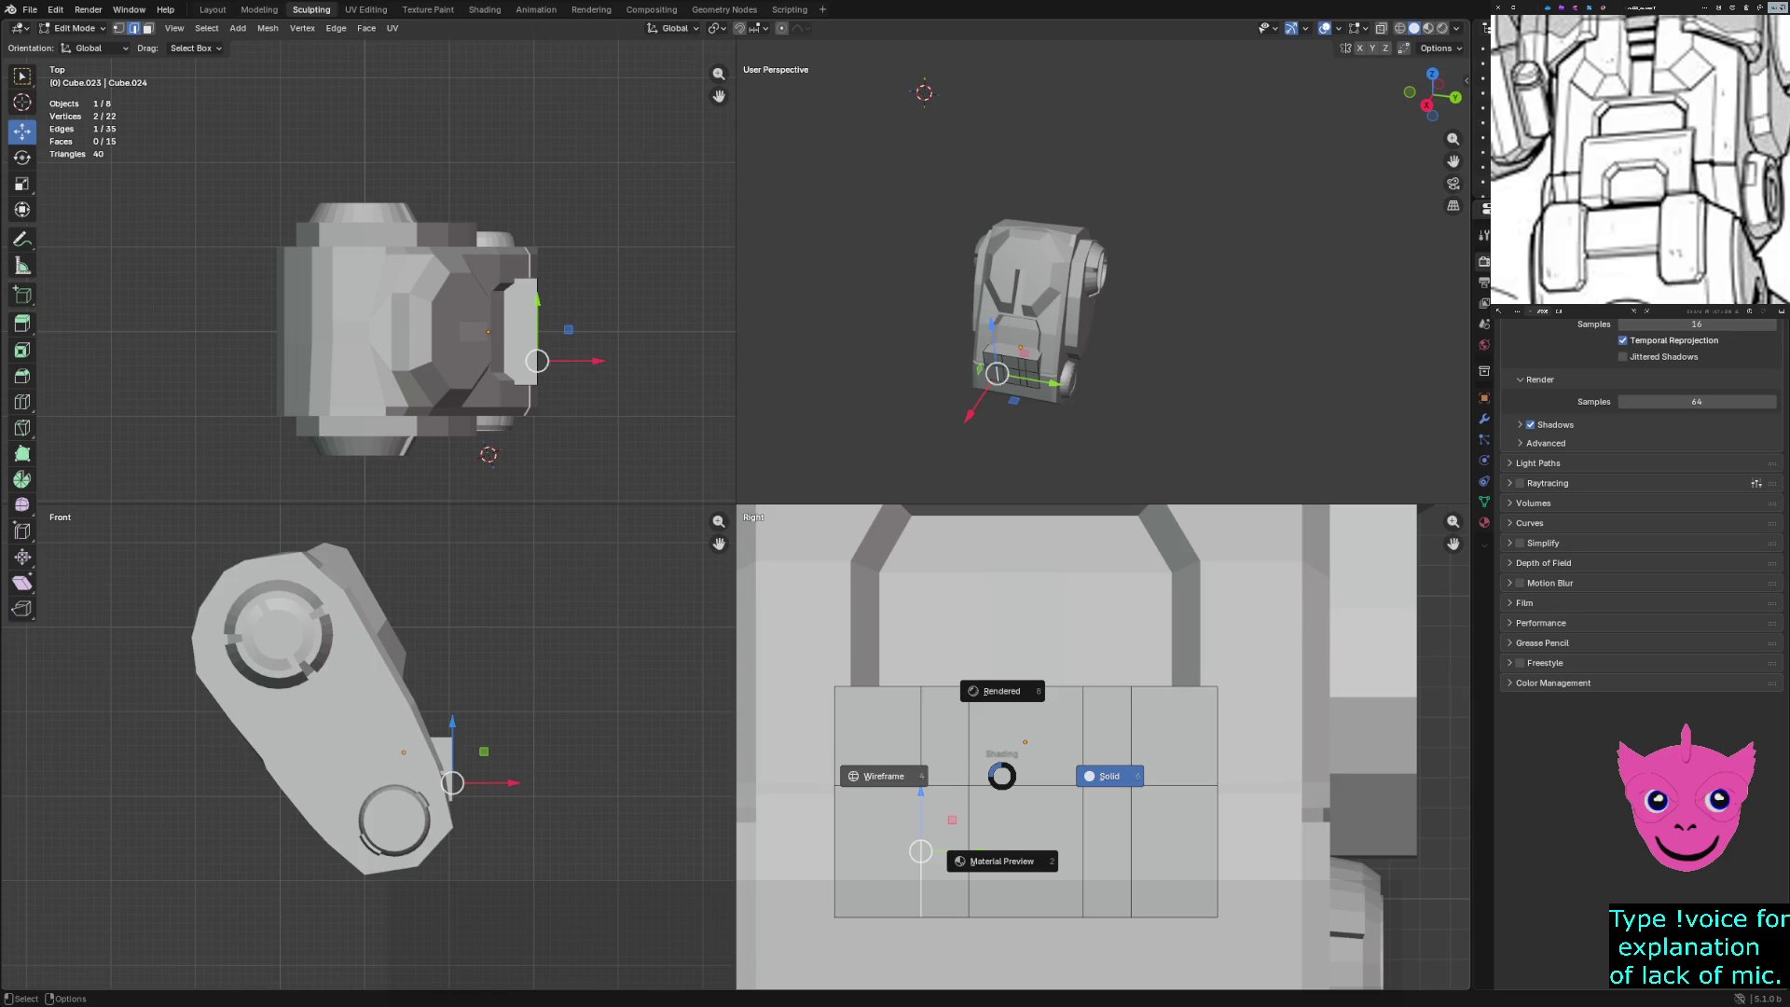
key("4")
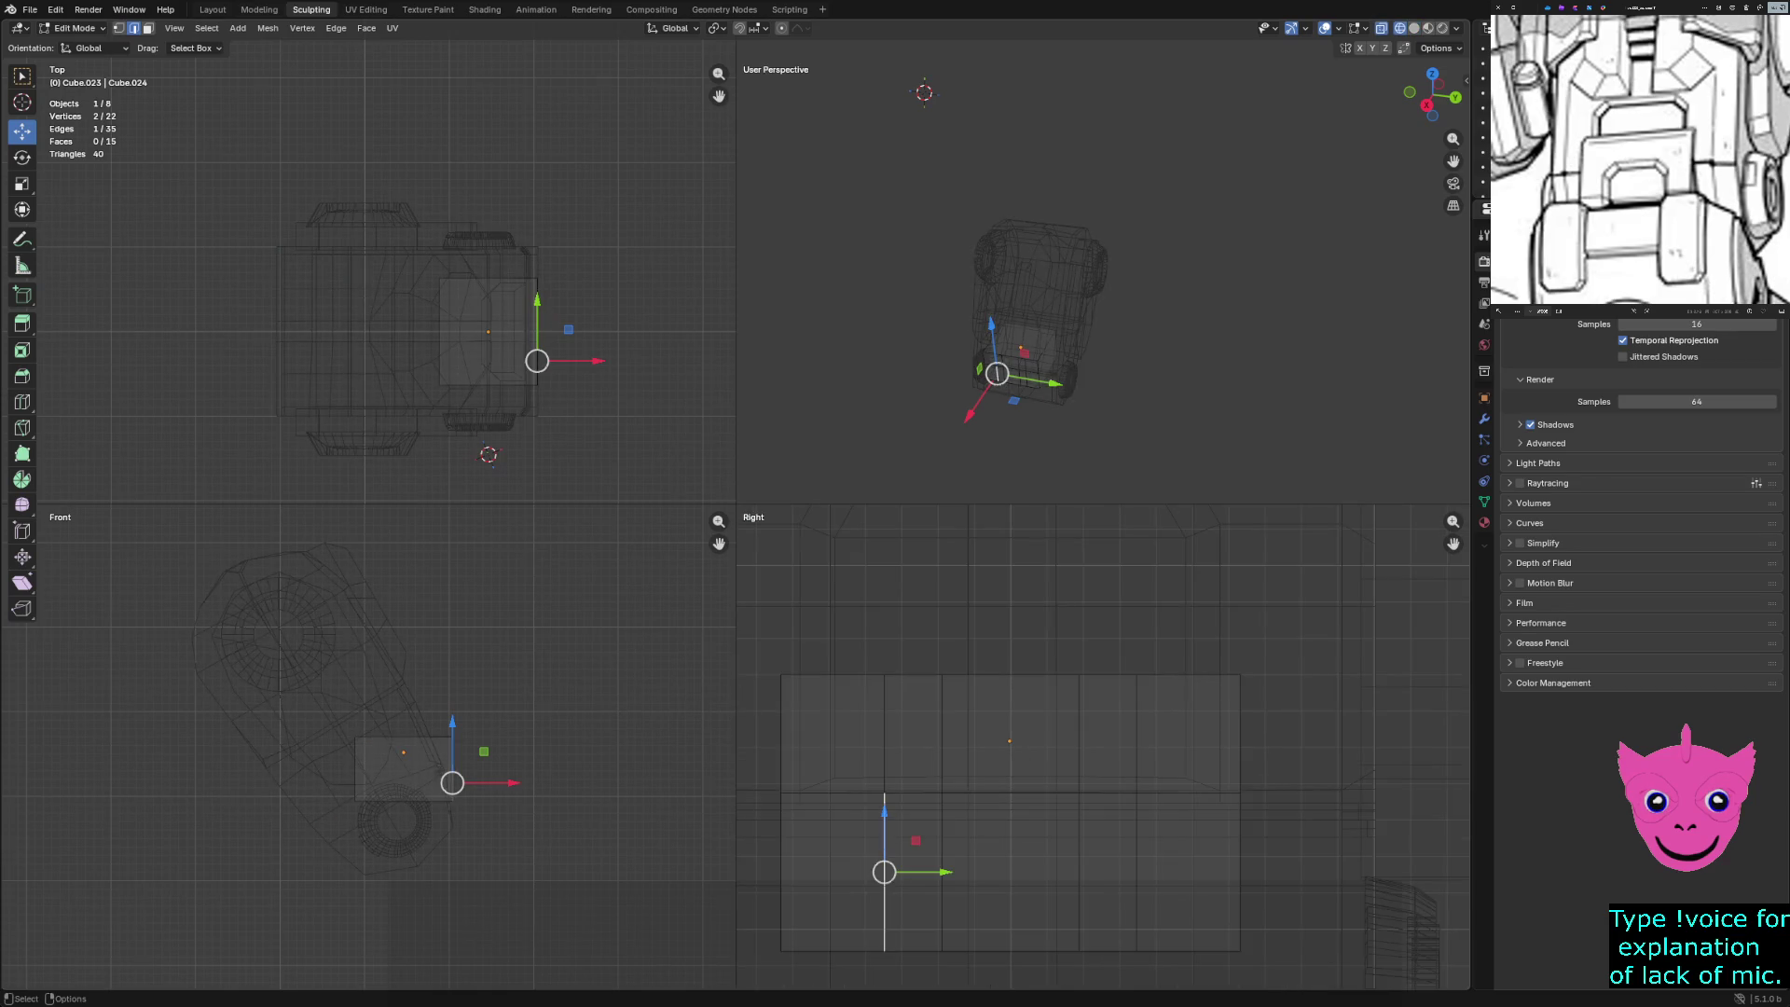
left_click_drag(737, 505, 359, 214)
scroll(914, 602, "up", 1)
Select the neighbouring vertical edge, return to solid shading, and switch to vertex selection
left_click(764, 671)
key("z")
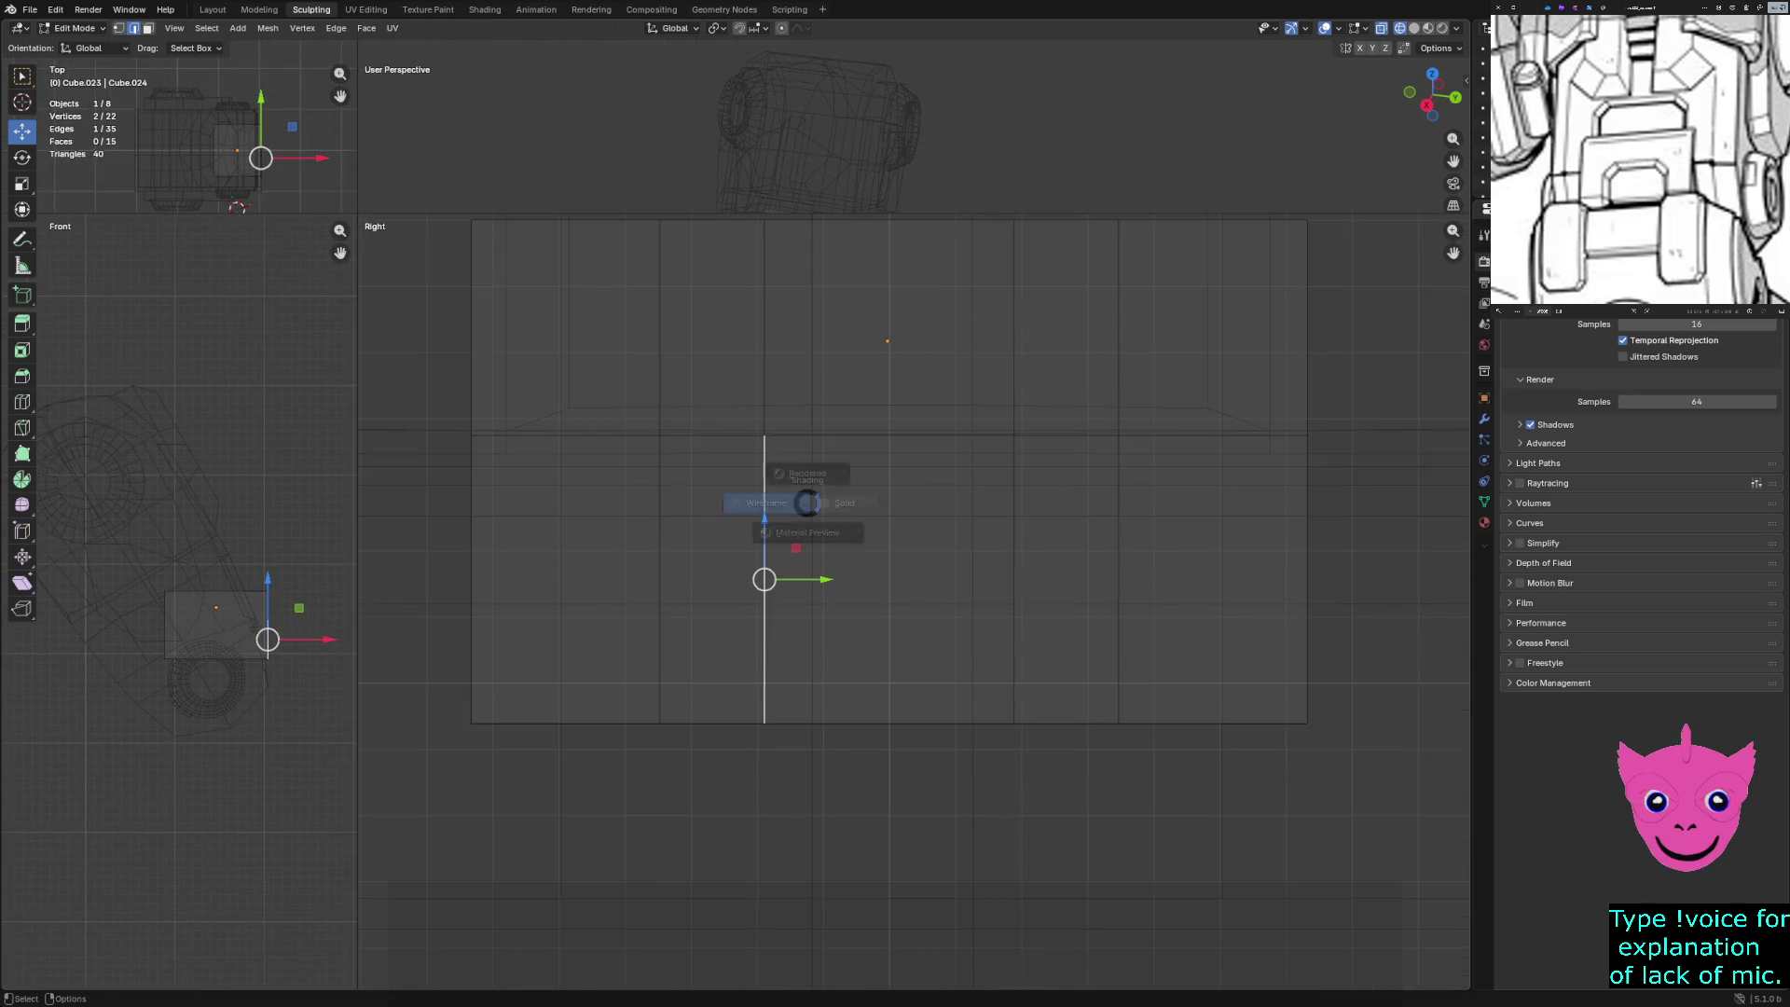
scroll(914, 602, "down", 1)
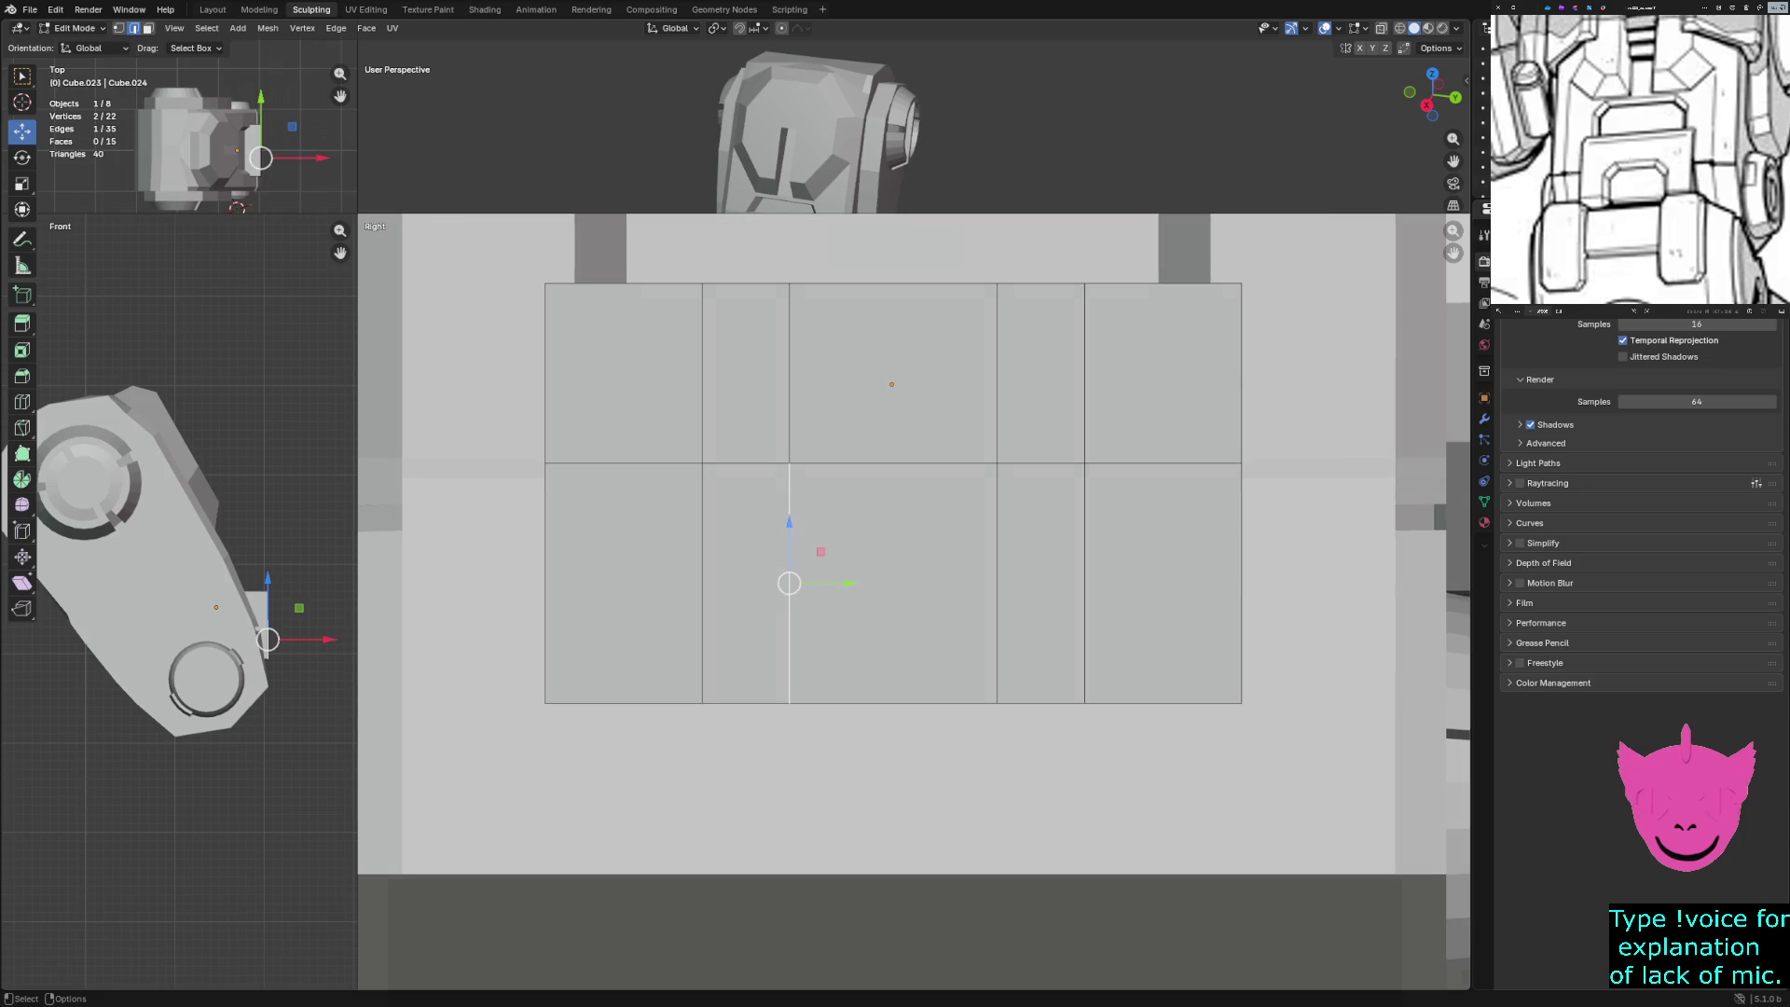
key("g")
key("Escape")
key("1")
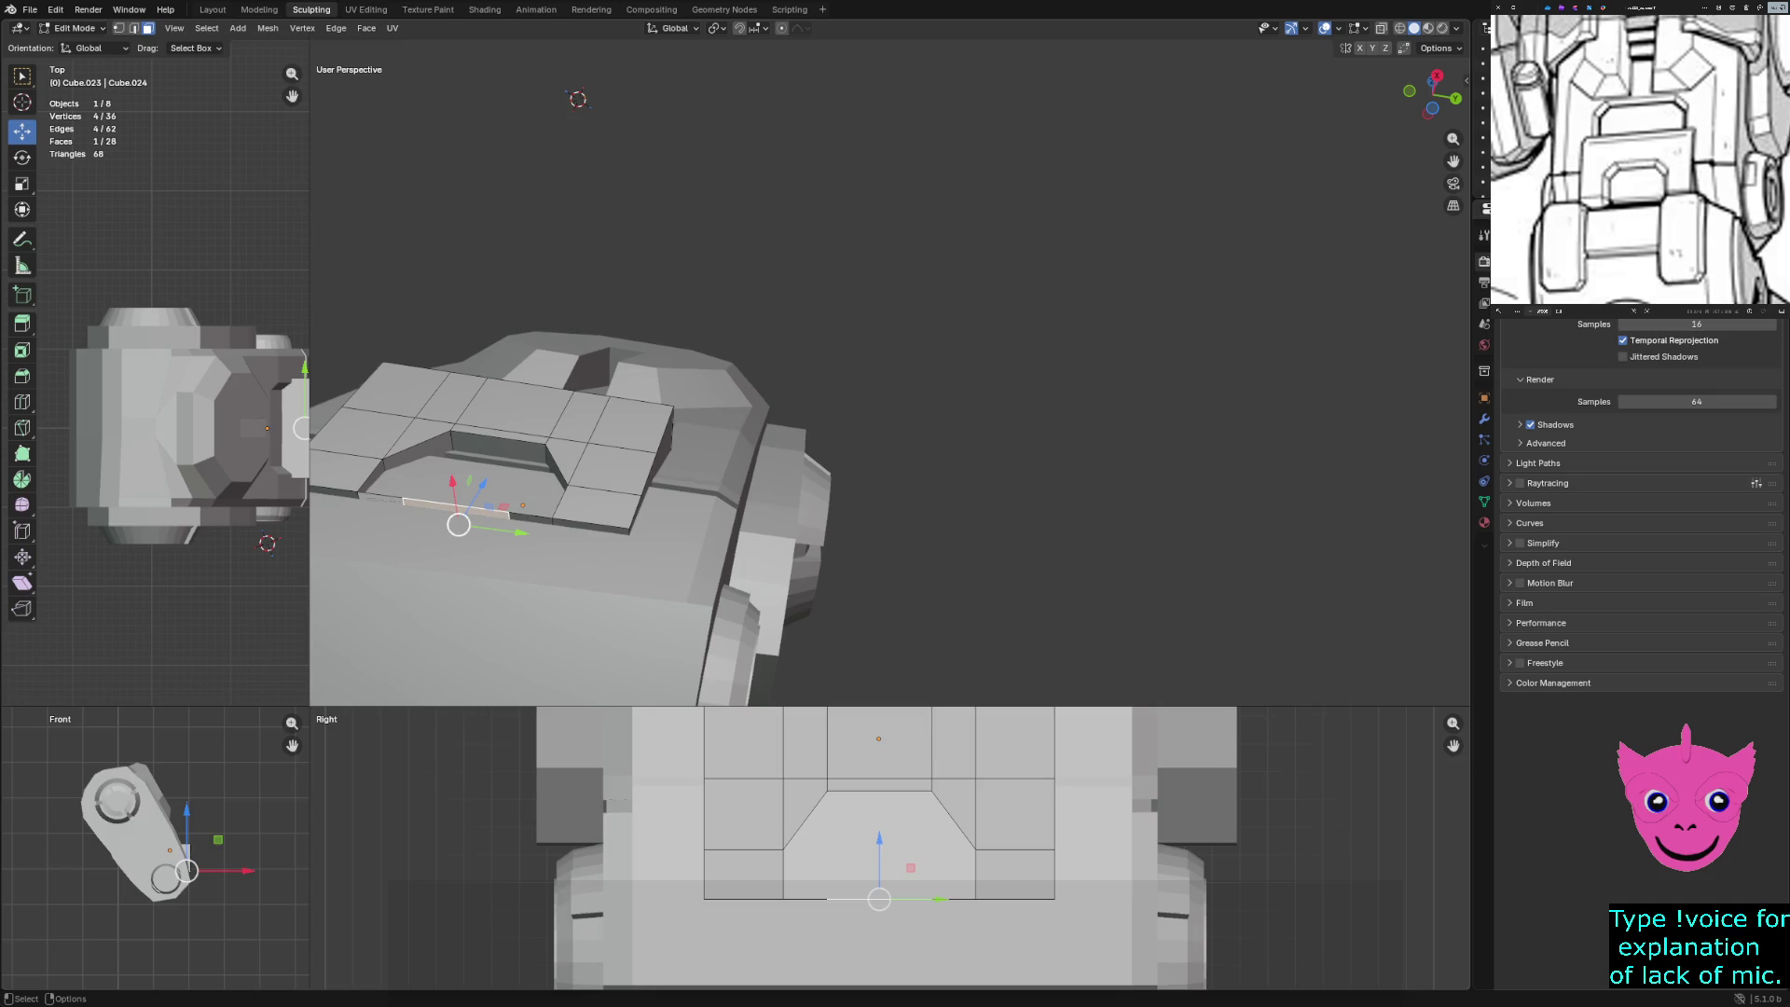
Delete the selected face and another panel face from the plate
key("x")
key("Return")
left_click(484, 513)
left_click(345, 504)
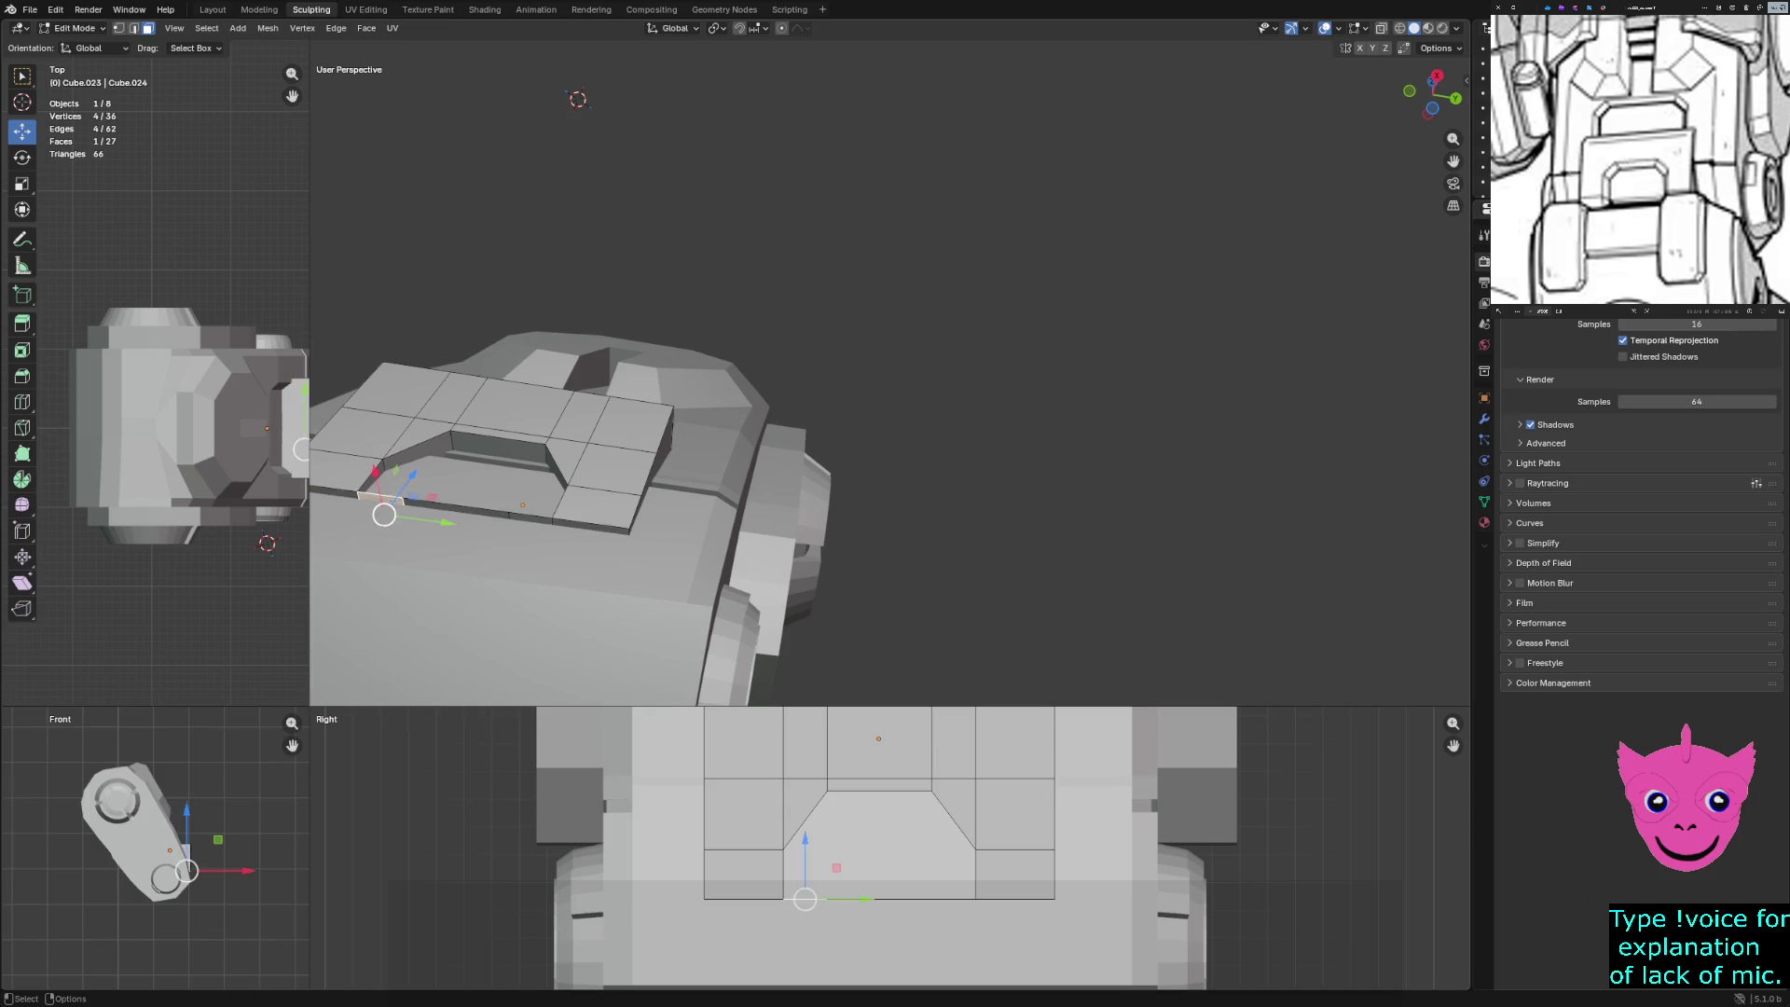
middle_click_drag(345, 503, 353, 537)
key("x")
left_click(353, 536)
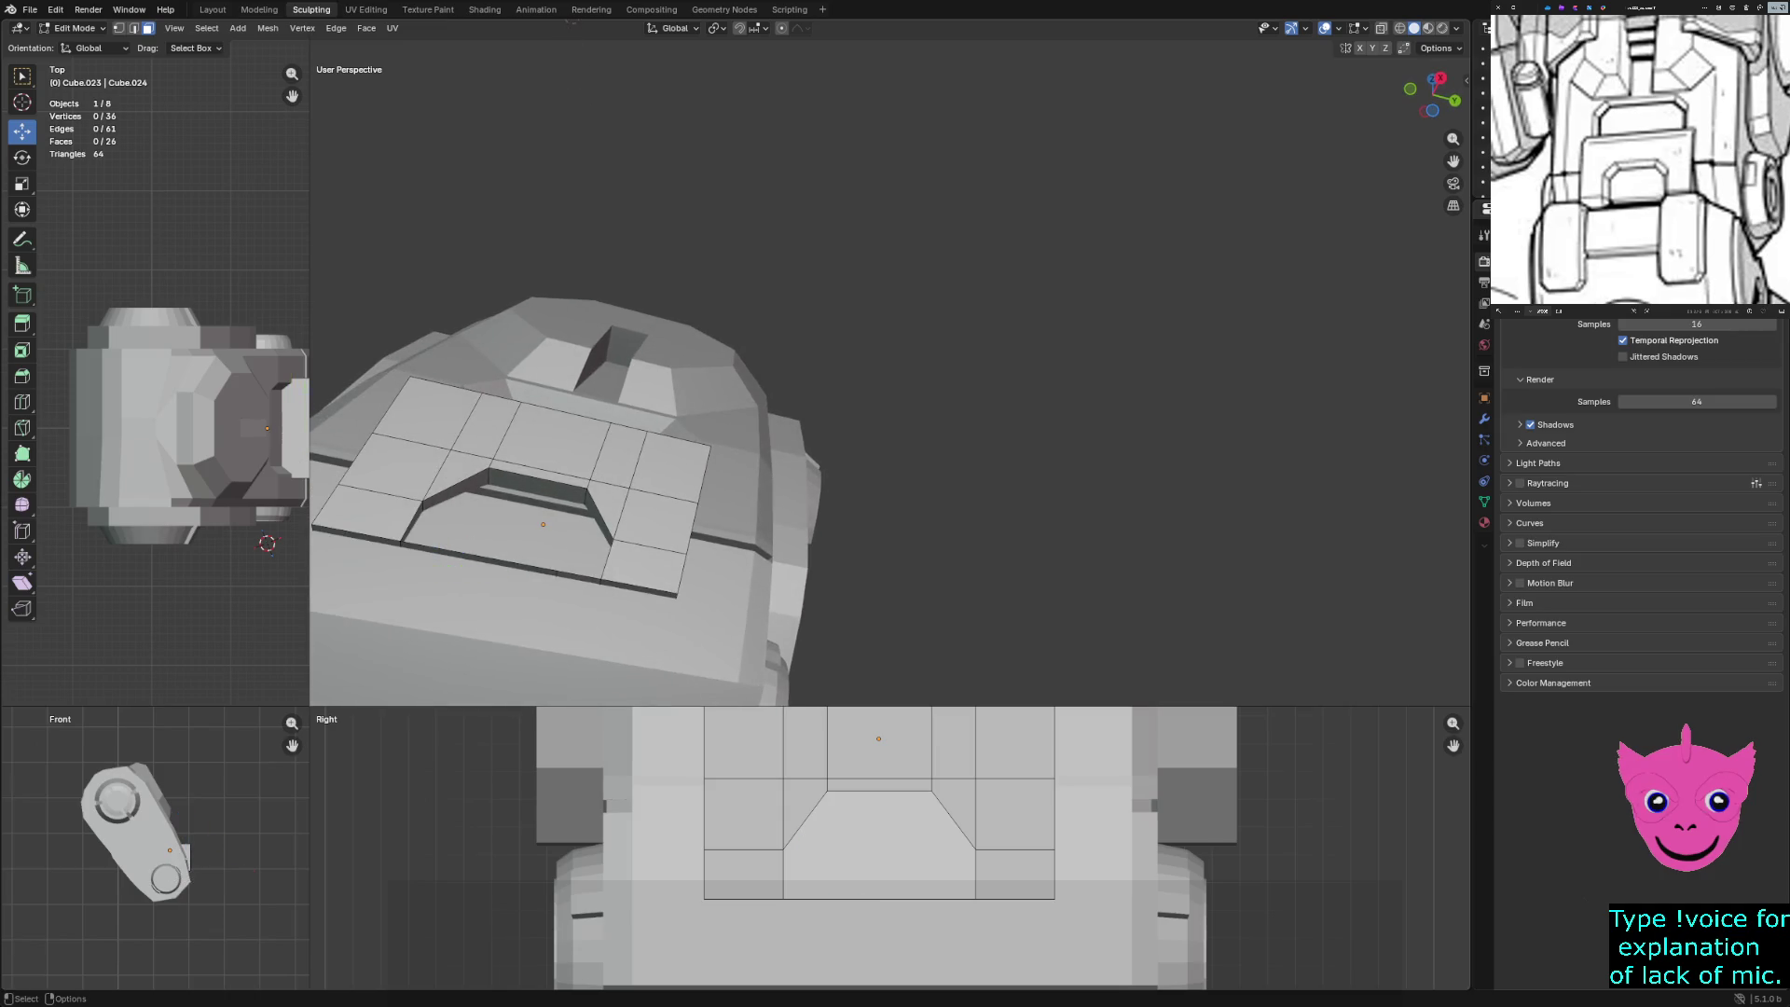
Delete the hole's bottom face and front edge strip, then undo the deletion
left_click(522, 536)
middle_click_drag(522, 536, 574, 433)
left_click(560, 447, "alt+shift")
key("x")
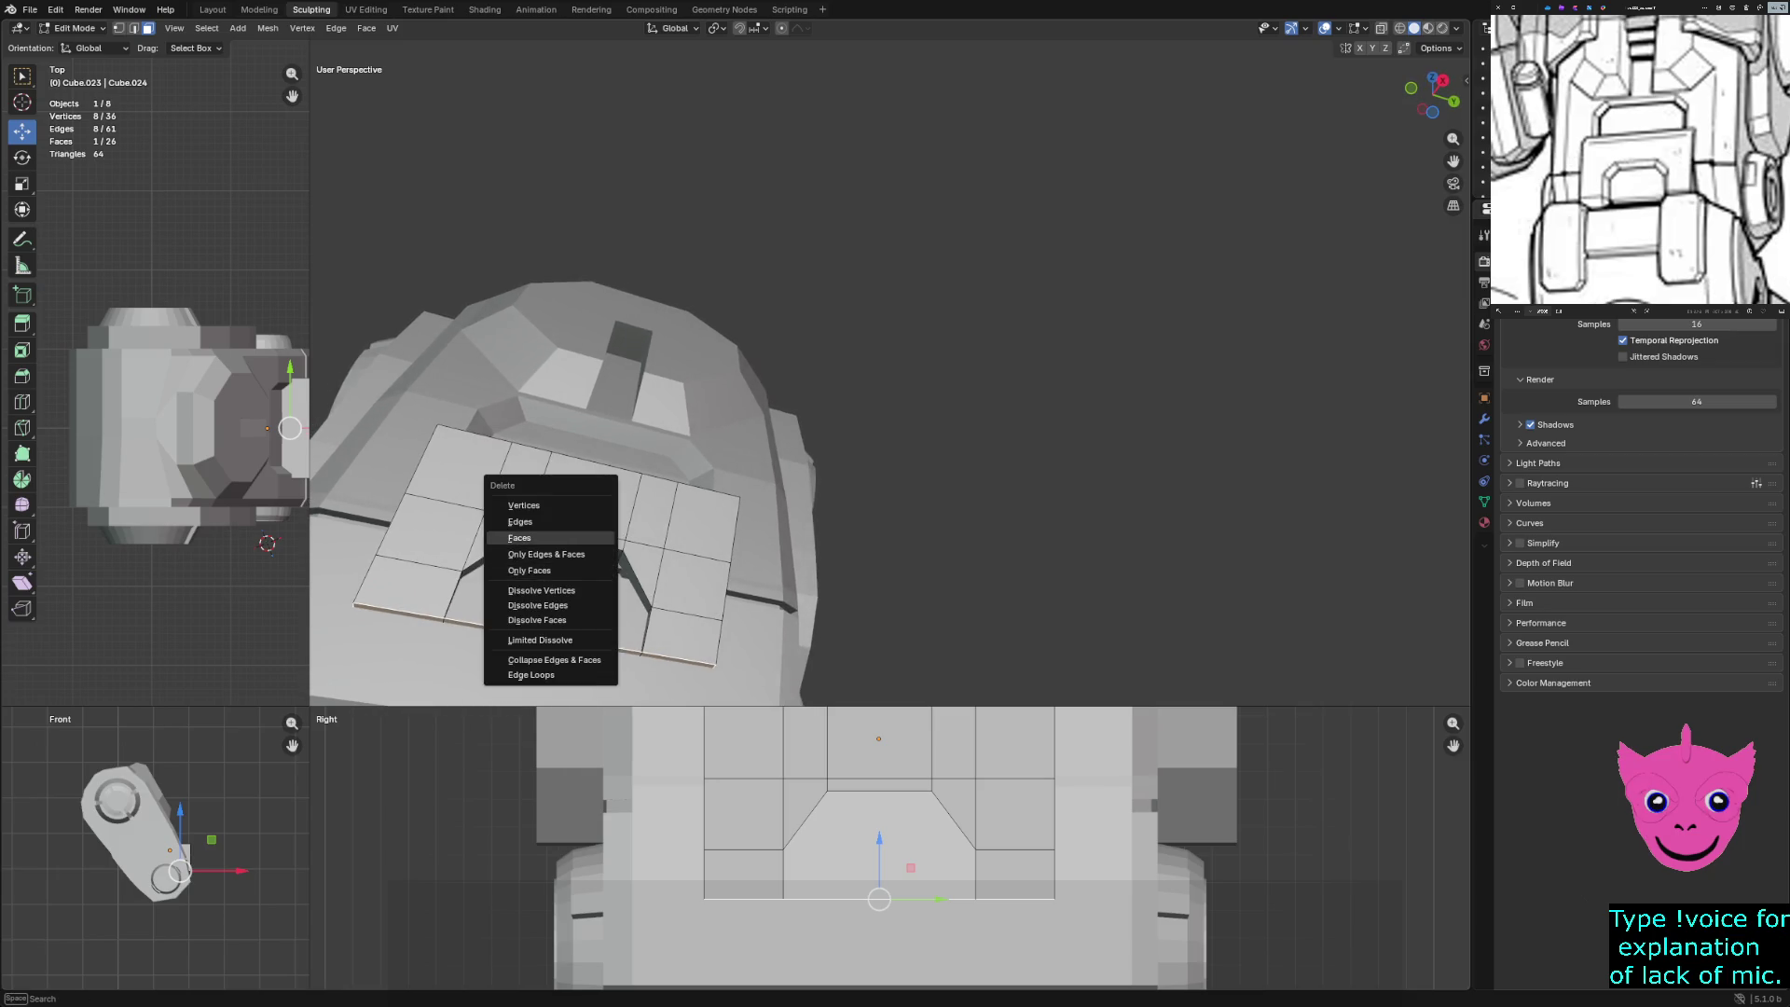
left_click(537, 525)
middle_click_drag(536, 525, 549, 494)
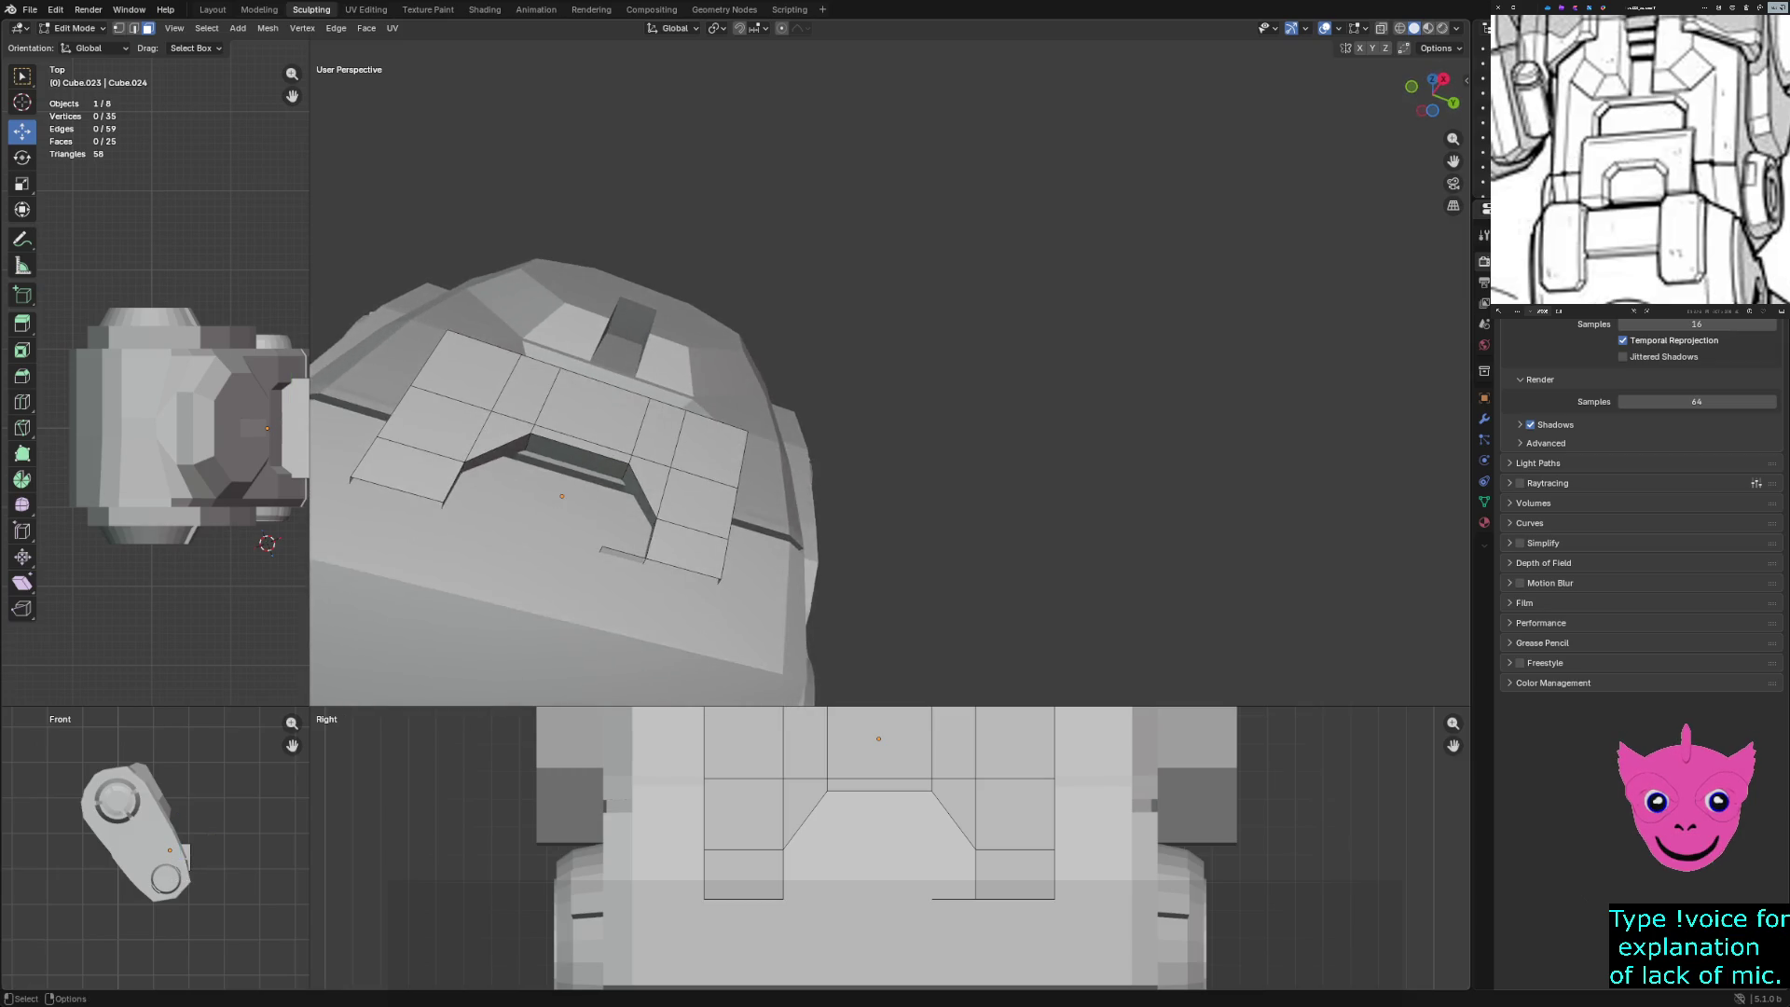
key("ctrl+z")
key("ctrl+z")
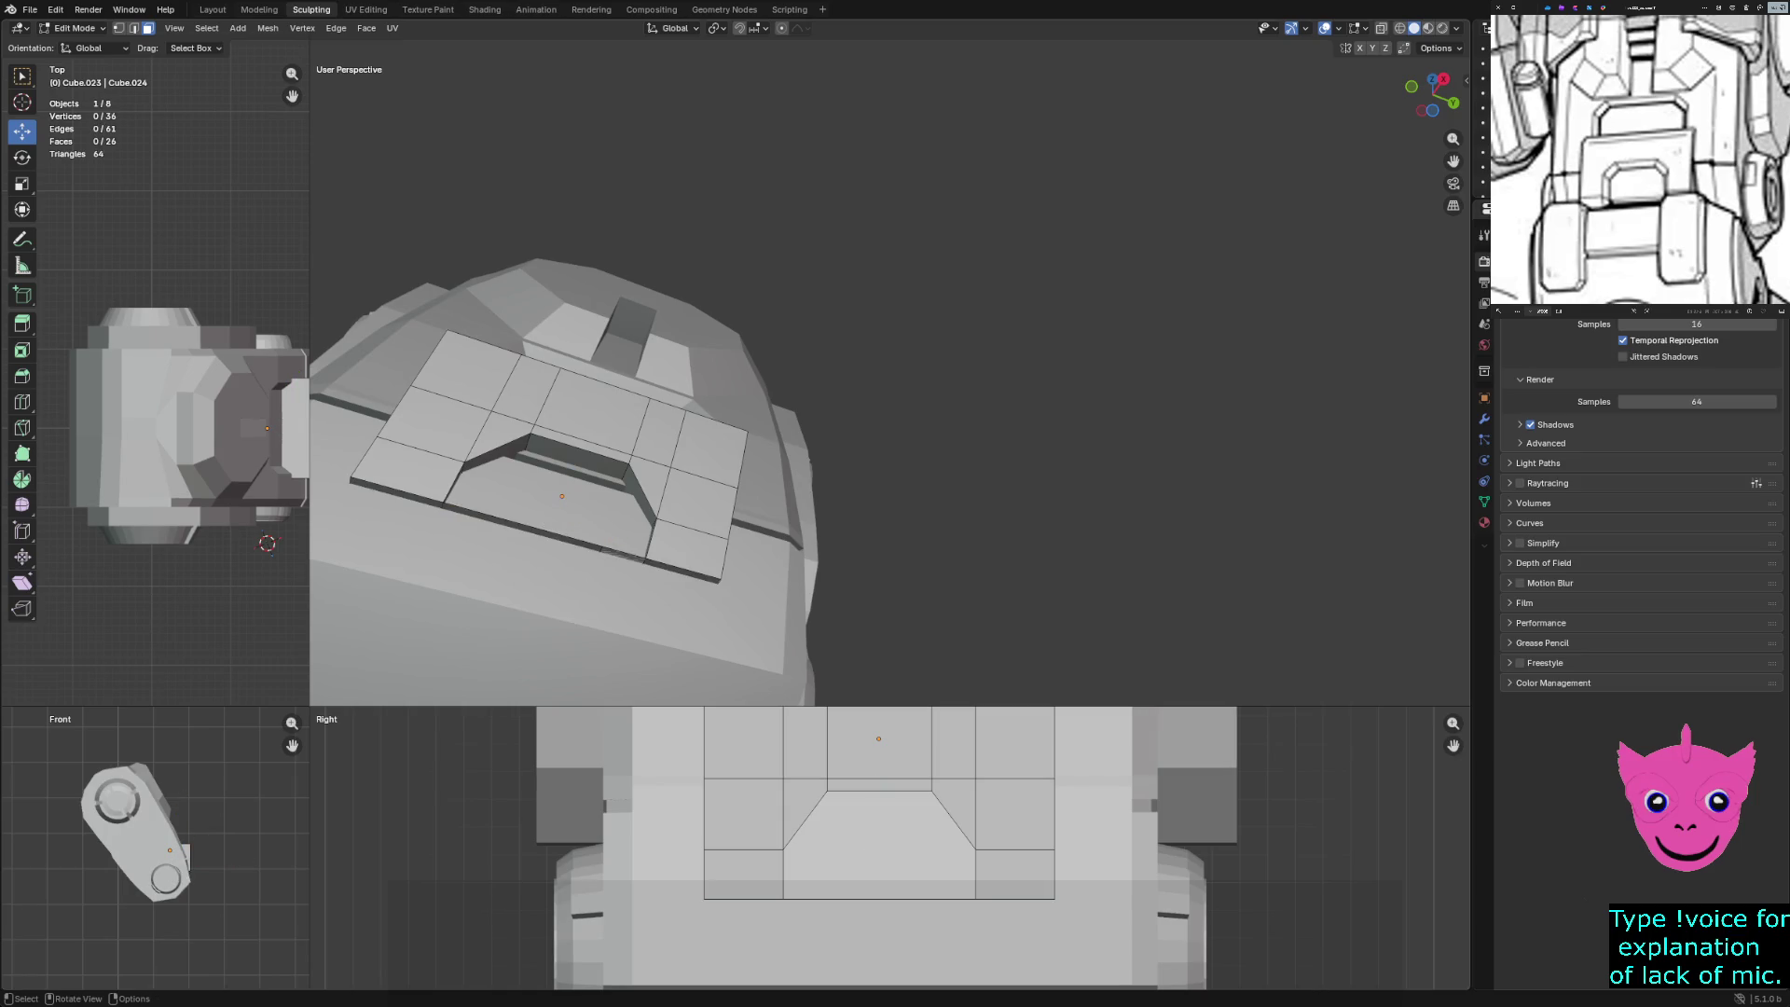
Fill the front bottom edge loop and a second set of edges with new faces
mouse_move(546, 503)
middle_mouse_down()
mouse_move(559, 52)
mouse_move(543, 32)
mouse_move(579, 522)
mouse_move(638, 541)
mouse_move(582, 559)
mouse_move(597, 573)
middle_mouse_up()
left_click(579, 528, "alt")
key("f")
left_click(657, 535, "alt")
key("f")
left_click(565, 570, "shift")
left_click(679, 570, "shift")
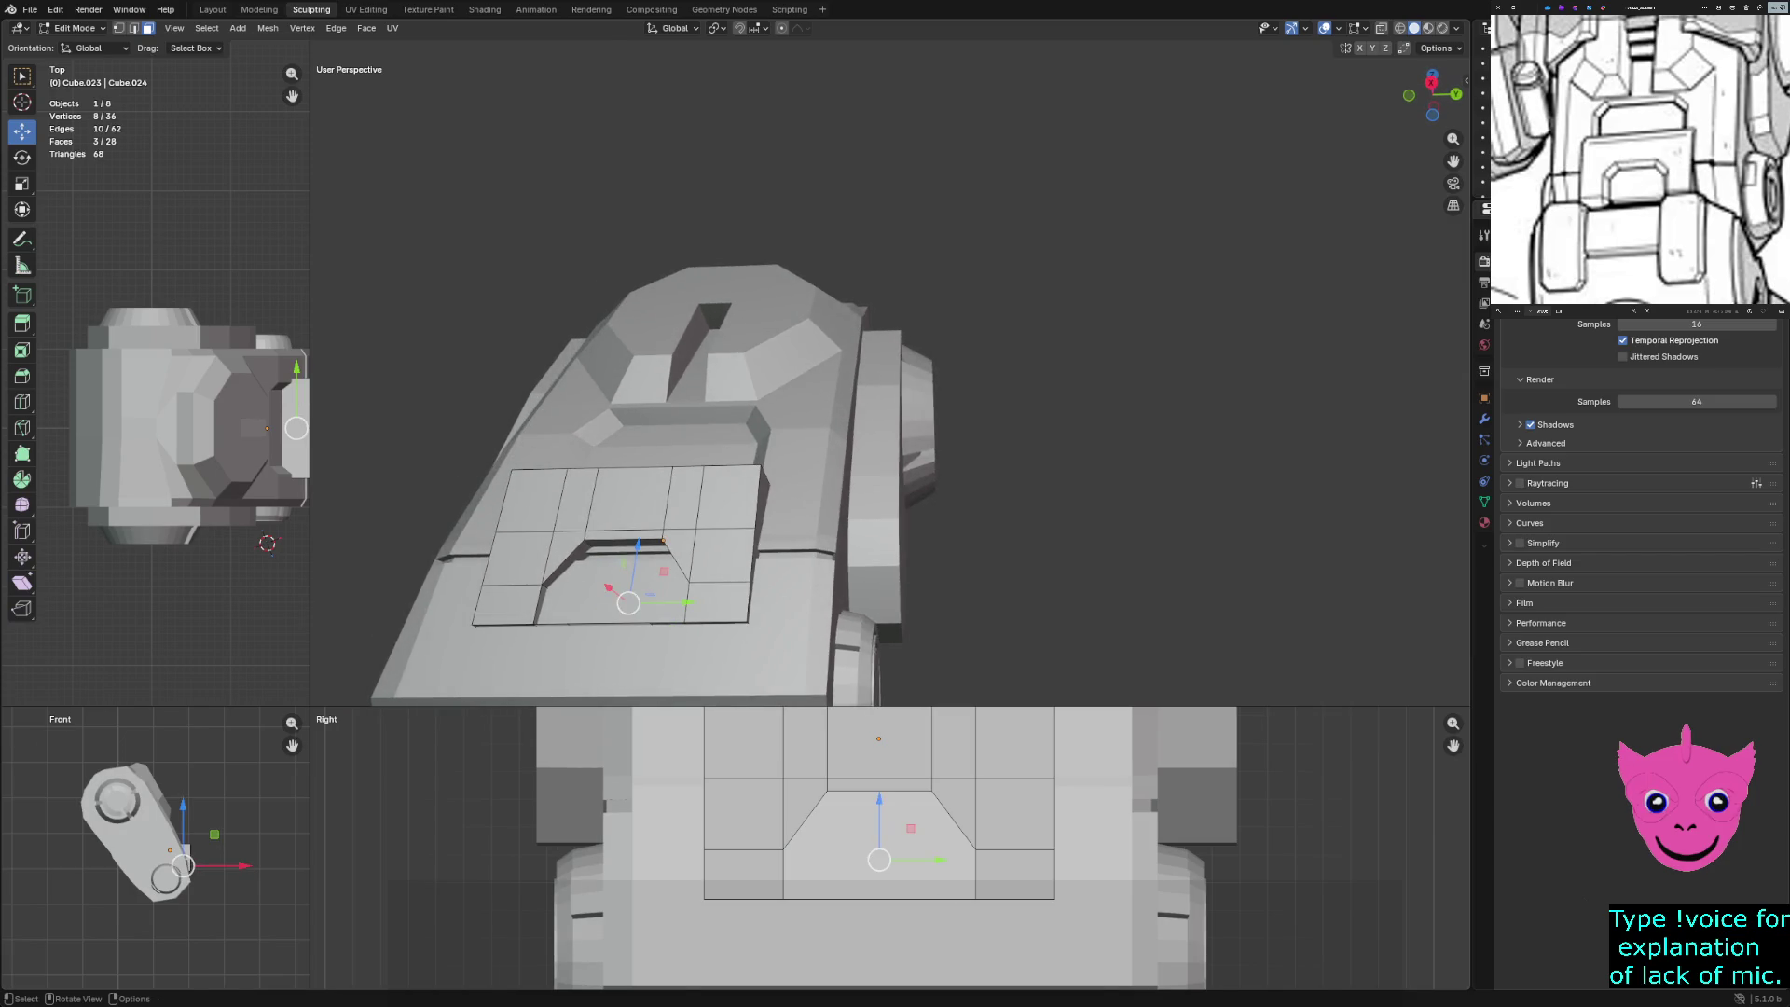
Clear the face selection while toggling the plate between modes, staying in Edit Mode
key("Tab")
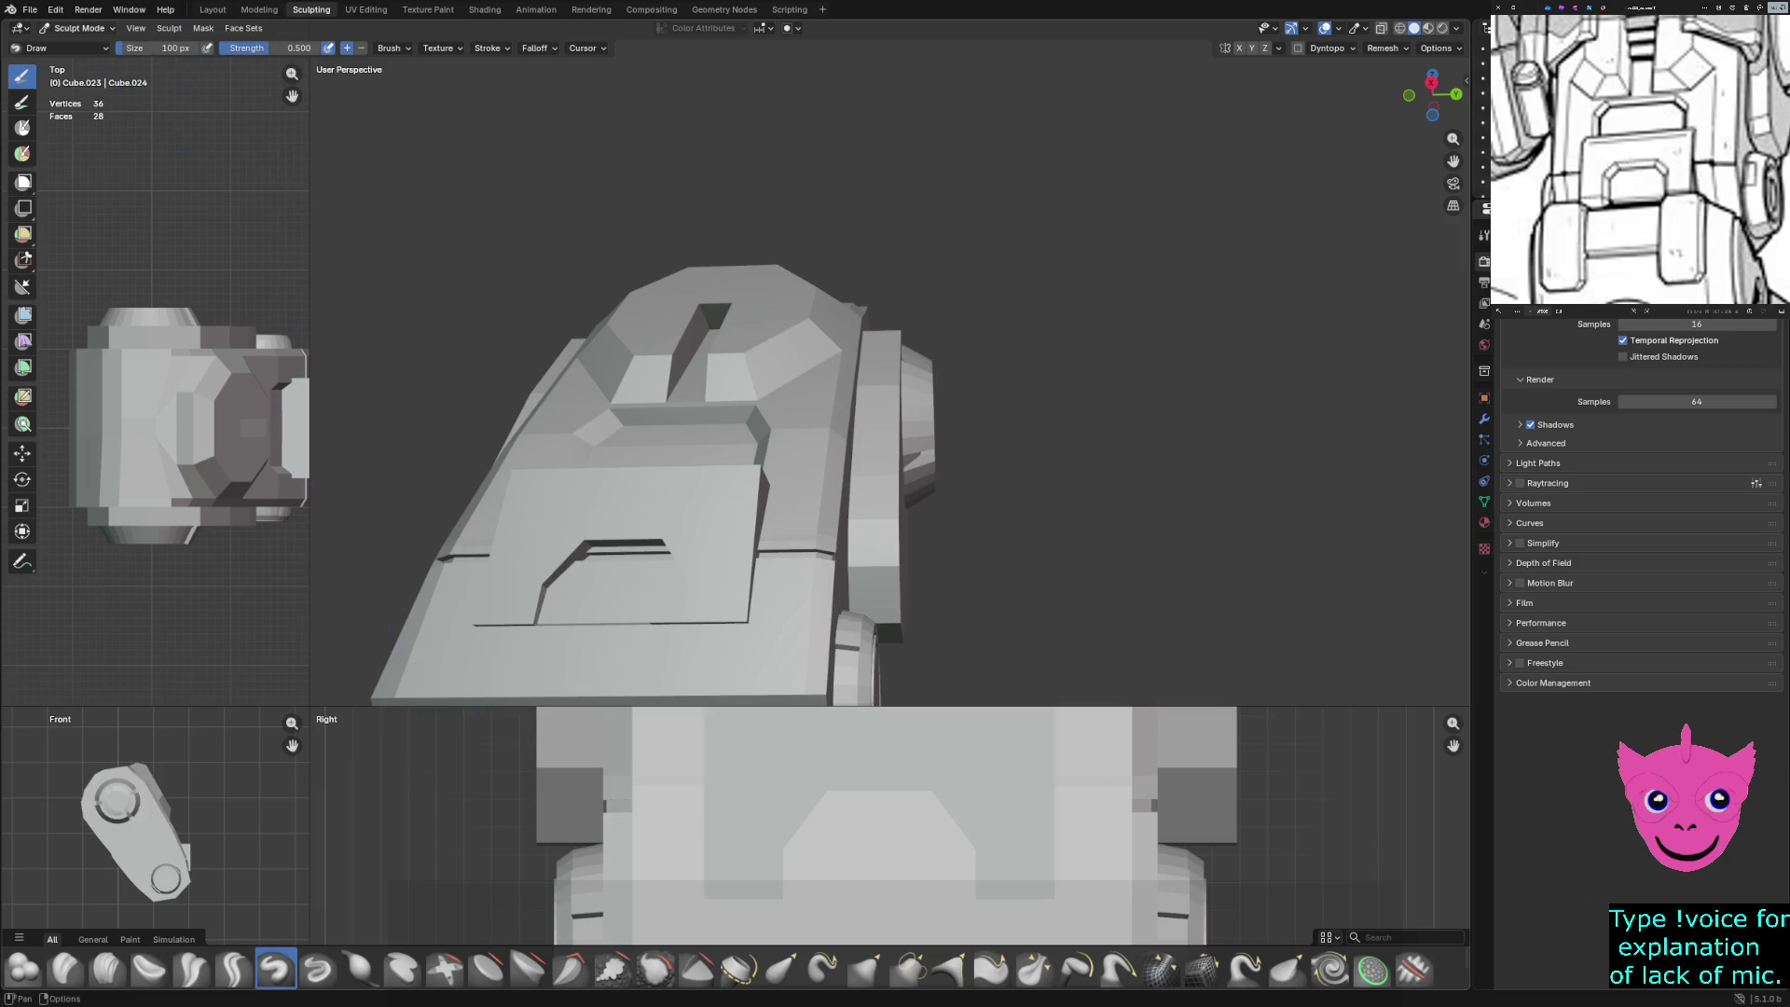
key("Tab")
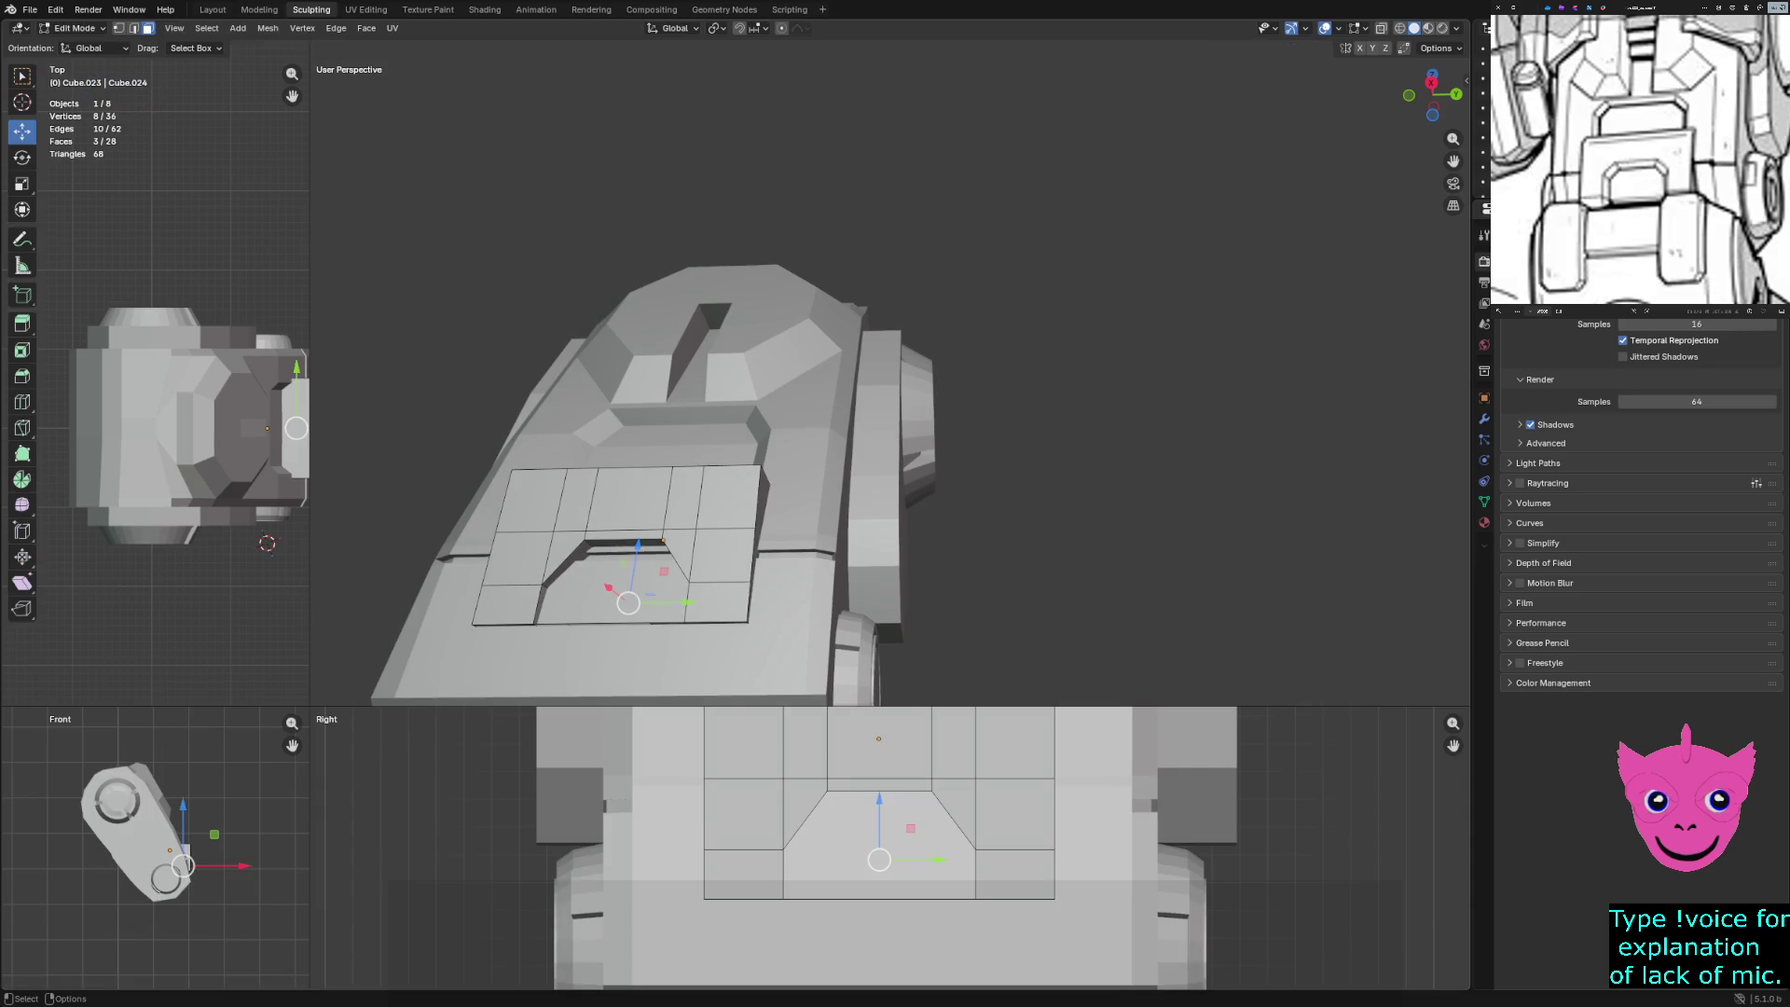
key("alt+a")
key("Tab")
key("Tab")
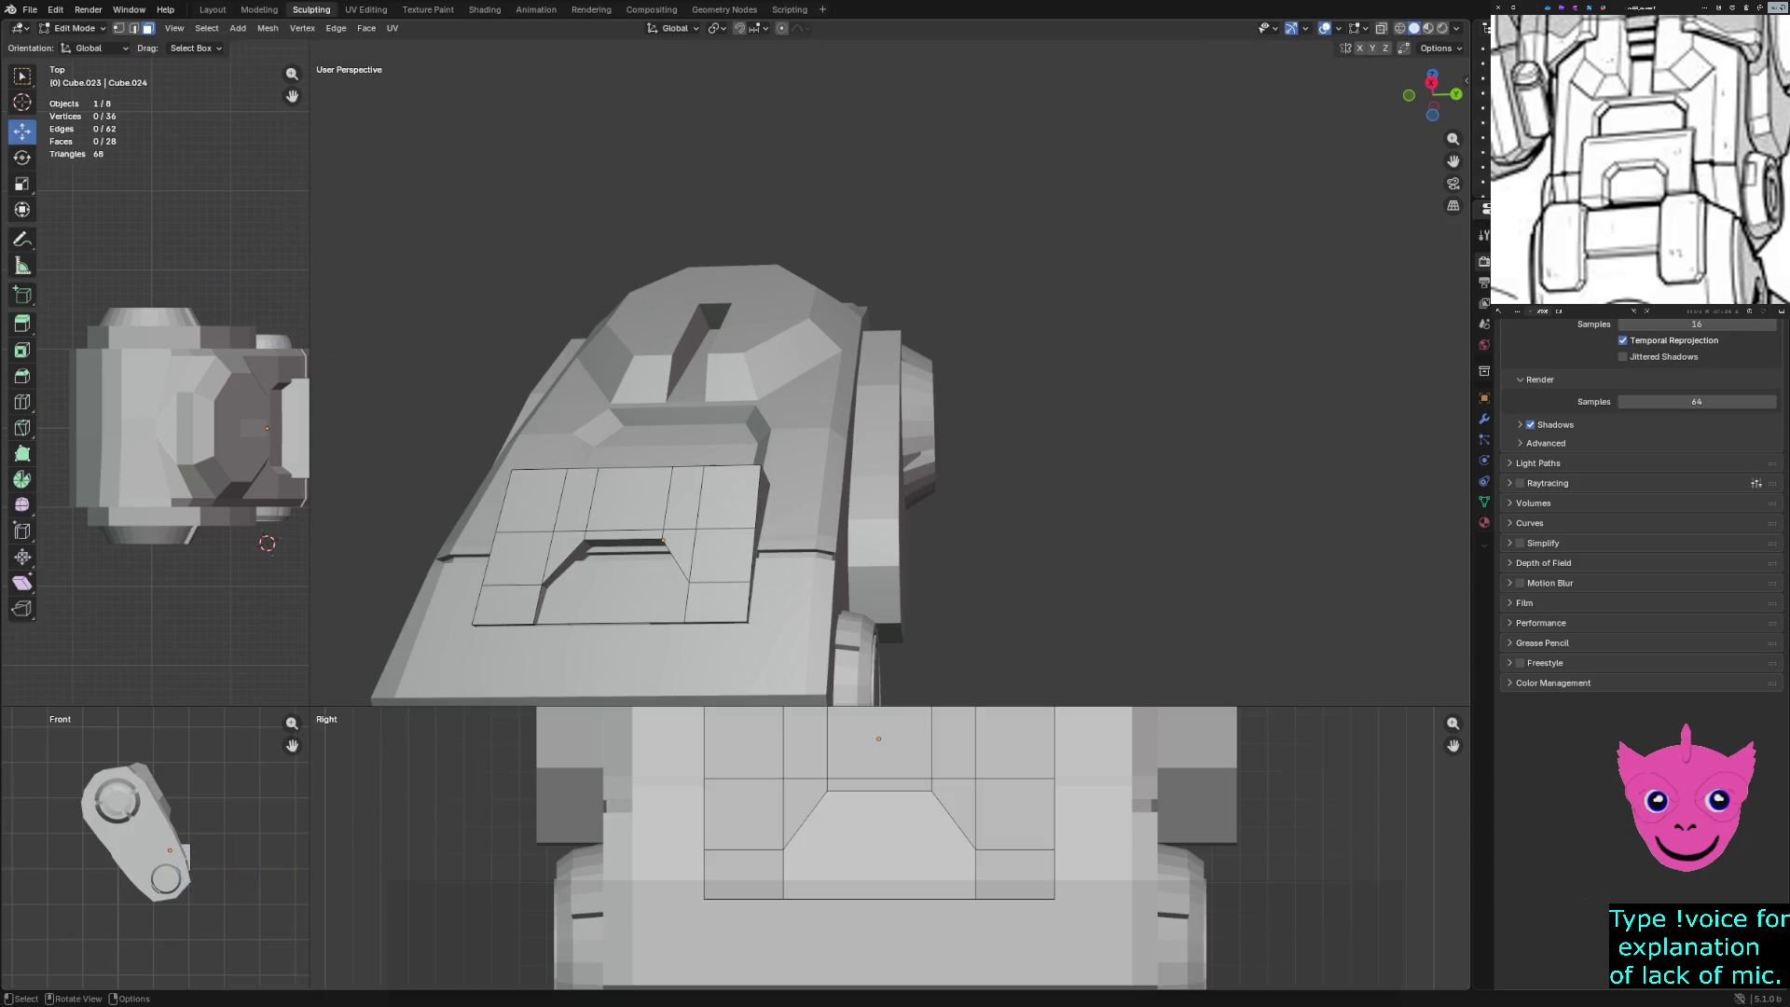
left_click(70, 28)
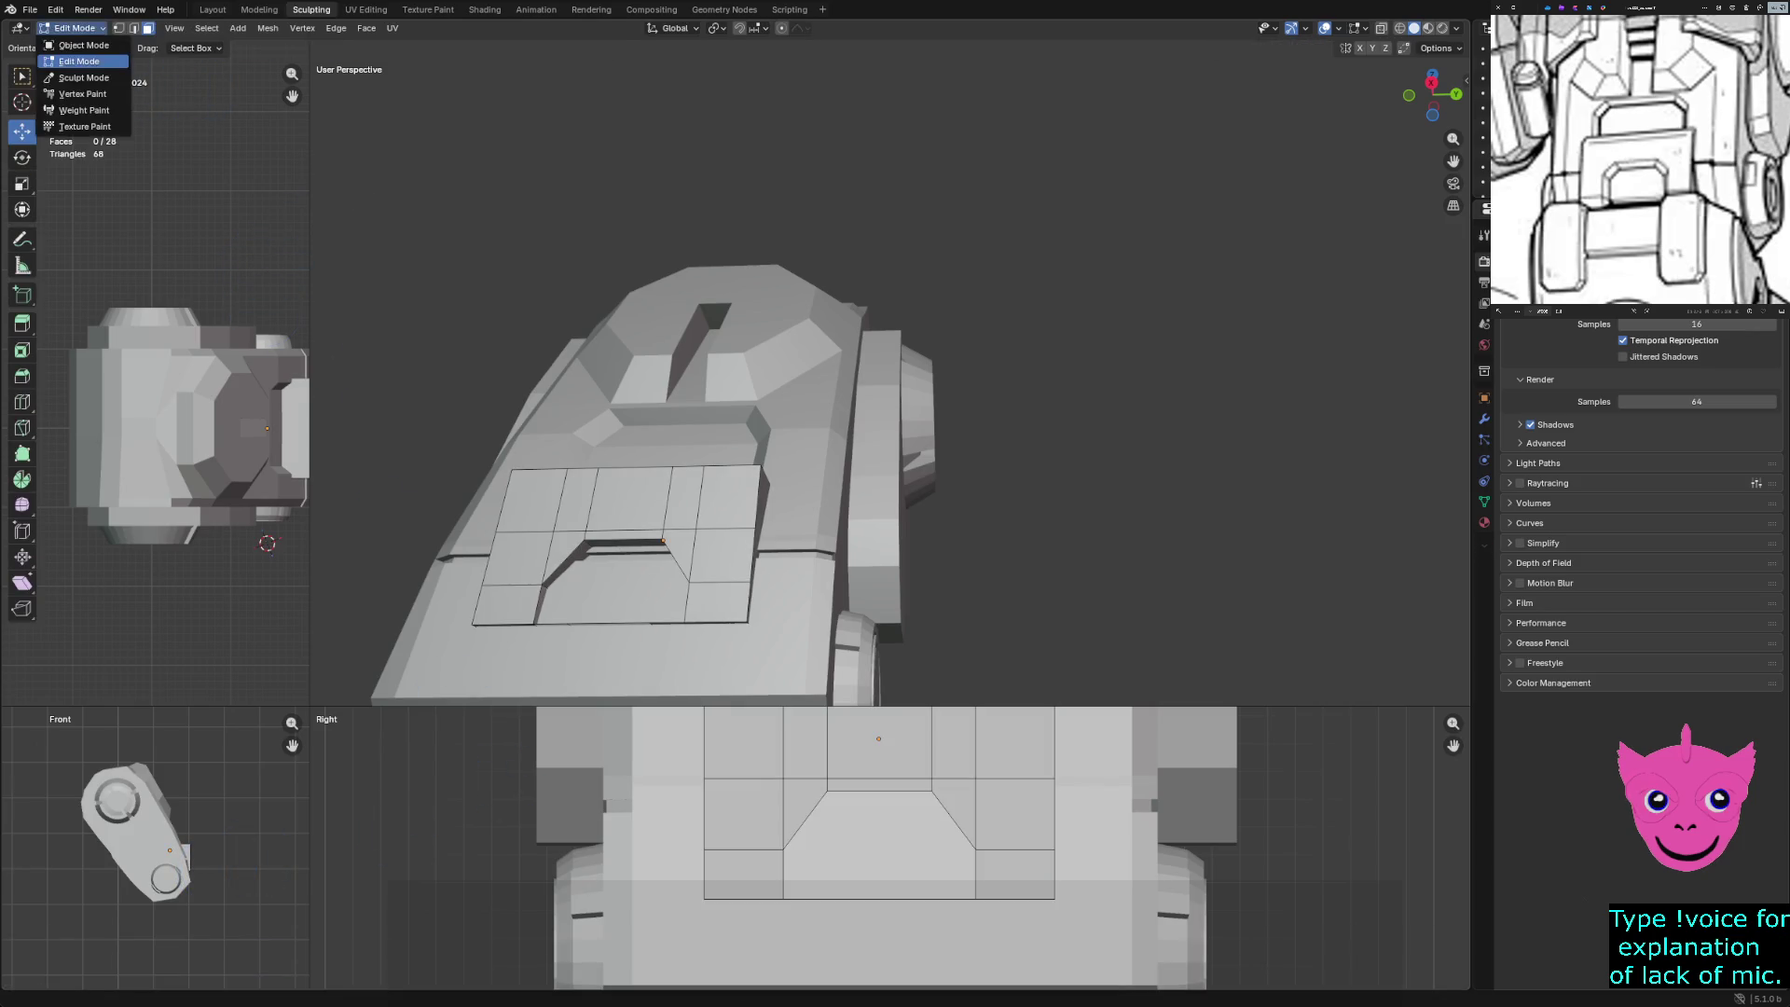
left_click(82, 45)
key("Tab")
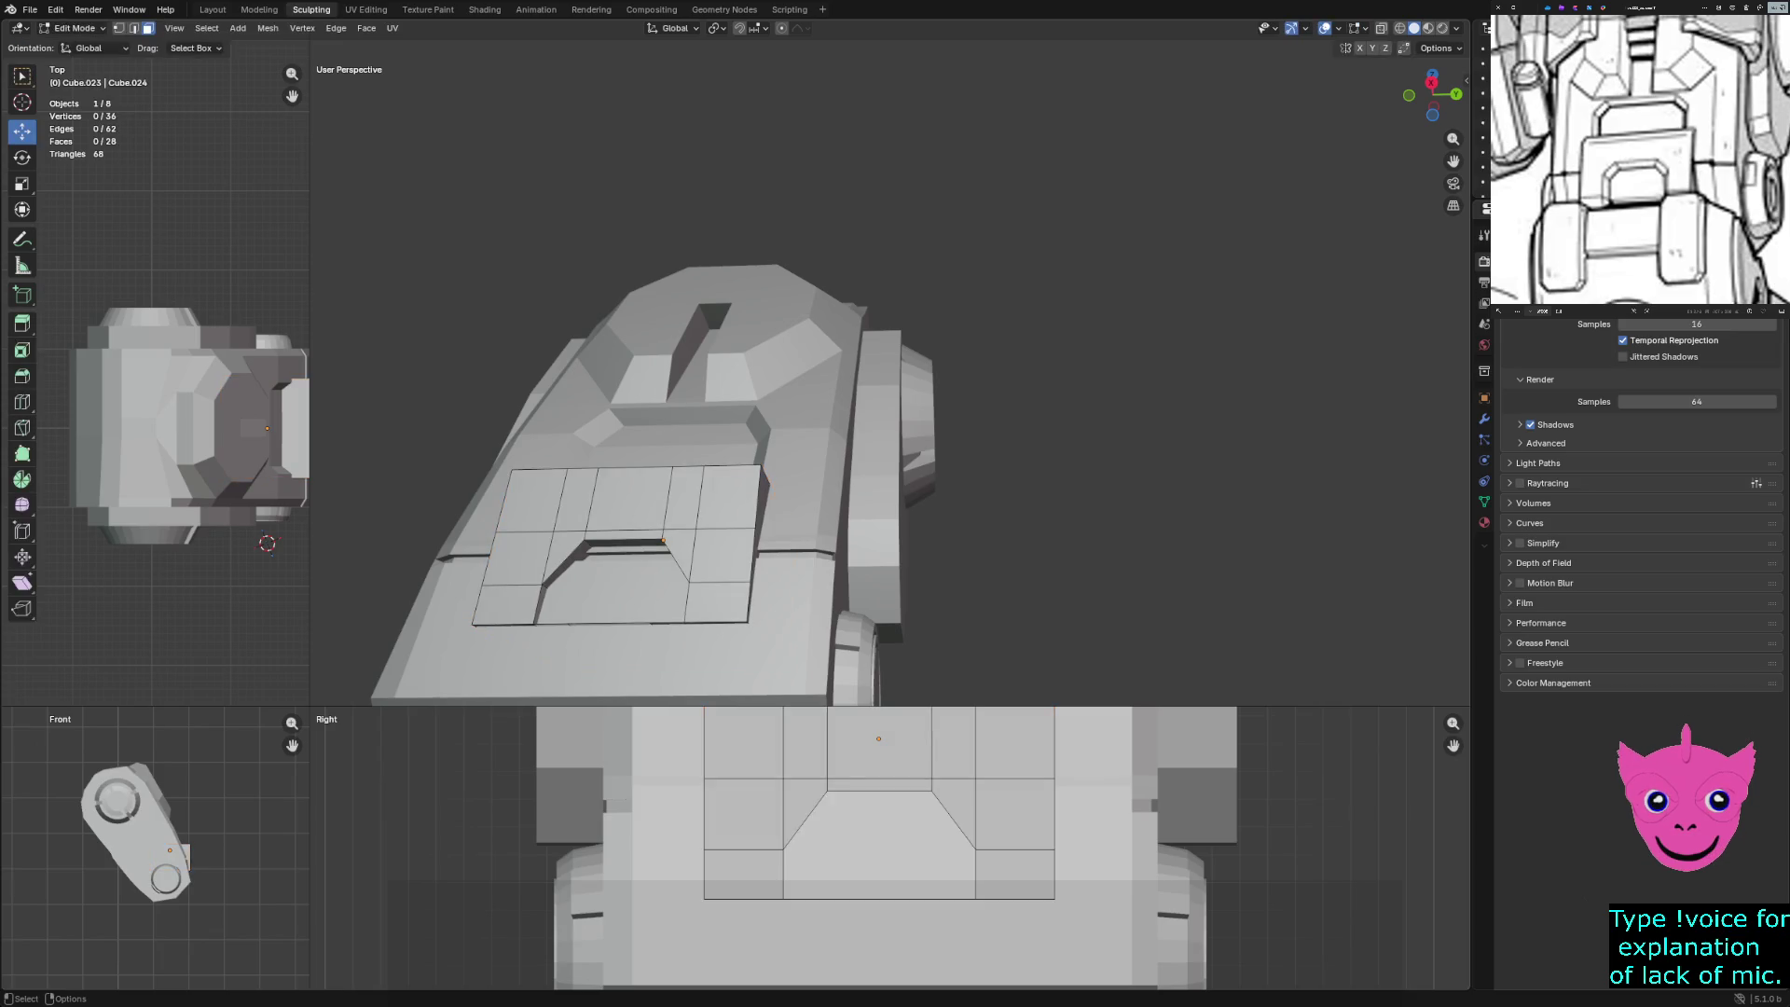
key("Tab")
key("Tab")
Move the plate's left column face along X, then undo the move
left_click(523, 545)
key("g")
key("x")
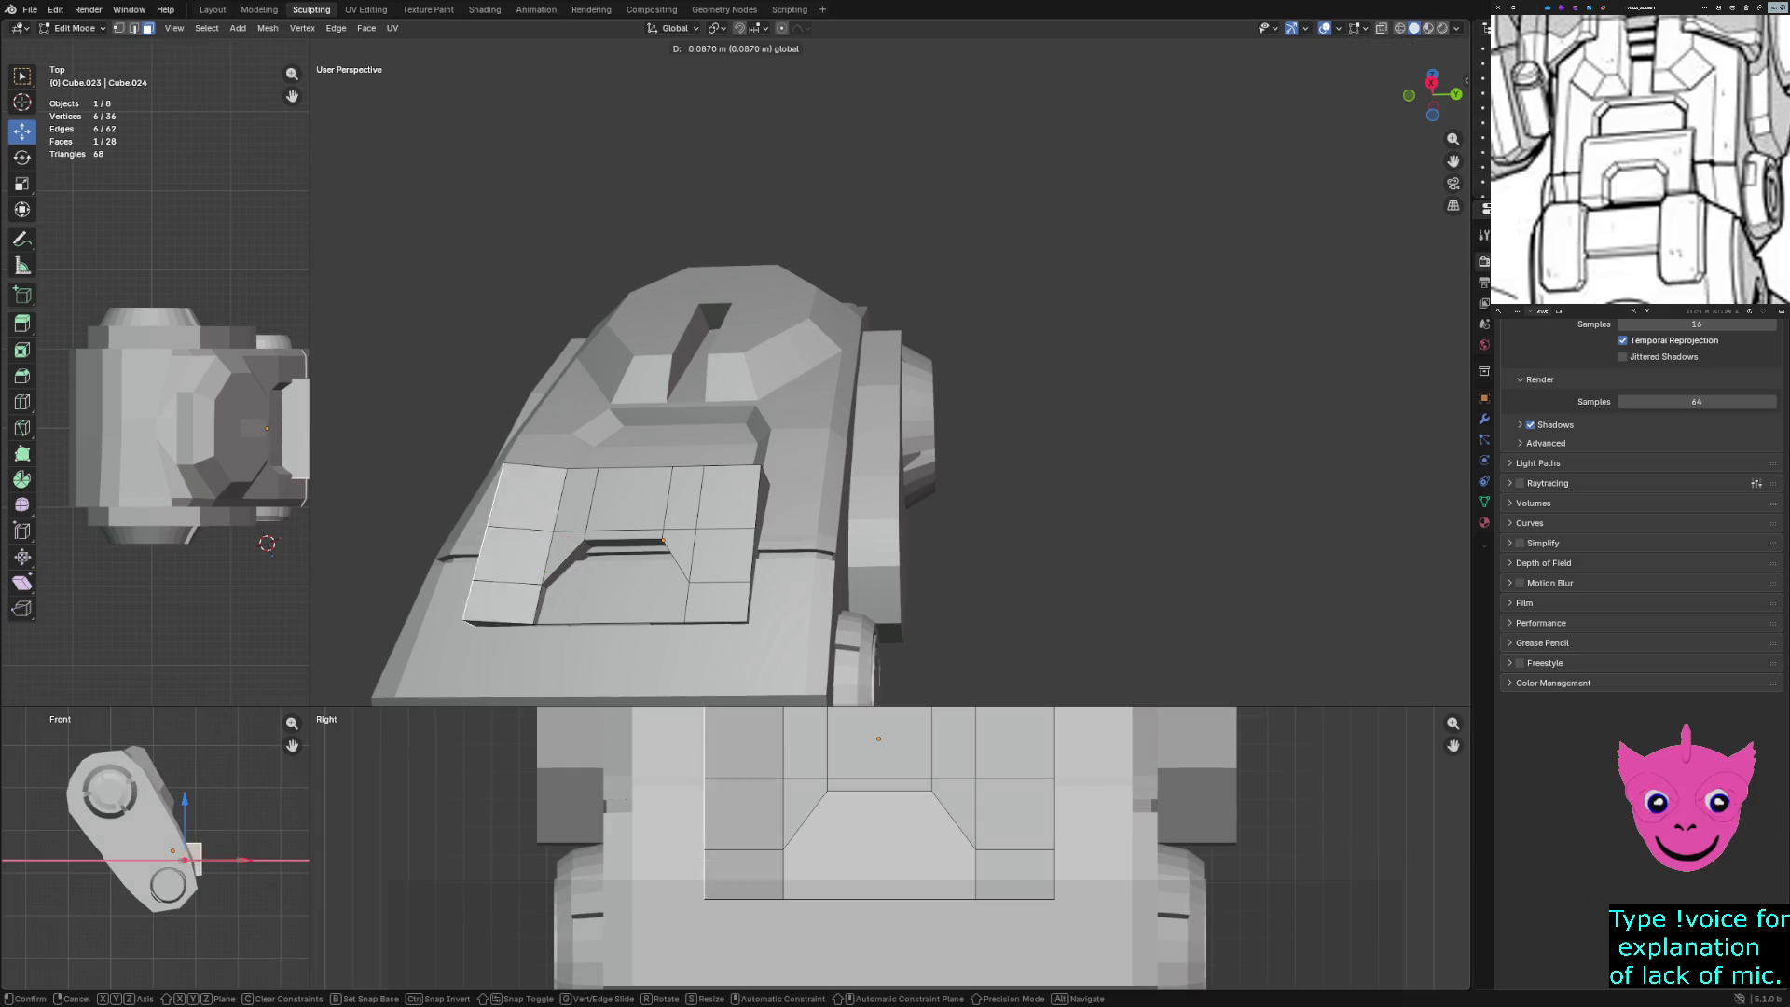
key("Return")
key("ctrl+z")
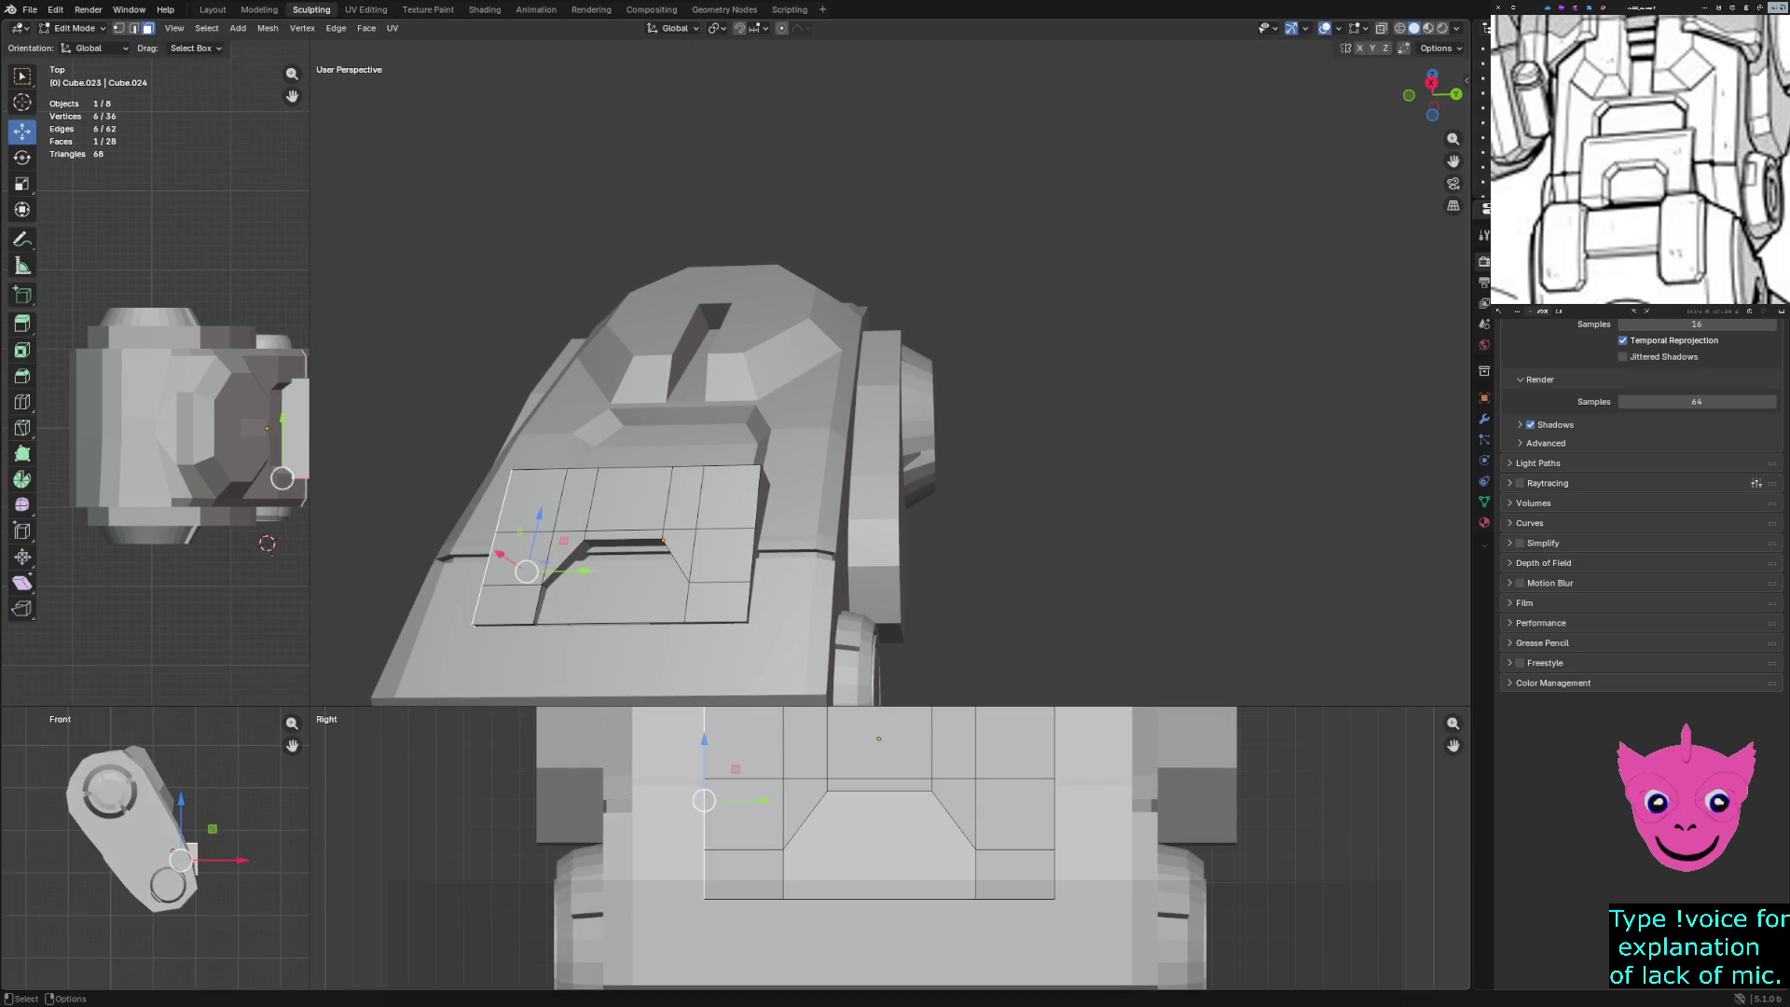
Return to Object Mode with the small plate Cube.023 kept selected
key("Tab")
left_click(168, 429)
key("ctrl+z")
key("shift+space")
Slide the plate along X and enter Edit Mode on it
key("g")
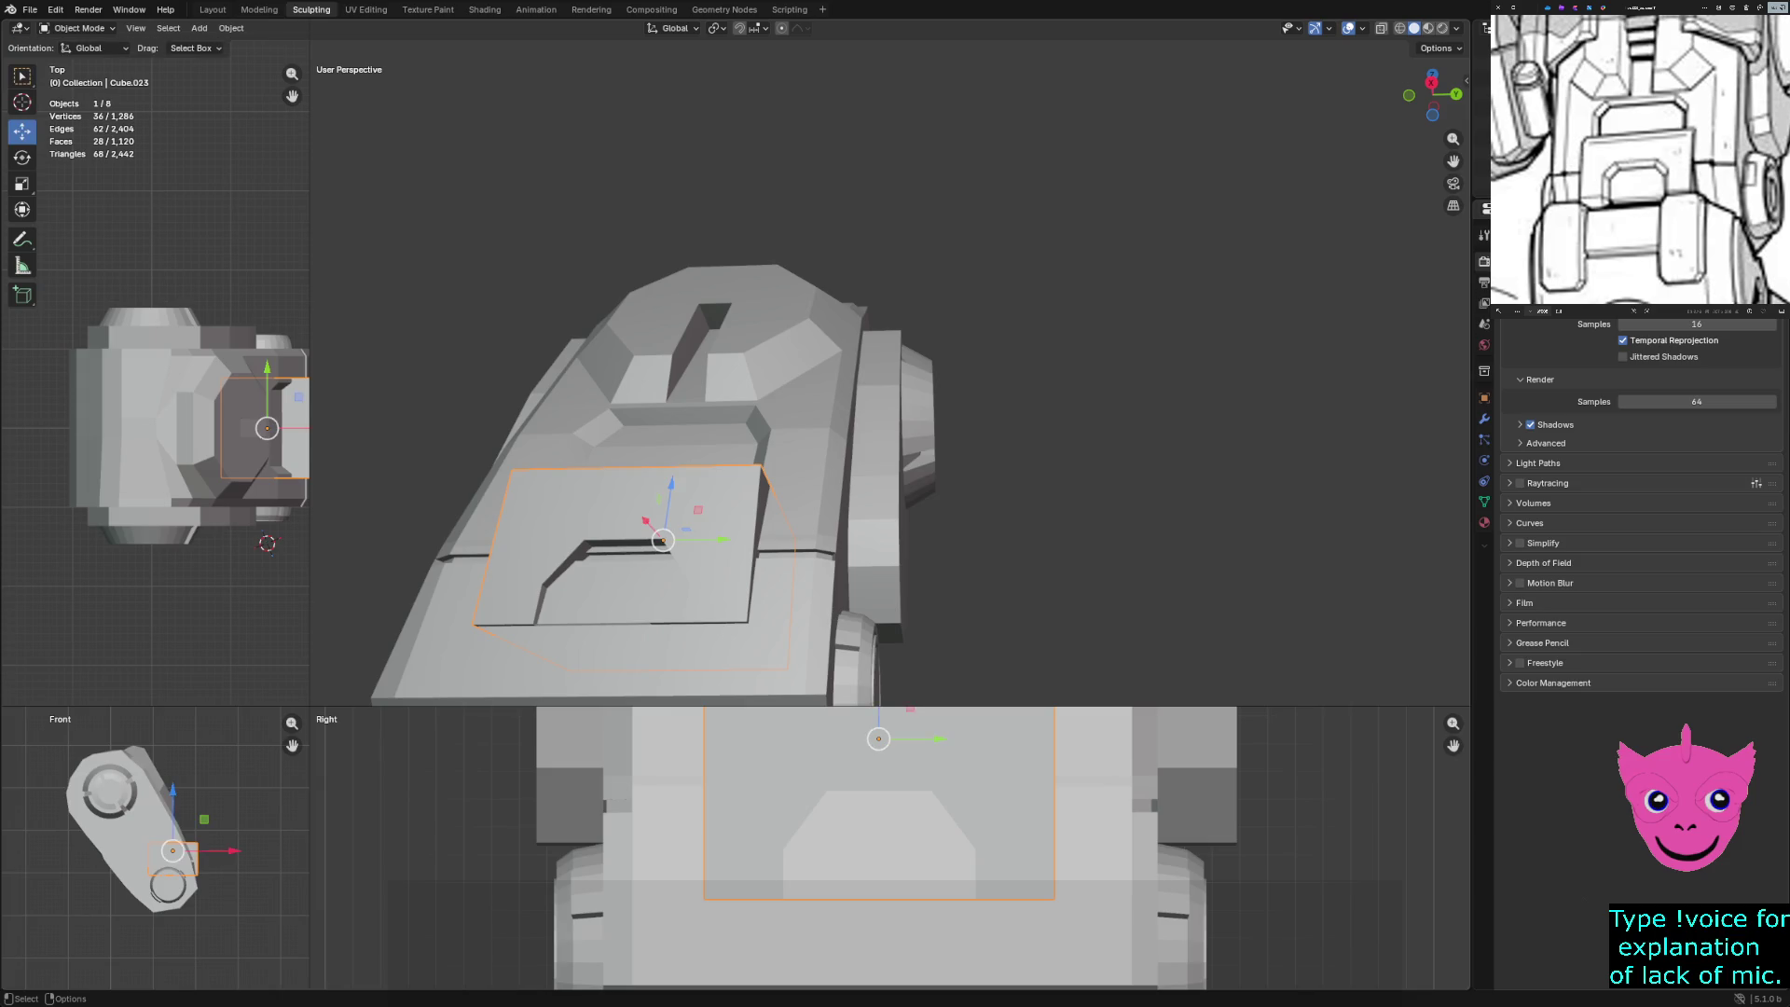
mouse_move(646, 520)
left_mouse_down()
mouse_move(606, 559)
mouse_move(629, 545)
left_mouse_up()
mouse_move(662, 541)
middle_mouse_down()
mouse_move(713, 476)
mouse_move(723, 392)
middle_mouse_up()
key("Tab")
Delete the slot's inner front face and one of its wall faces
left_click(713, 466)
scroll(713, 466, "up", 4)
key("x")
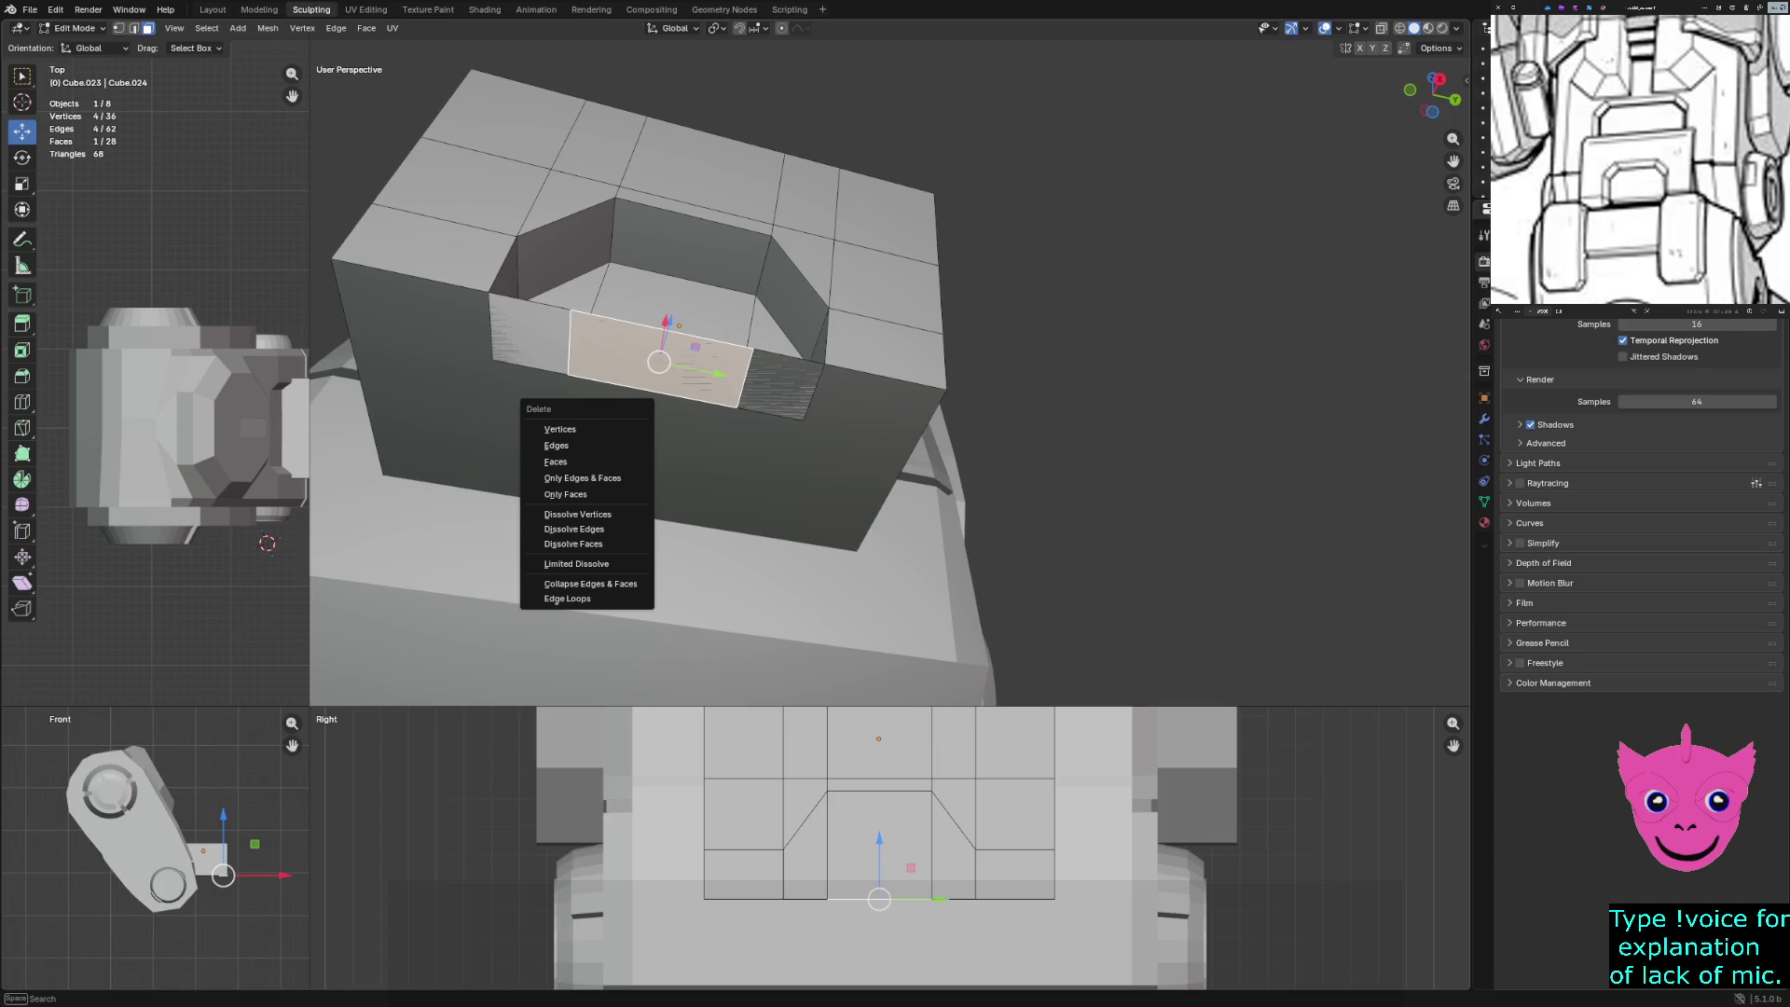
left_click(559, 461)
left_click(513, 359)
key("x")
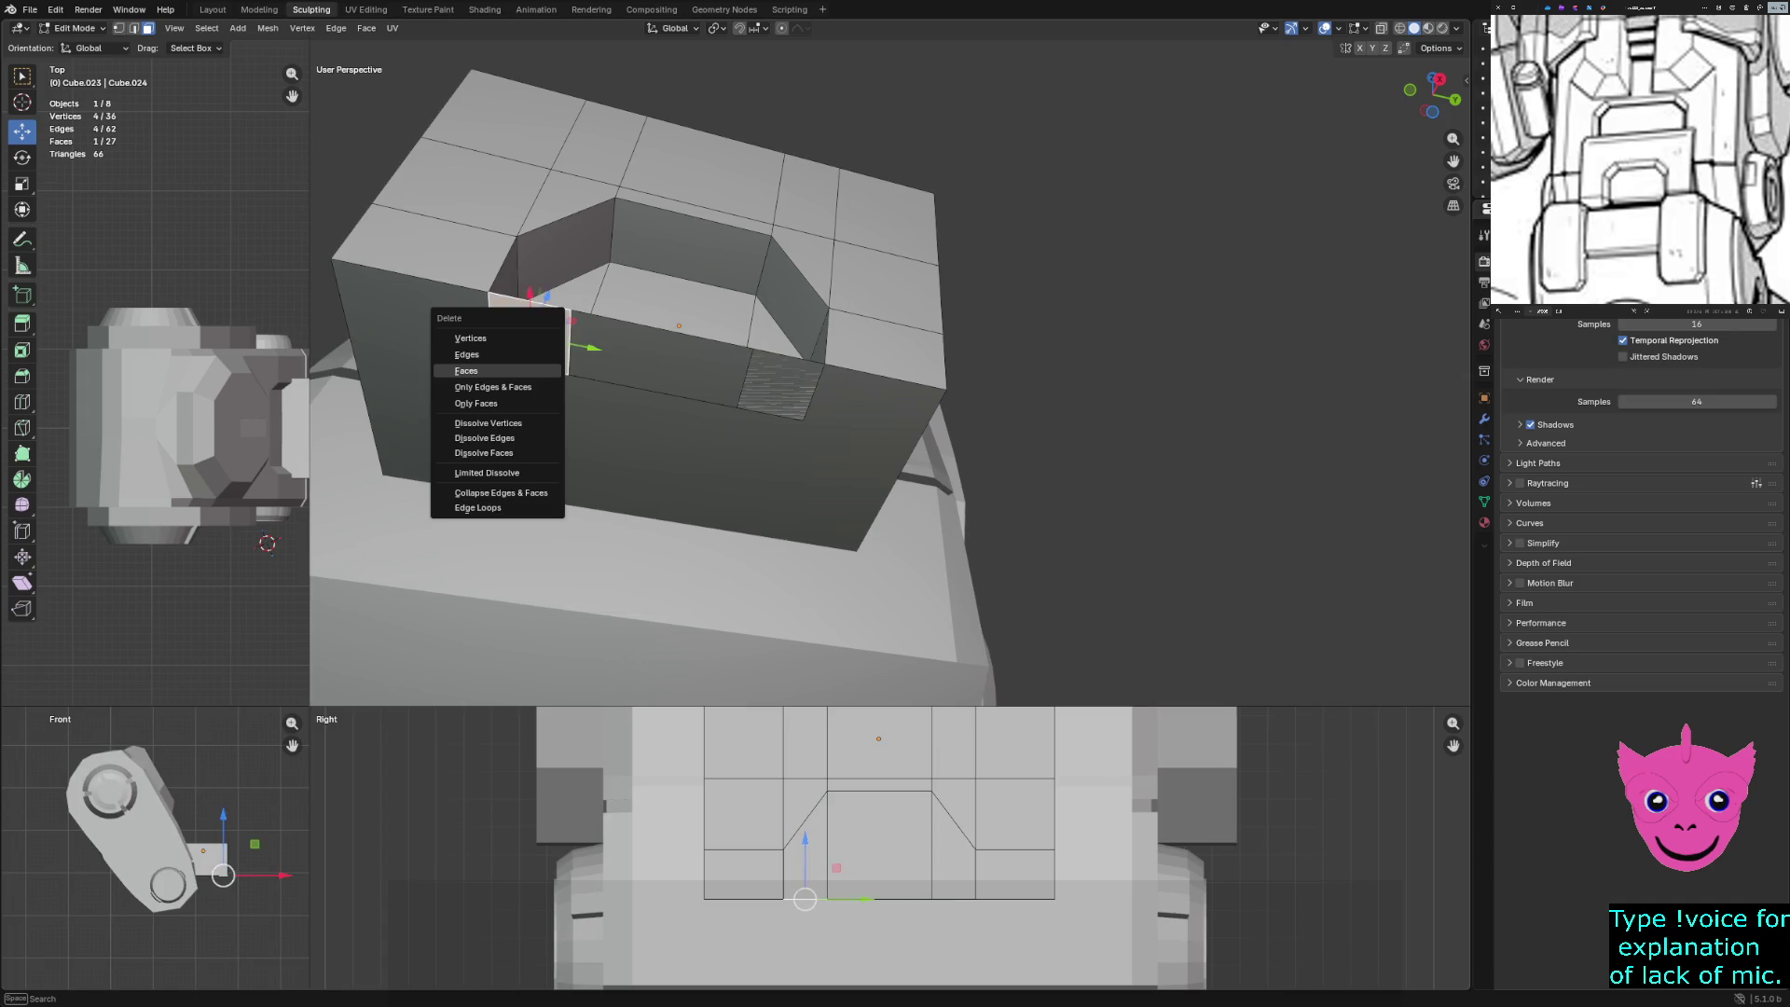
left_click(466, 371)
Delete the plate's large front face and the small inner face
left_click(606, 456)
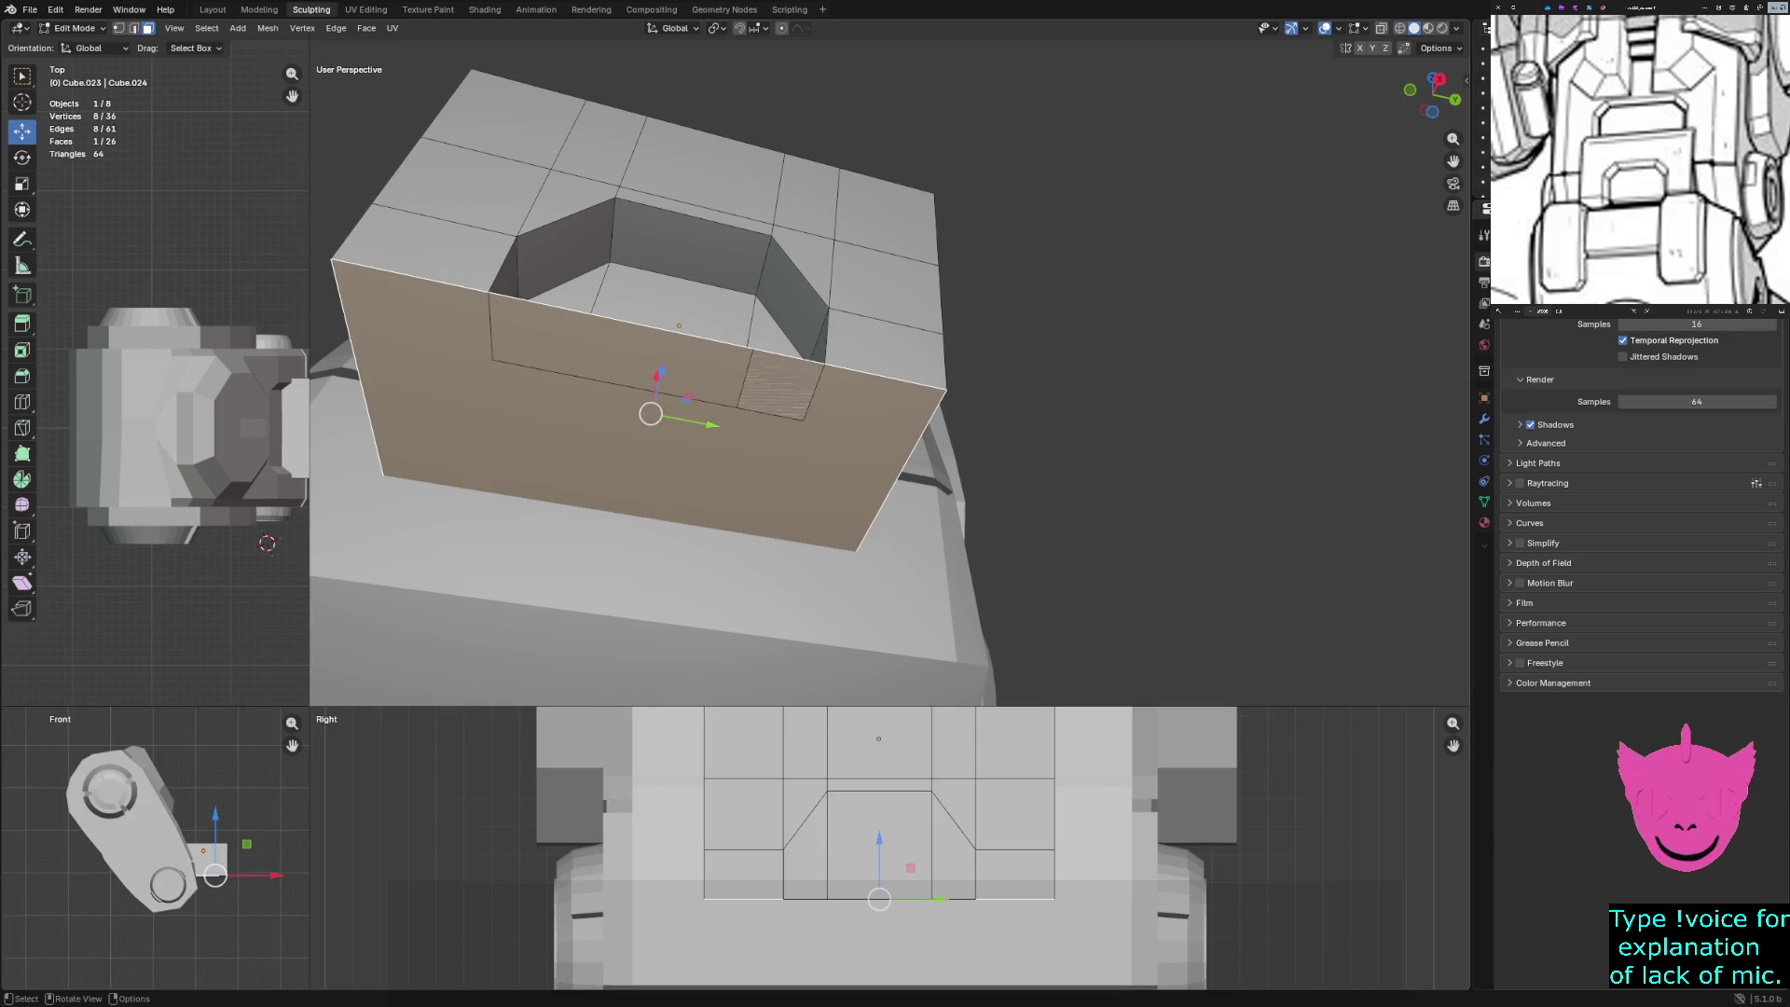
key("x")
left_click(660, 368)
left_click(779, 384)
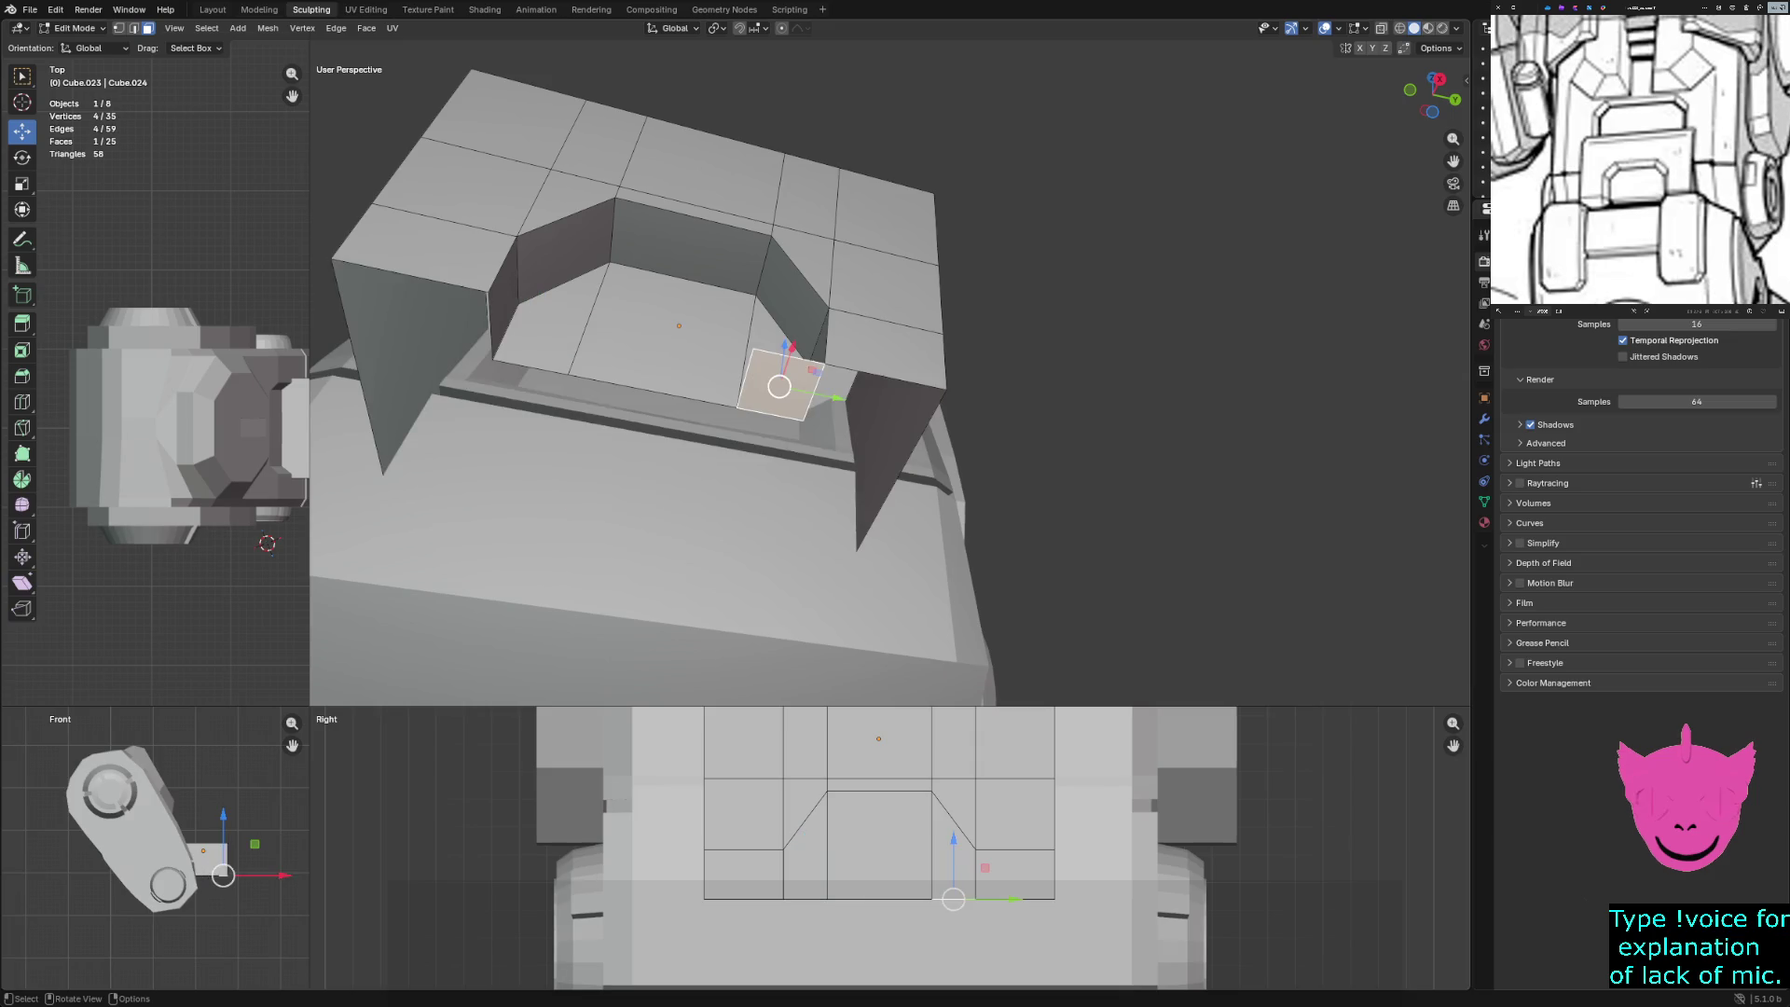
key("x")
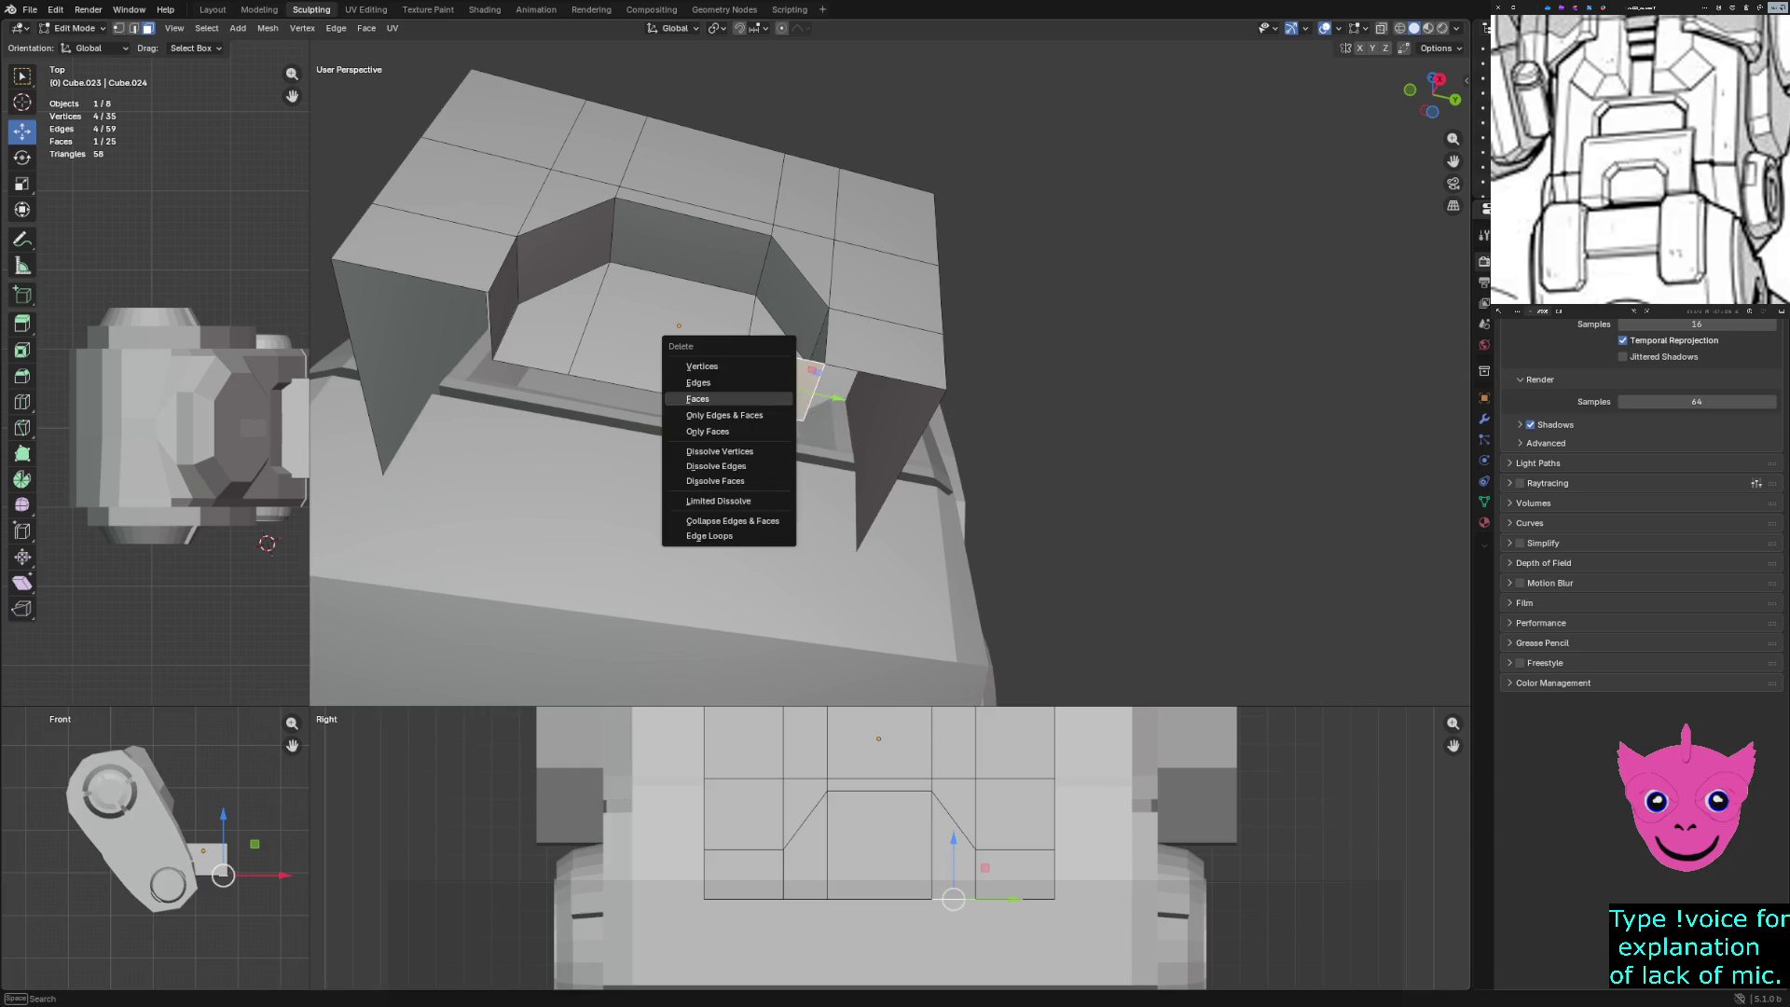
left_click(779, 391)
middle_click_drag(779, 392, 671, 359)
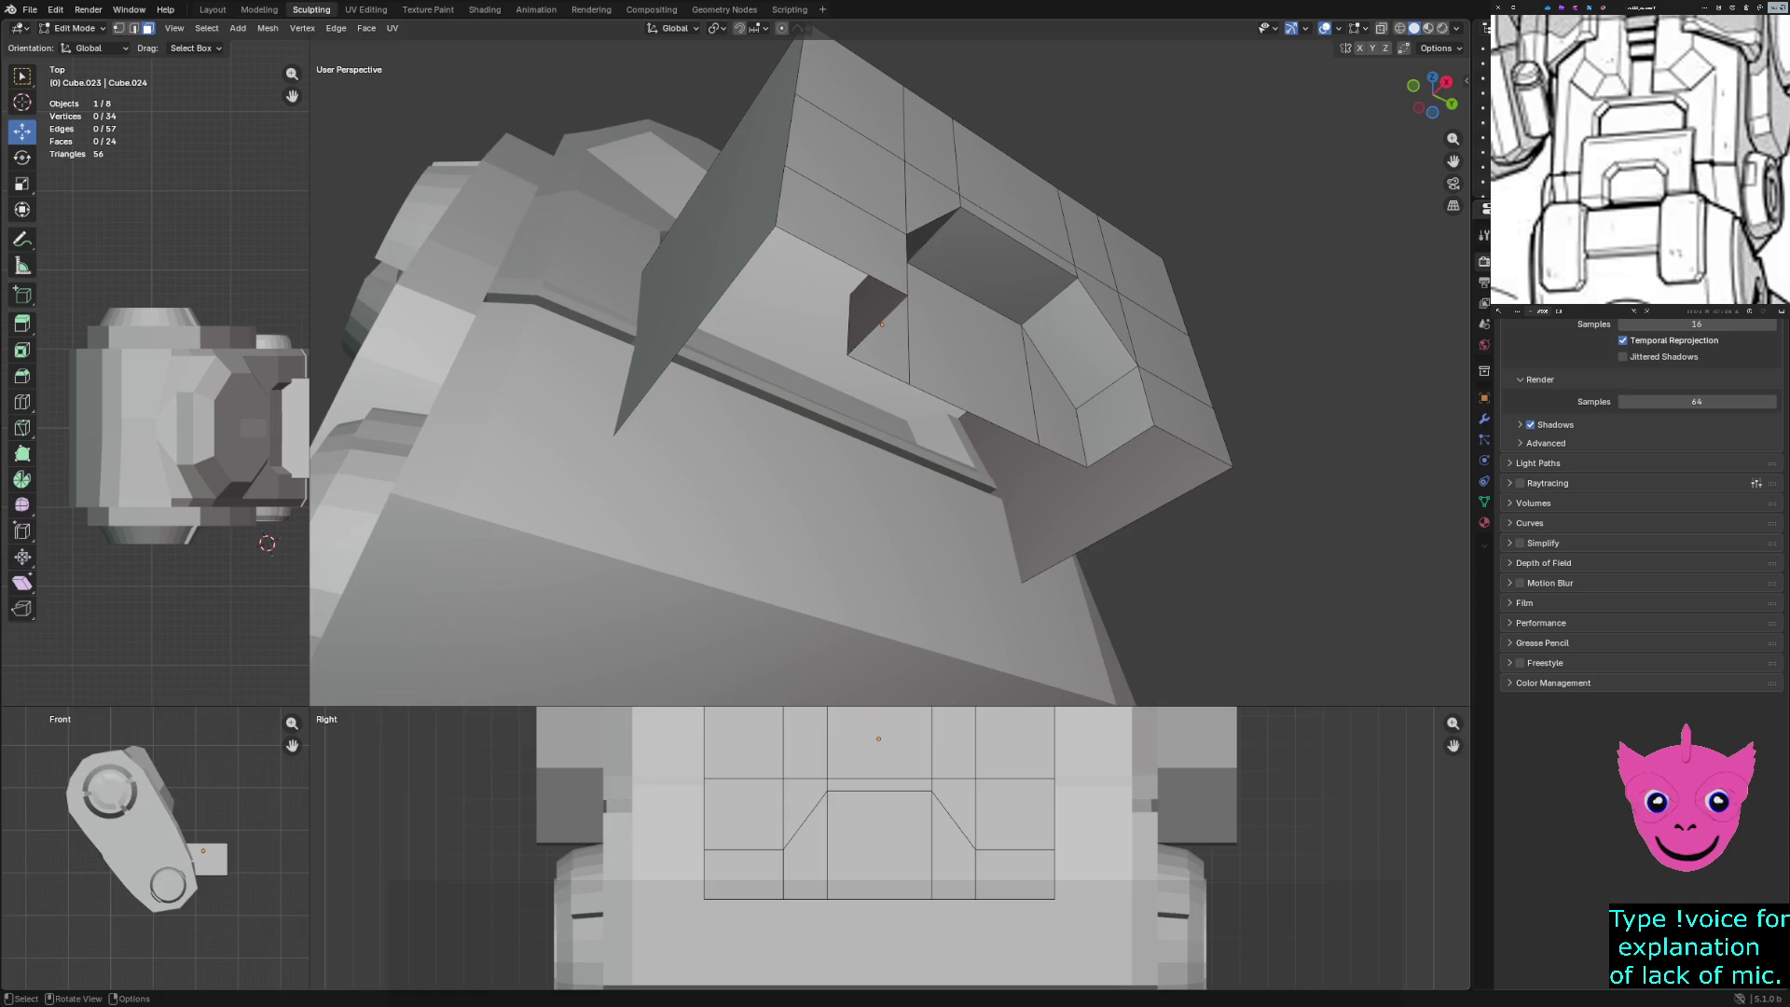
Nudge the plate twice along X in Object Mode
key("Tab")
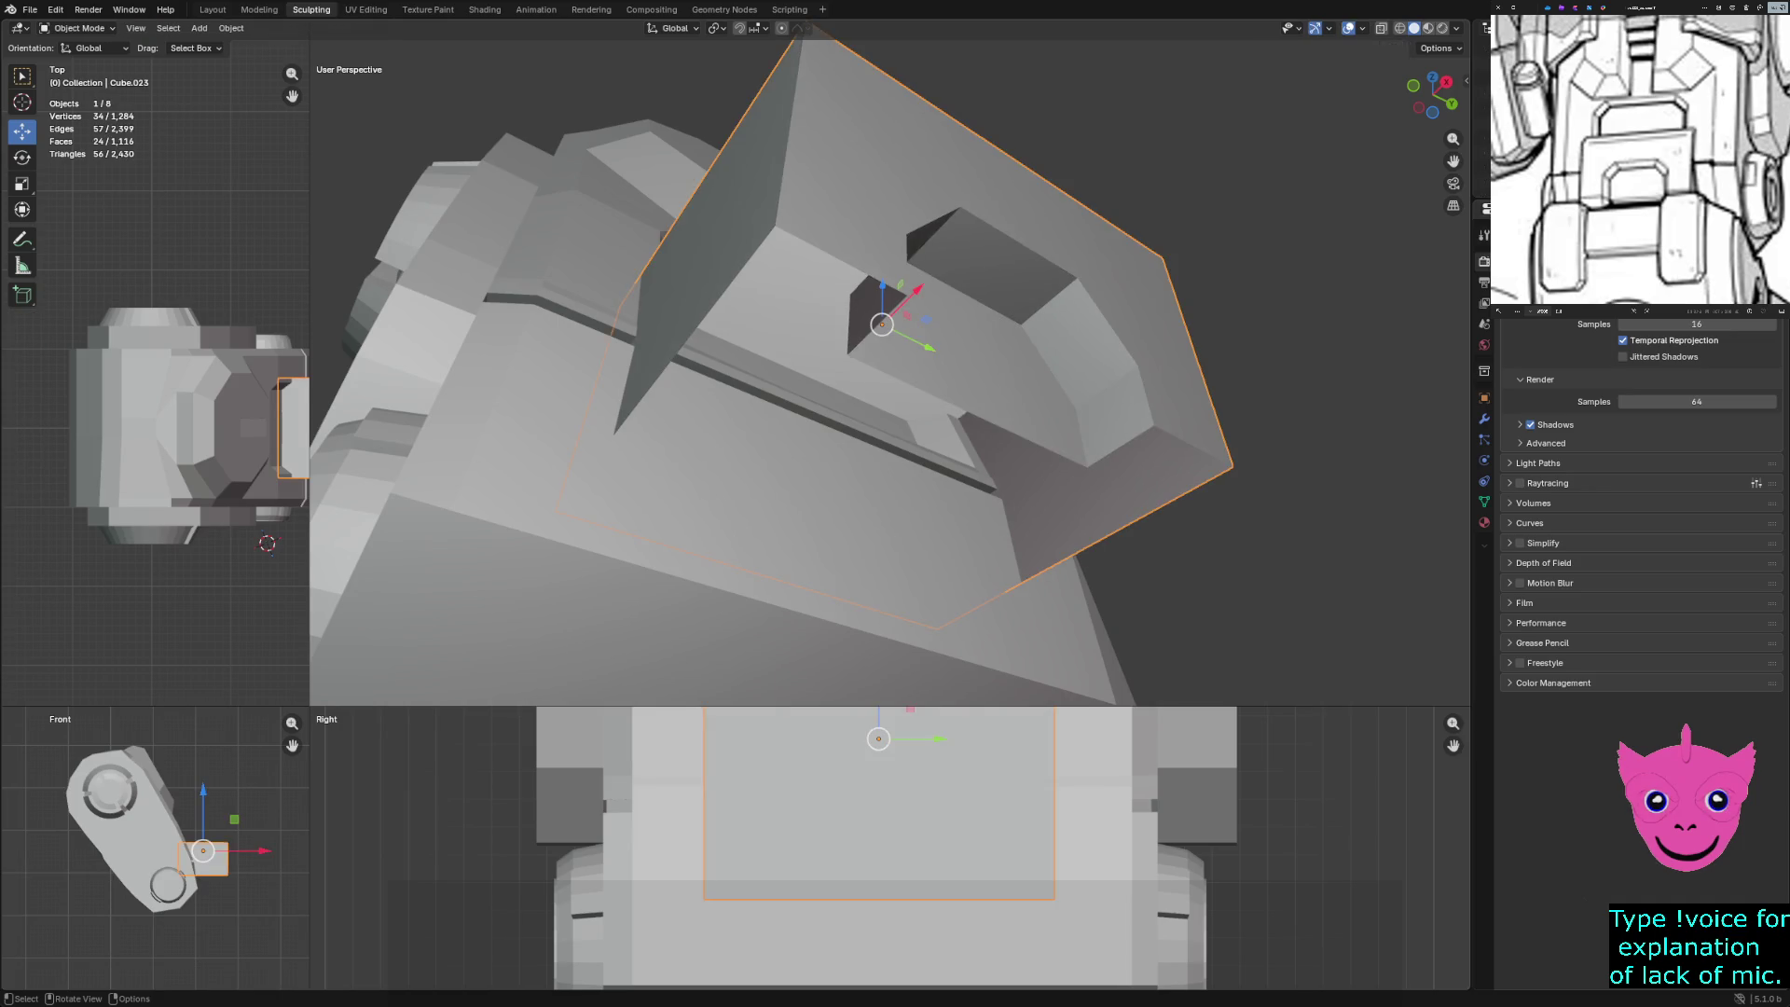
key("g")
key("x")
key("Return")
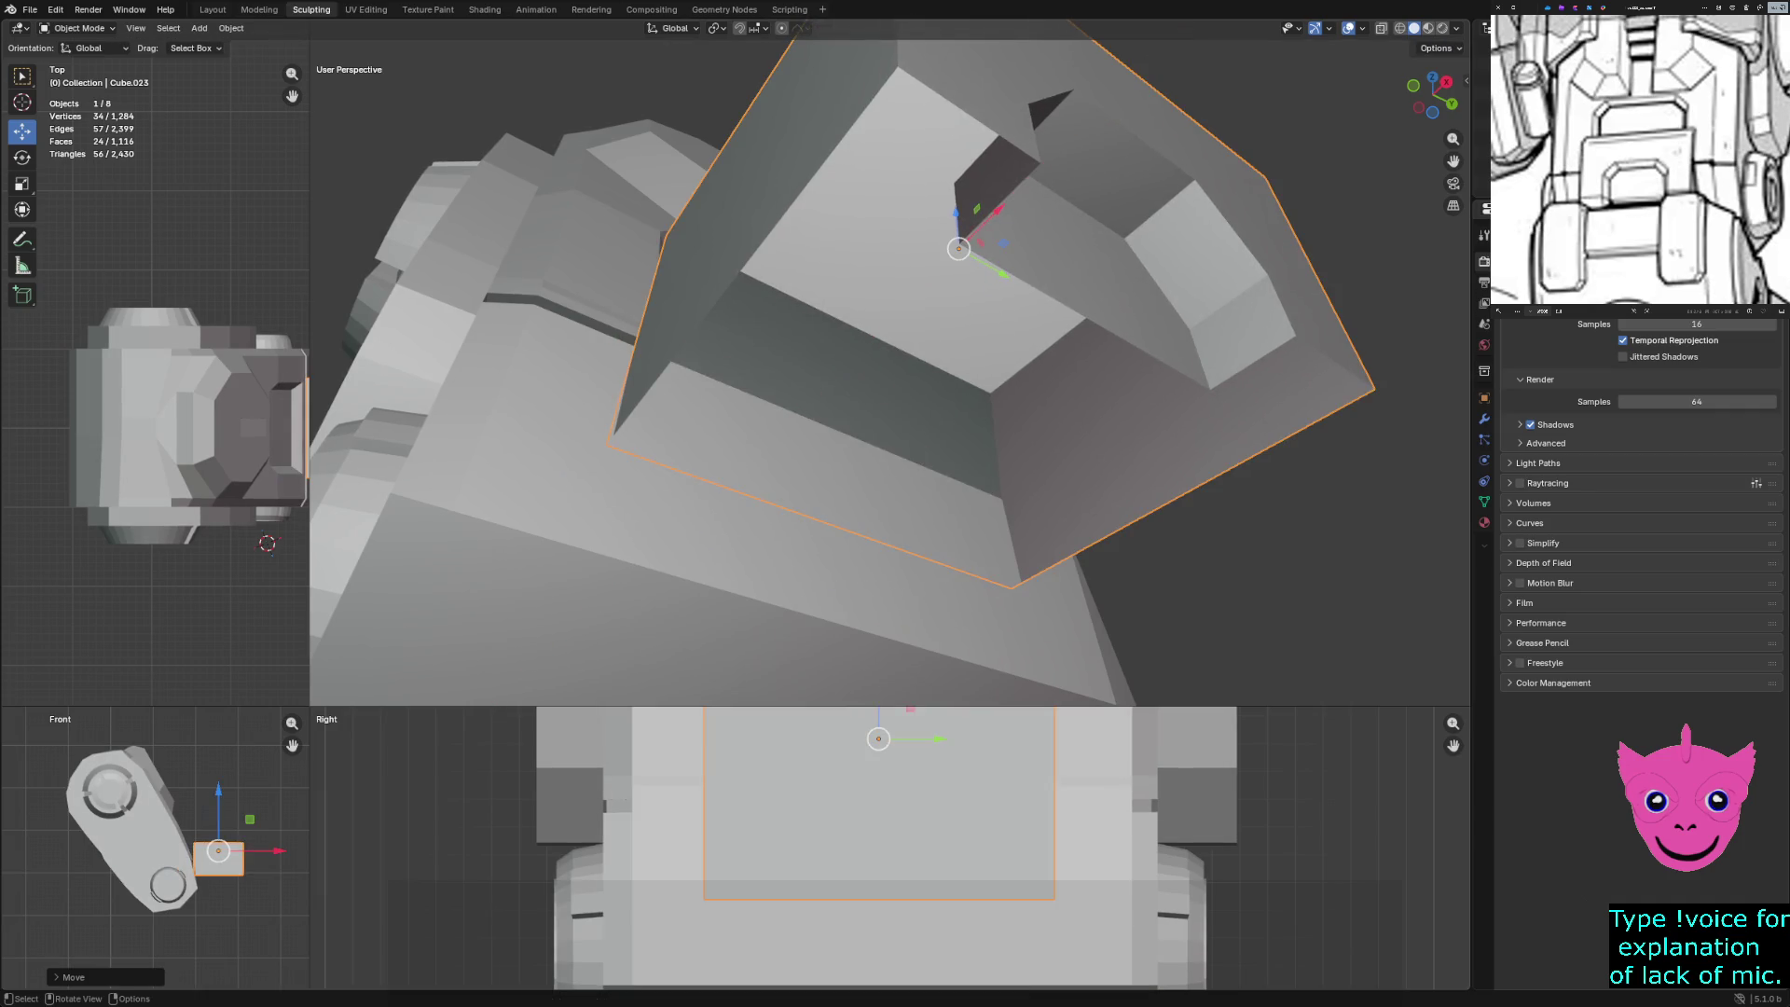
key("g")
key("x")
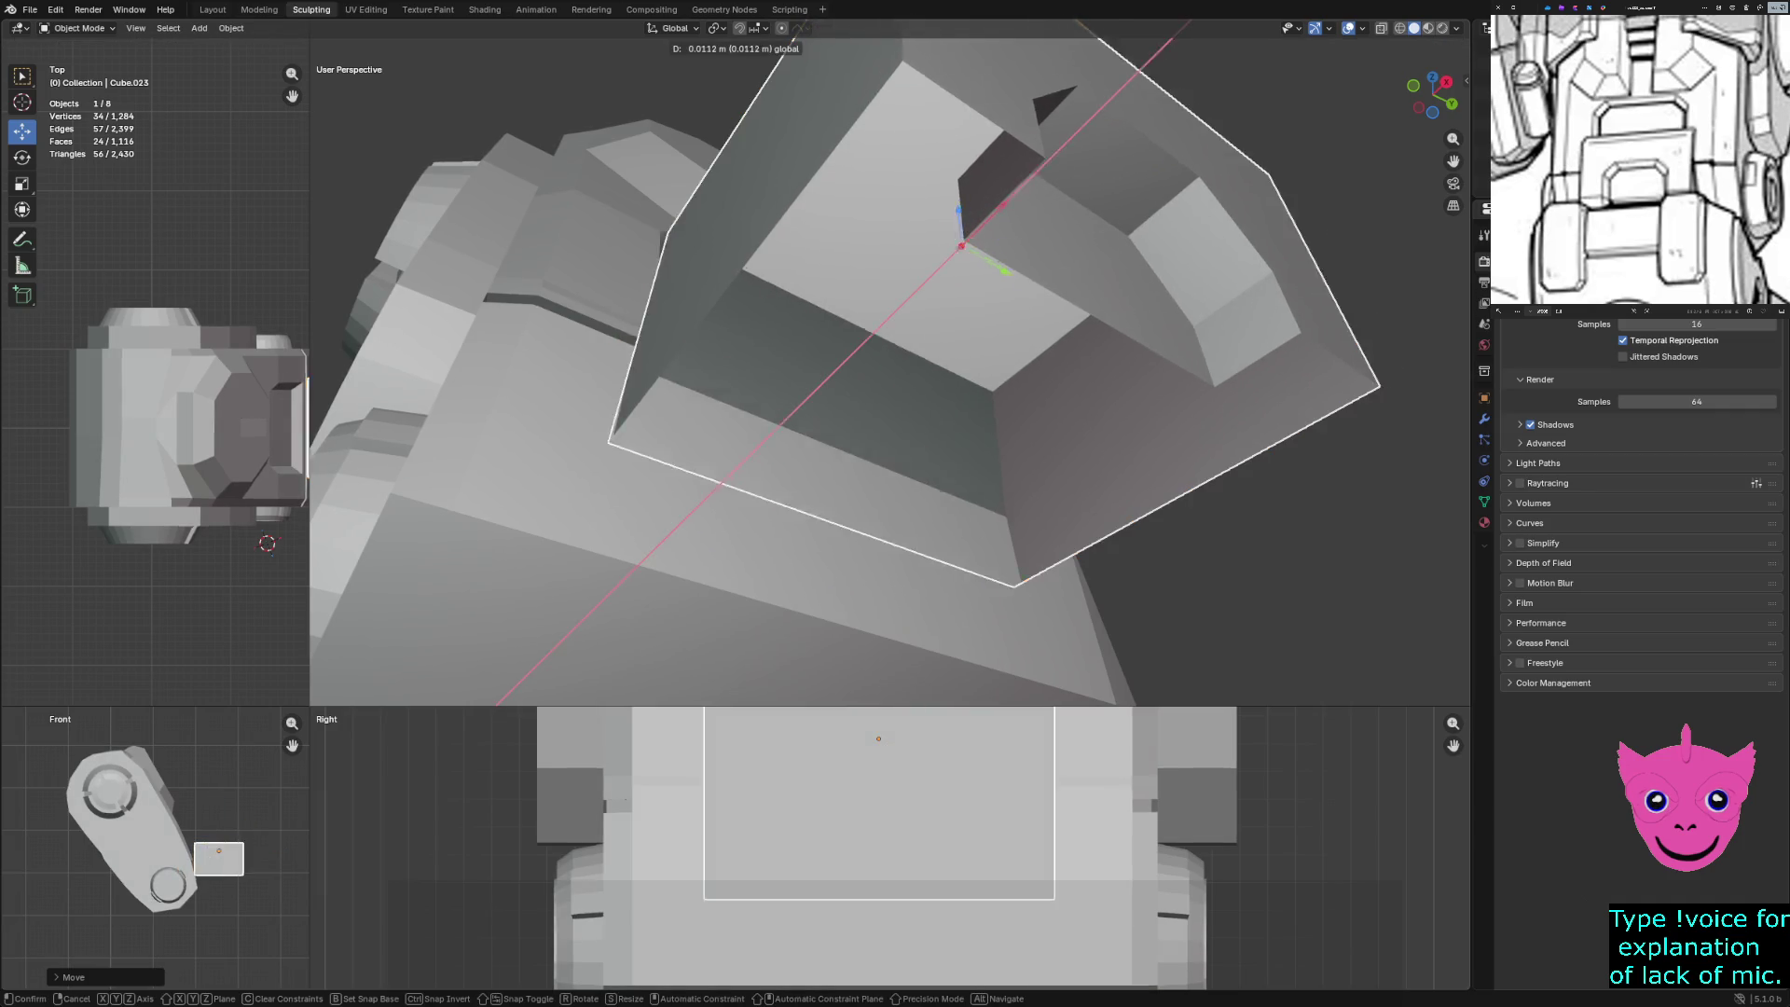
key("Return")
mouse_move(885, 373)
middle_mouse_down()
mouse_move(909, 467)
mouse_move(895, 392)
middle_mouse_up()
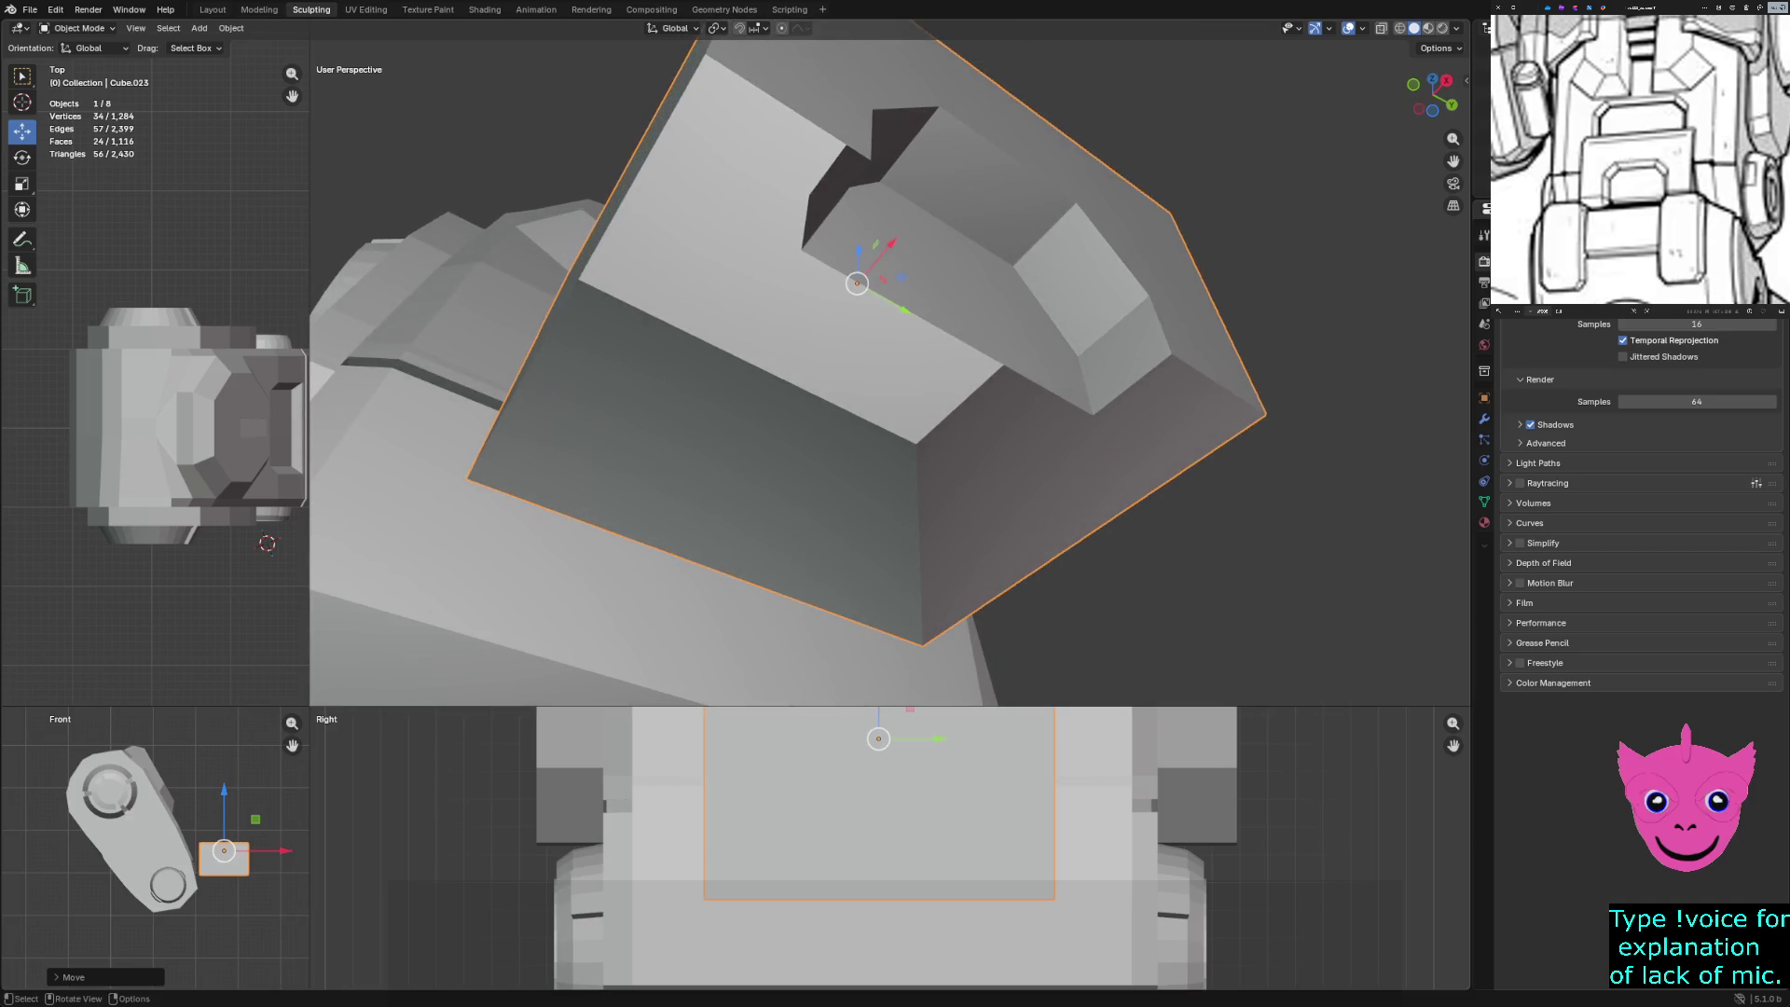
key("Tab")
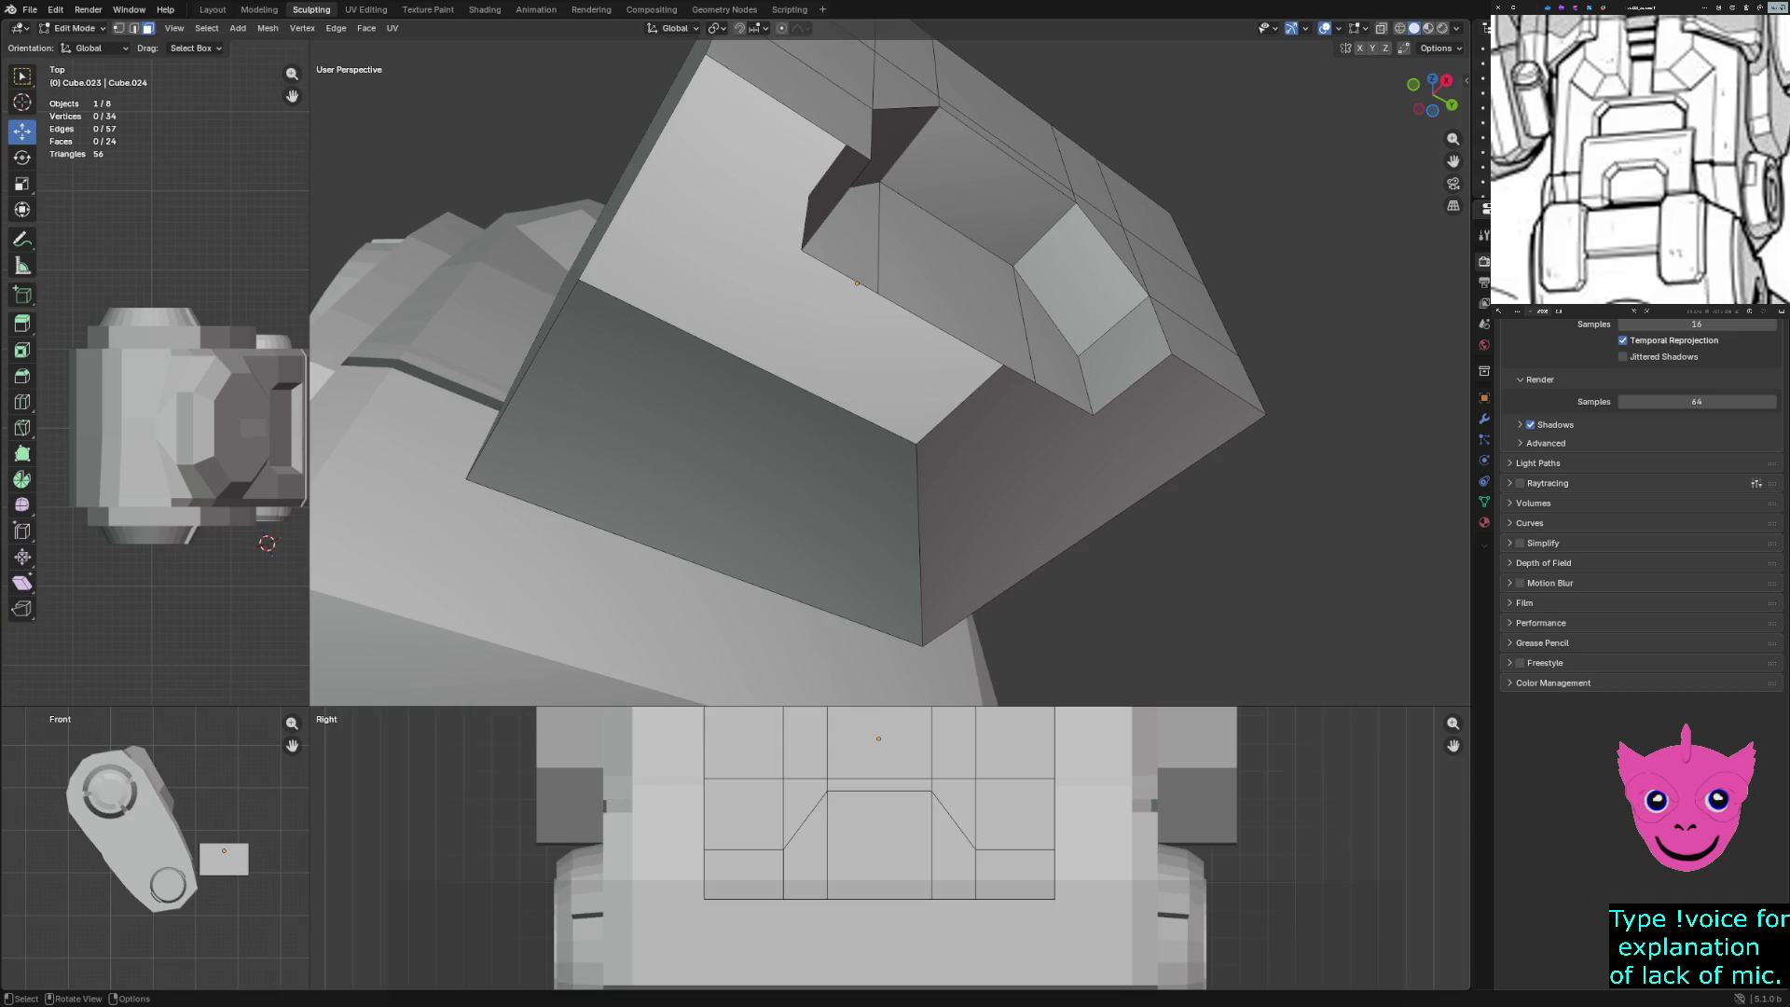
Select the plate's side and top faces, then undo back to a single front-face edge
left_click(584, 261)
left_click(302, 28)
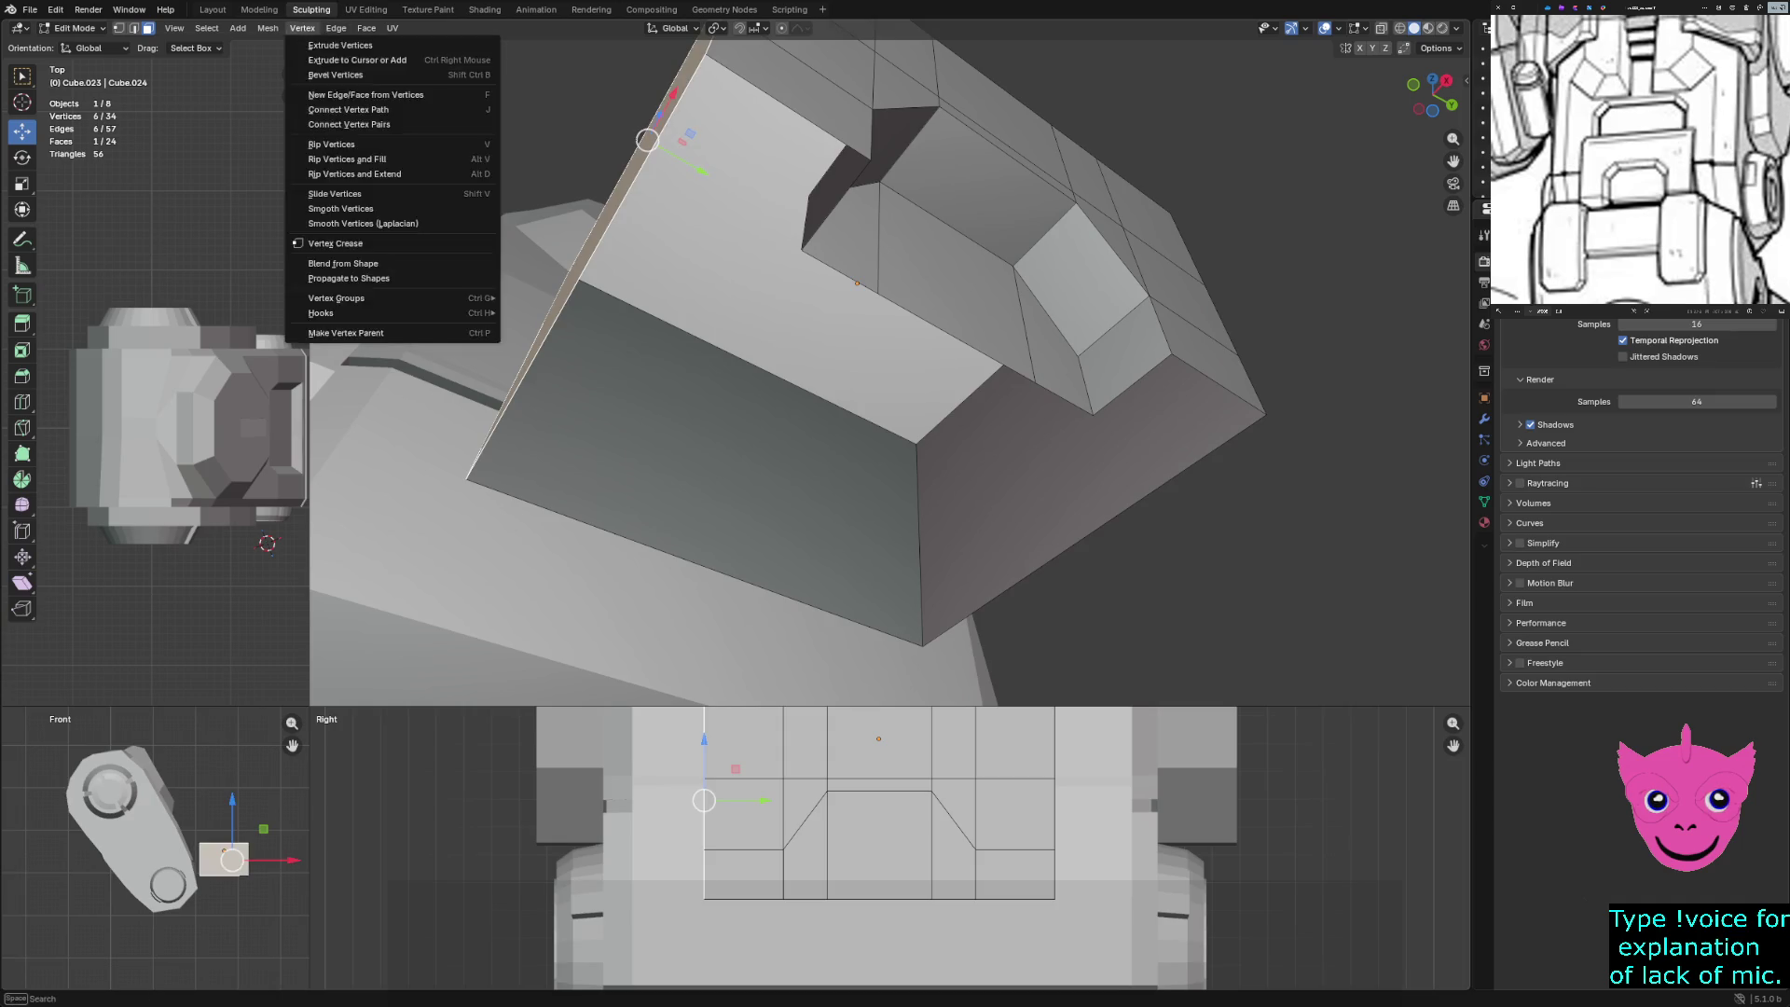
left_click(746, 187)
key("ctrl+z")
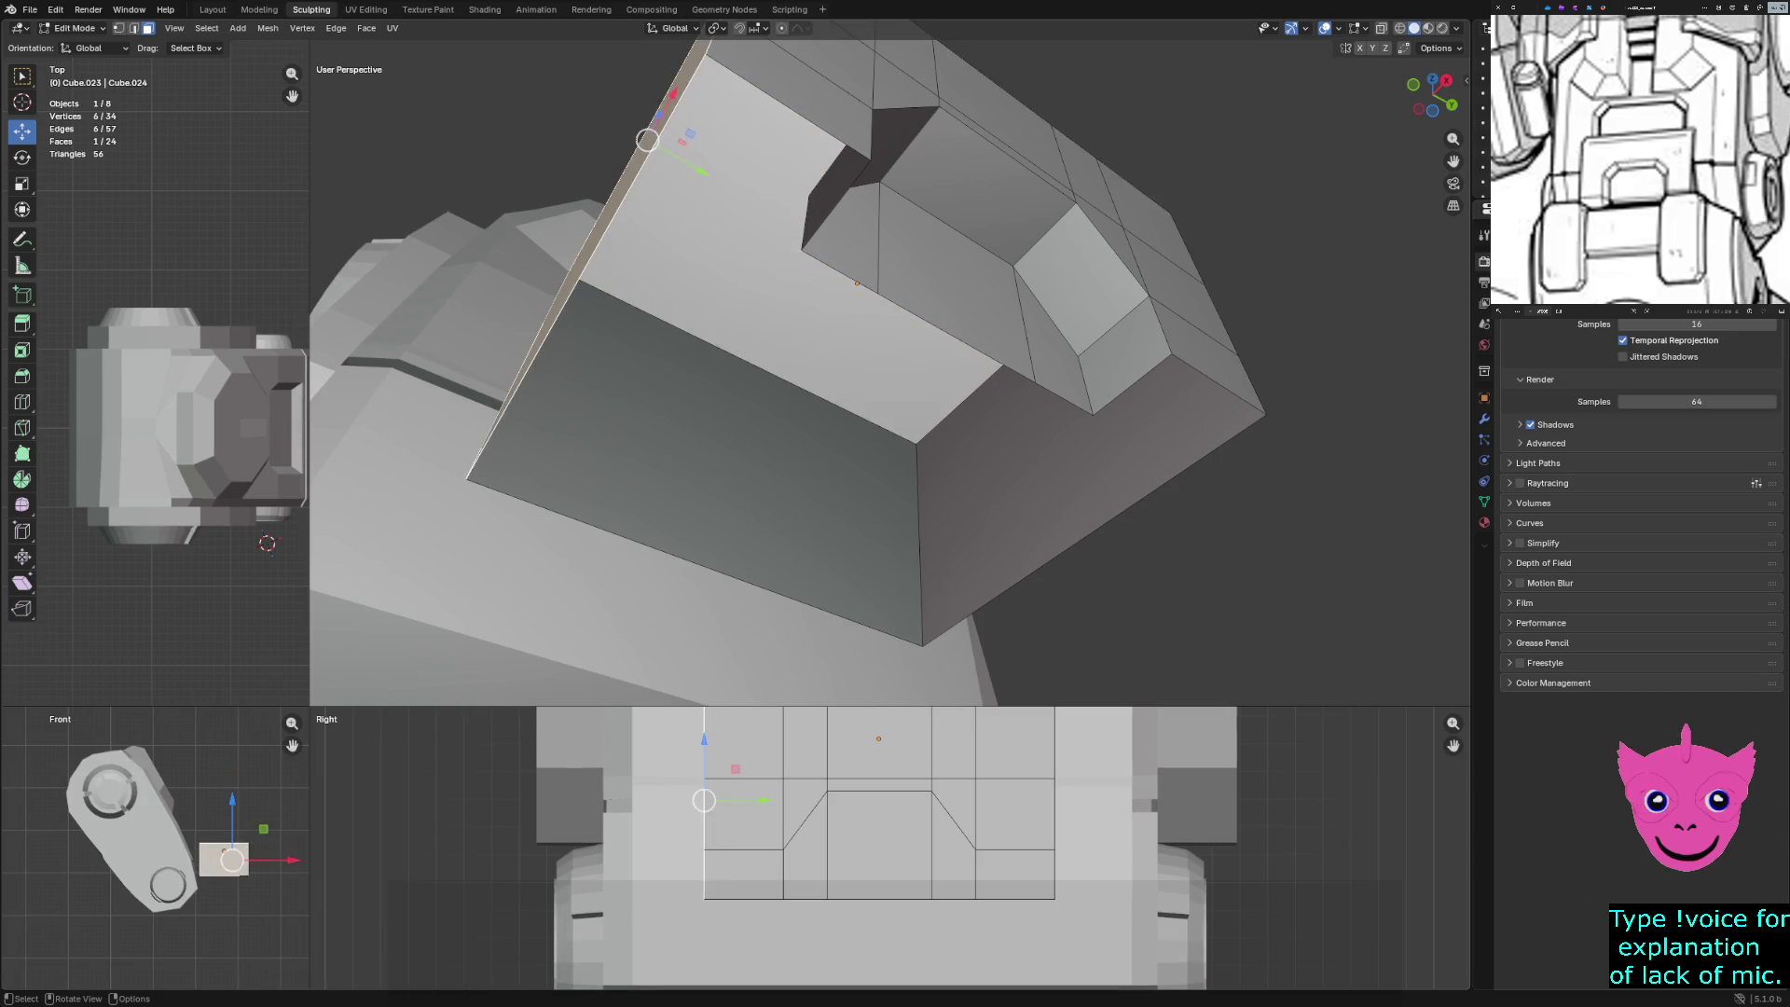
key("alt+a")
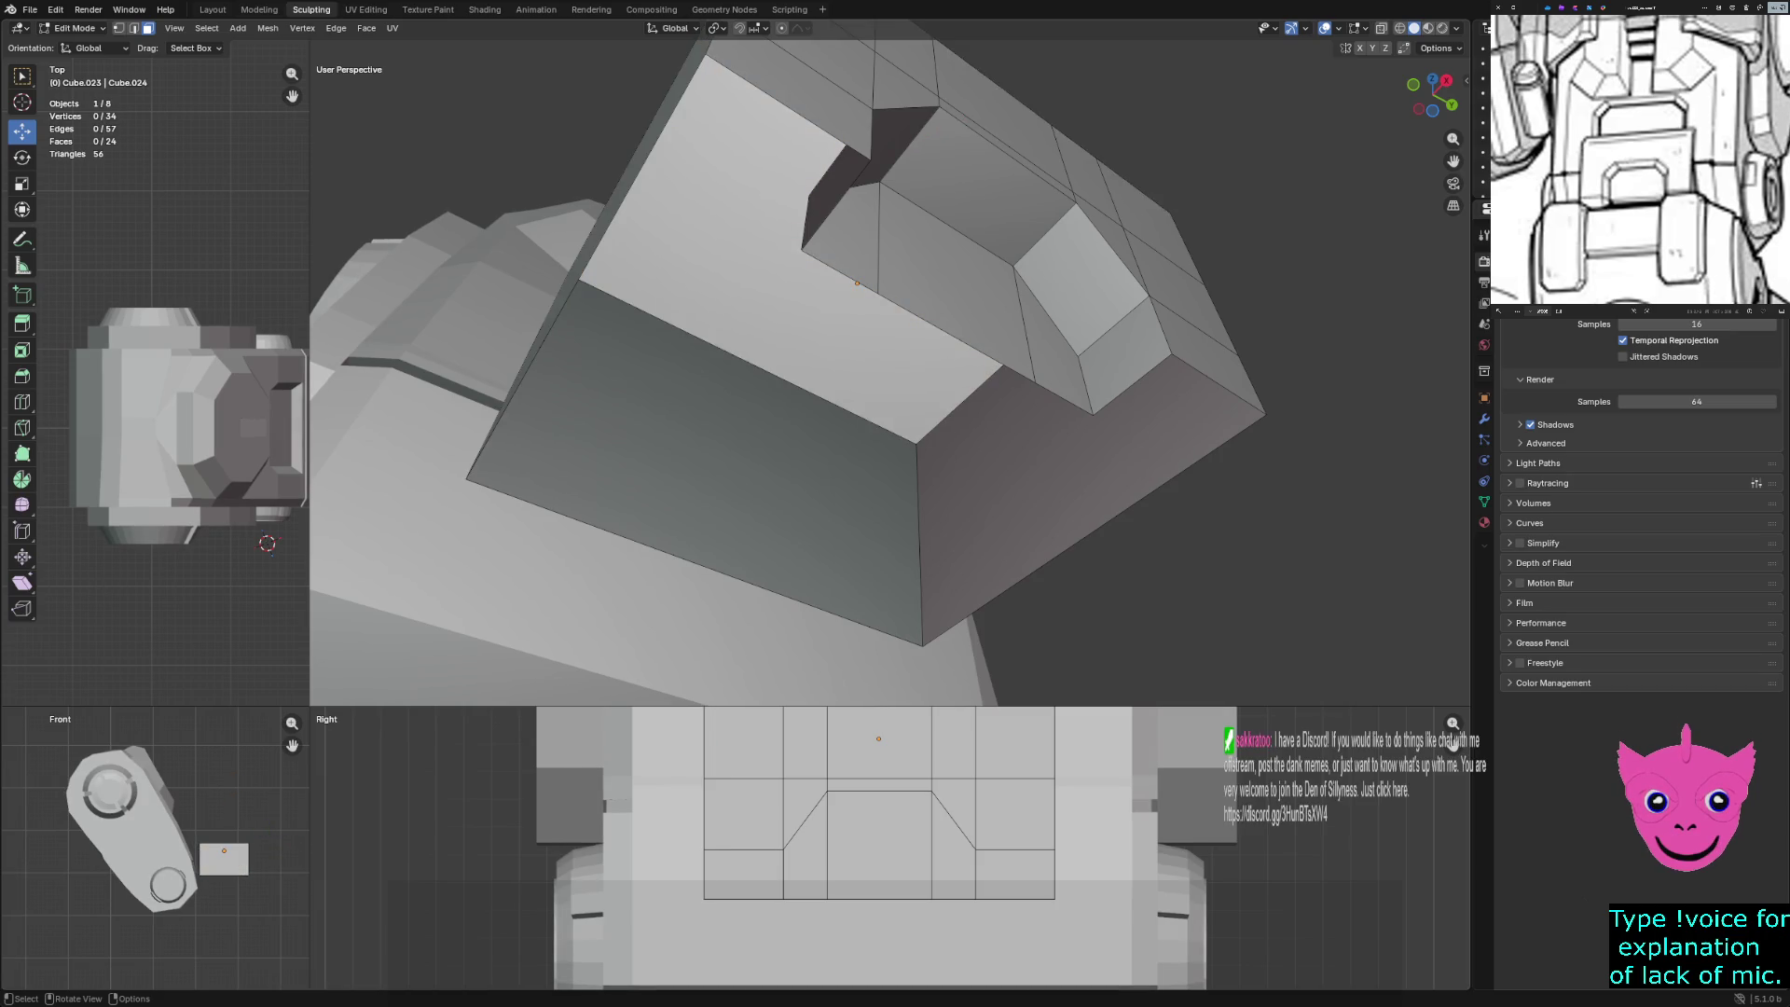
key("ctrl+z")
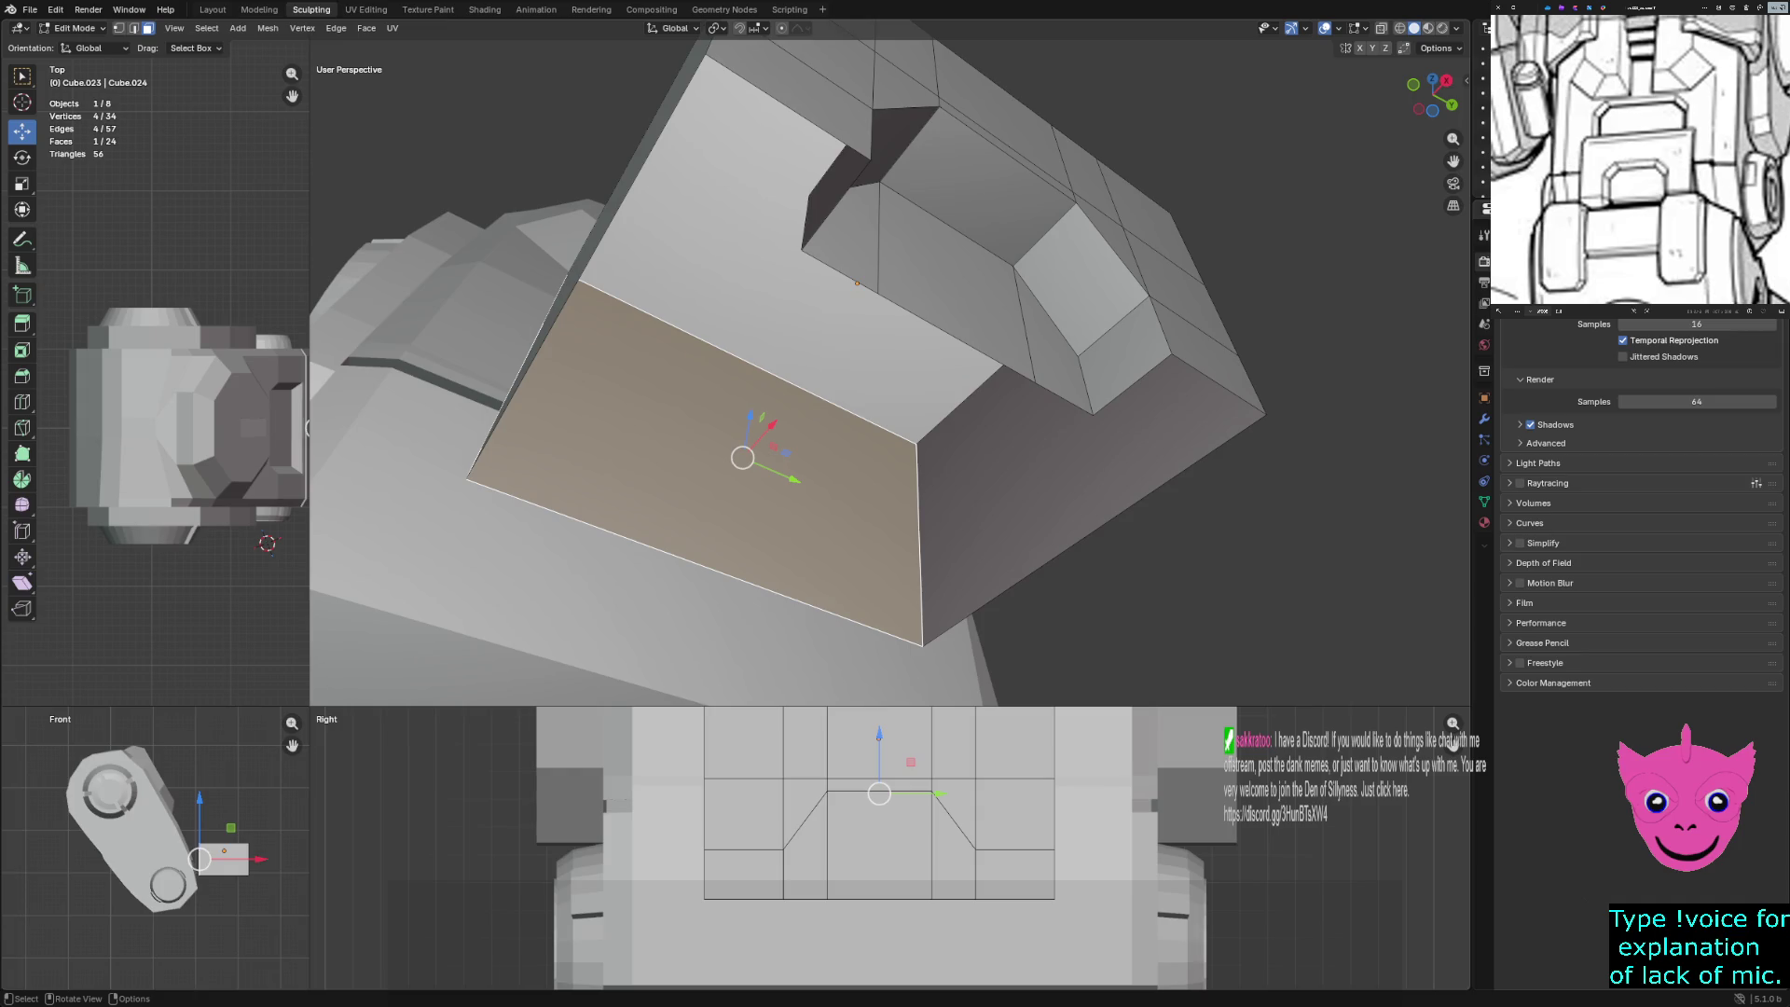
key("ctrl+z")
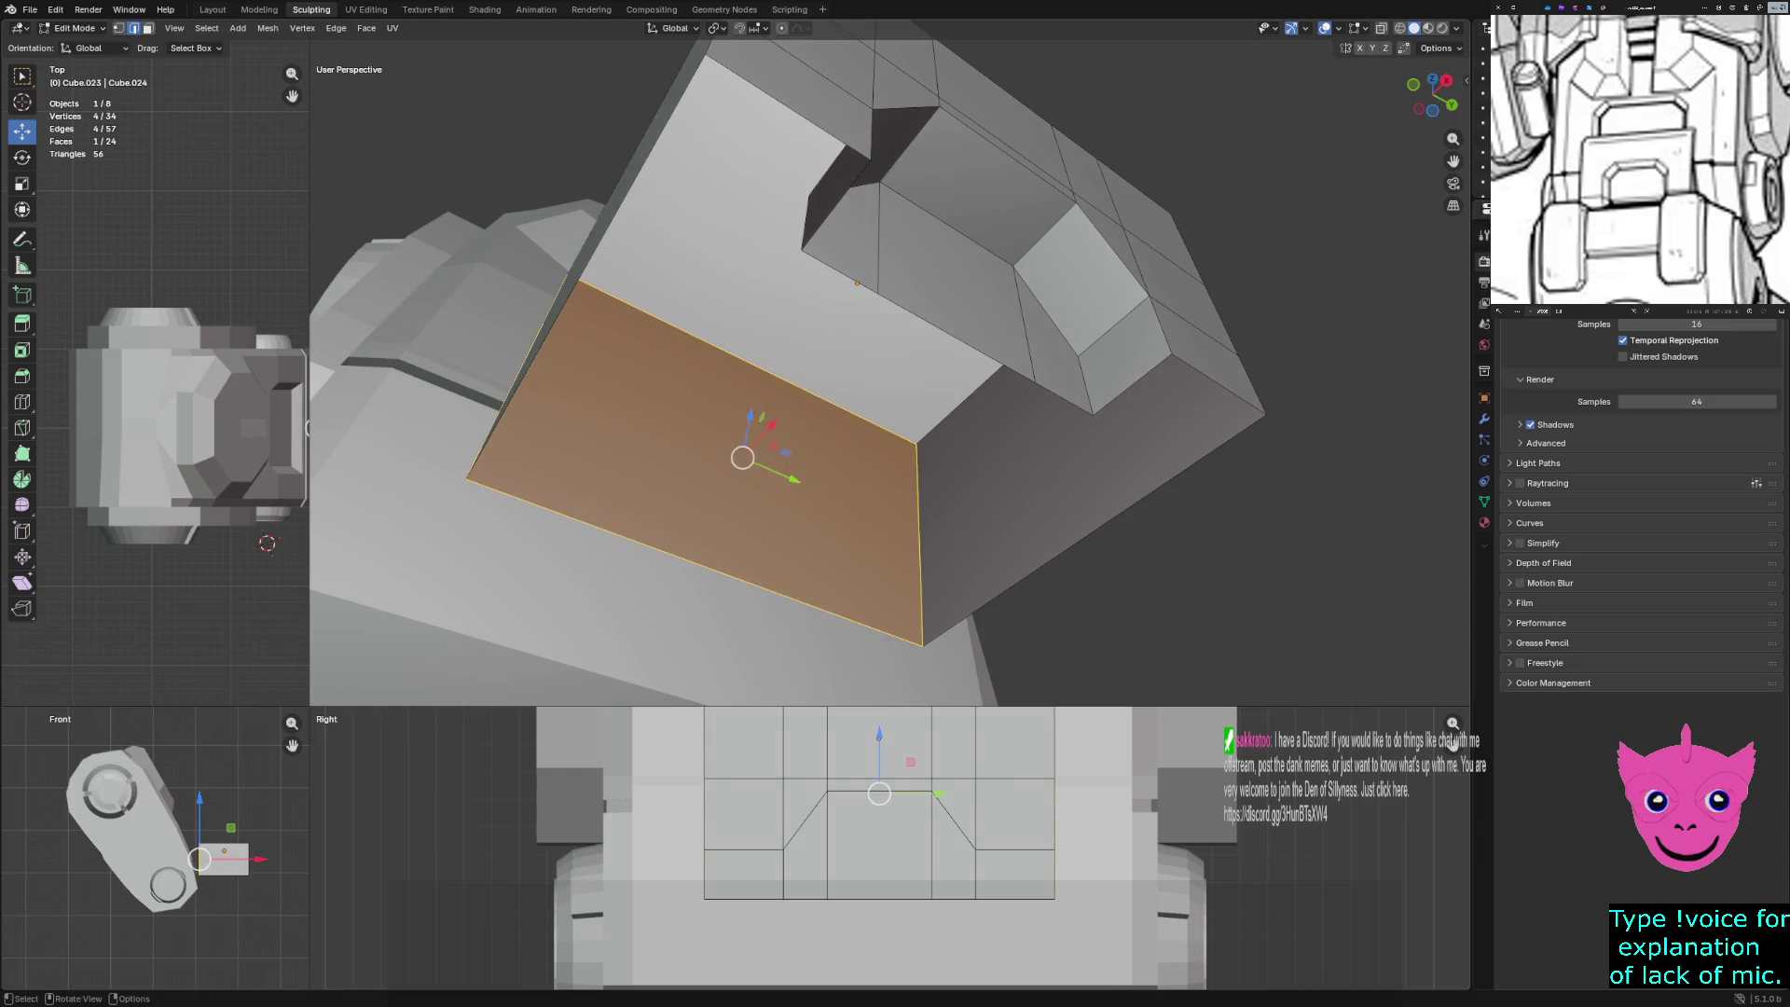
key("ctrl+z")
Select the long left edge and notch edges and fill the gap with a new face
key("ctrl+shift+z")
key("ctrl+shift+z")
key("ctrl+shift+z")
key("ctrl+shift+z")
key("ctrl+shift+z")
key("ctrl+shift+z")
key("ctrl+shift+z")
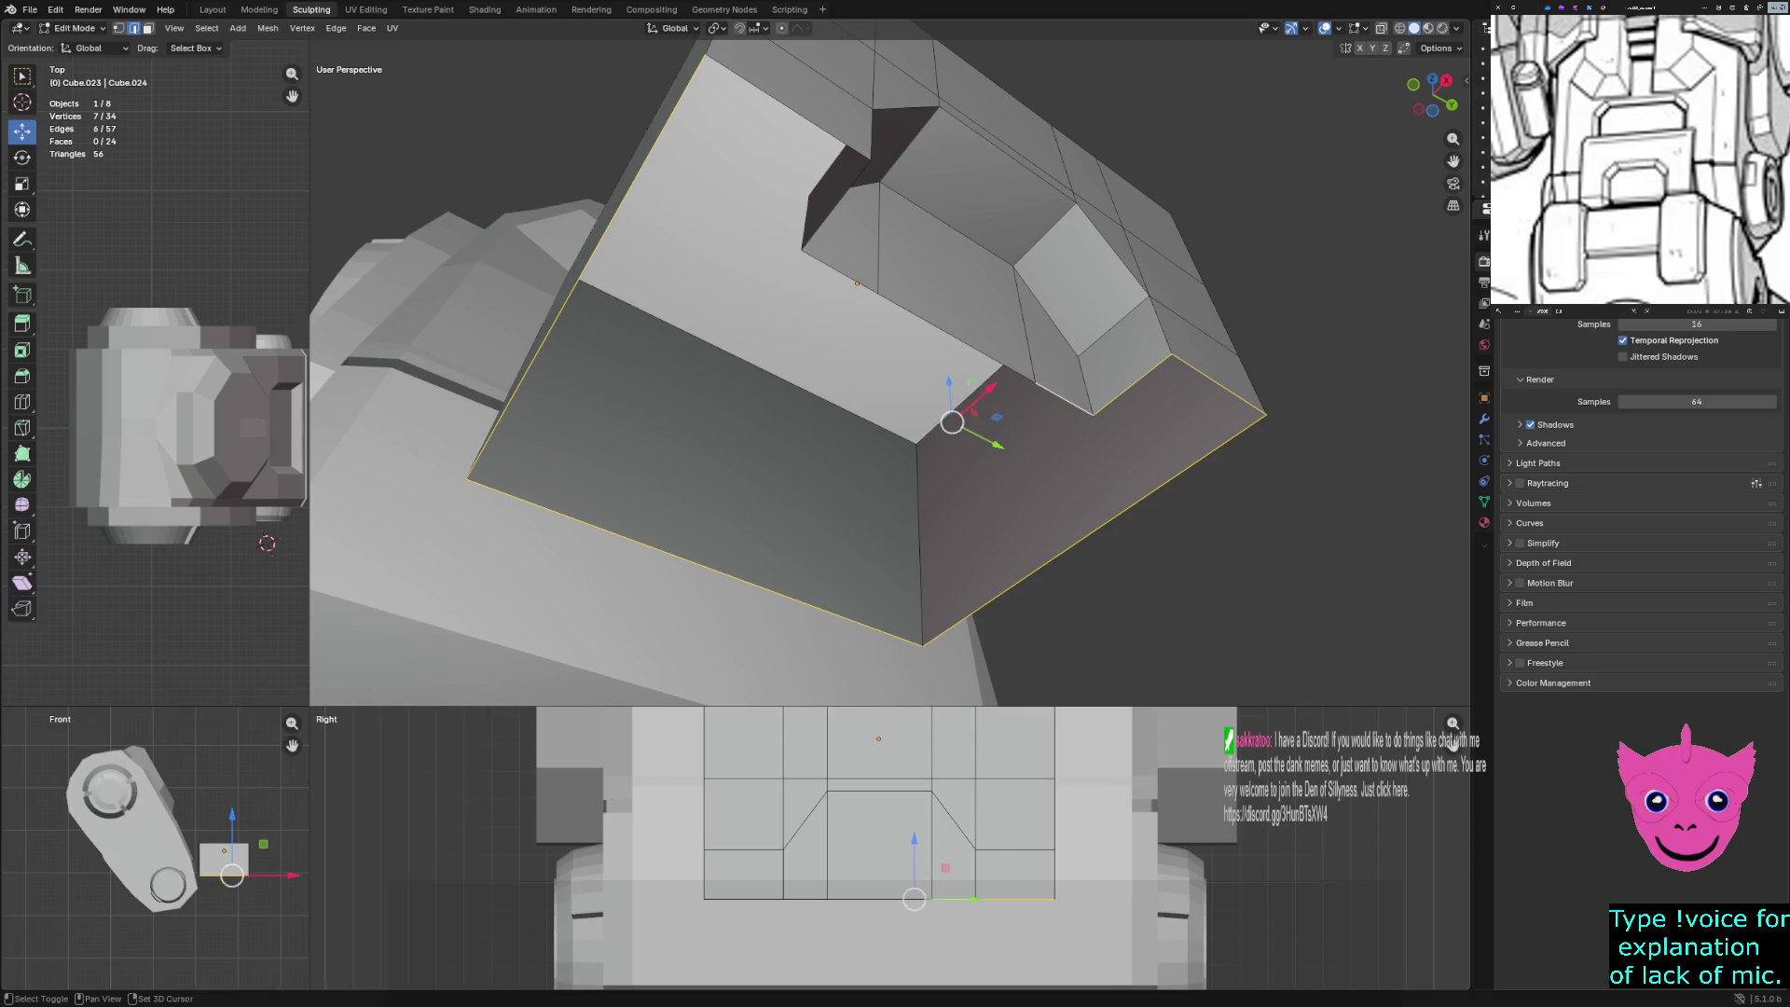
key("ctrl+shift+z")
key("ctrl+shift+z")
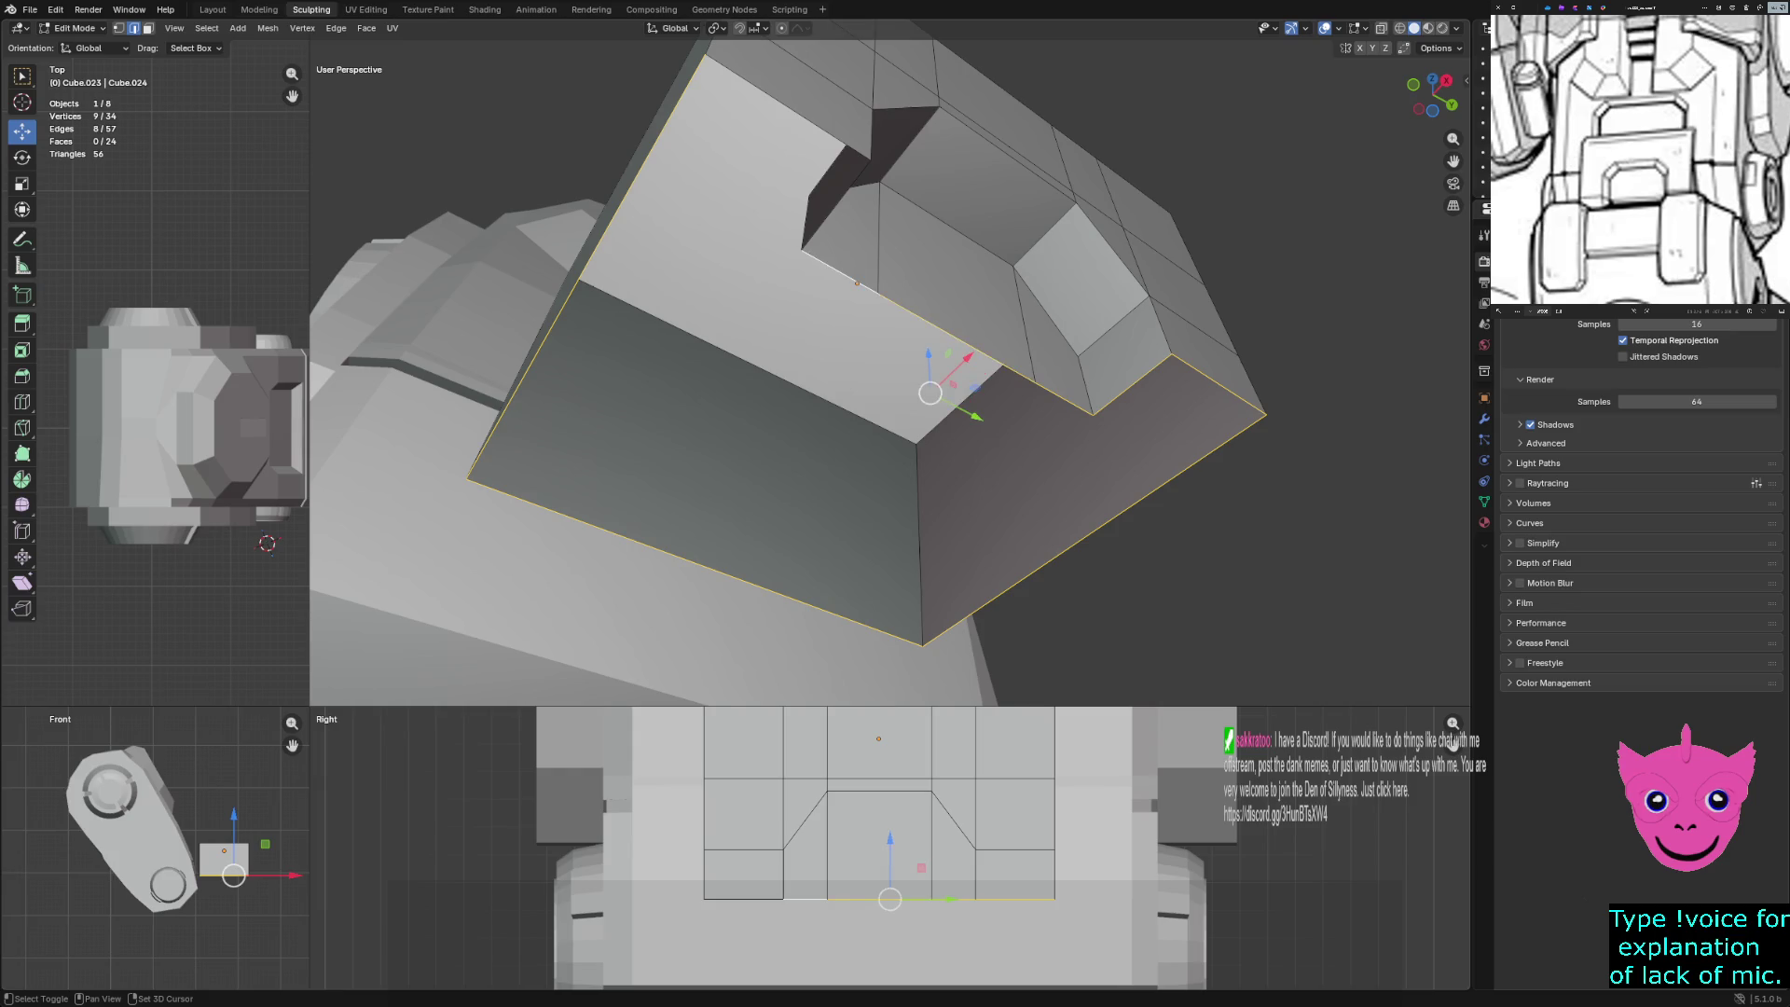
key("ctrl+shift+z")
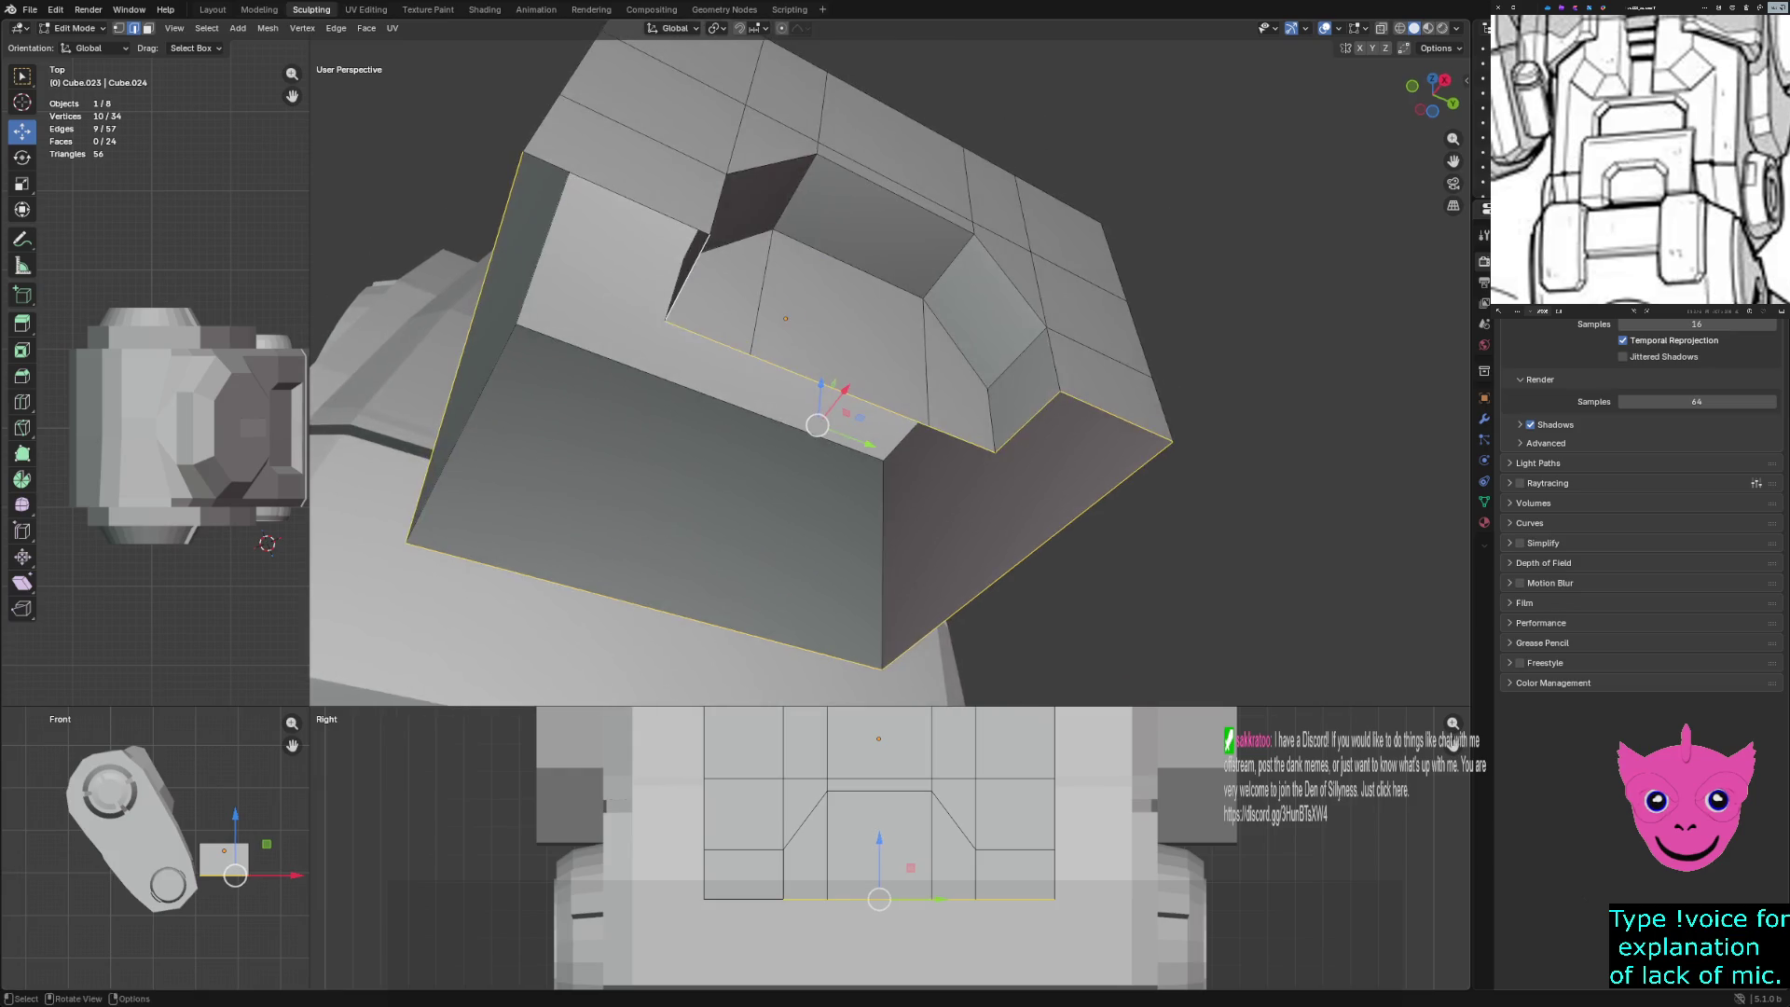
key("ctrl+shift+z")
key("f")
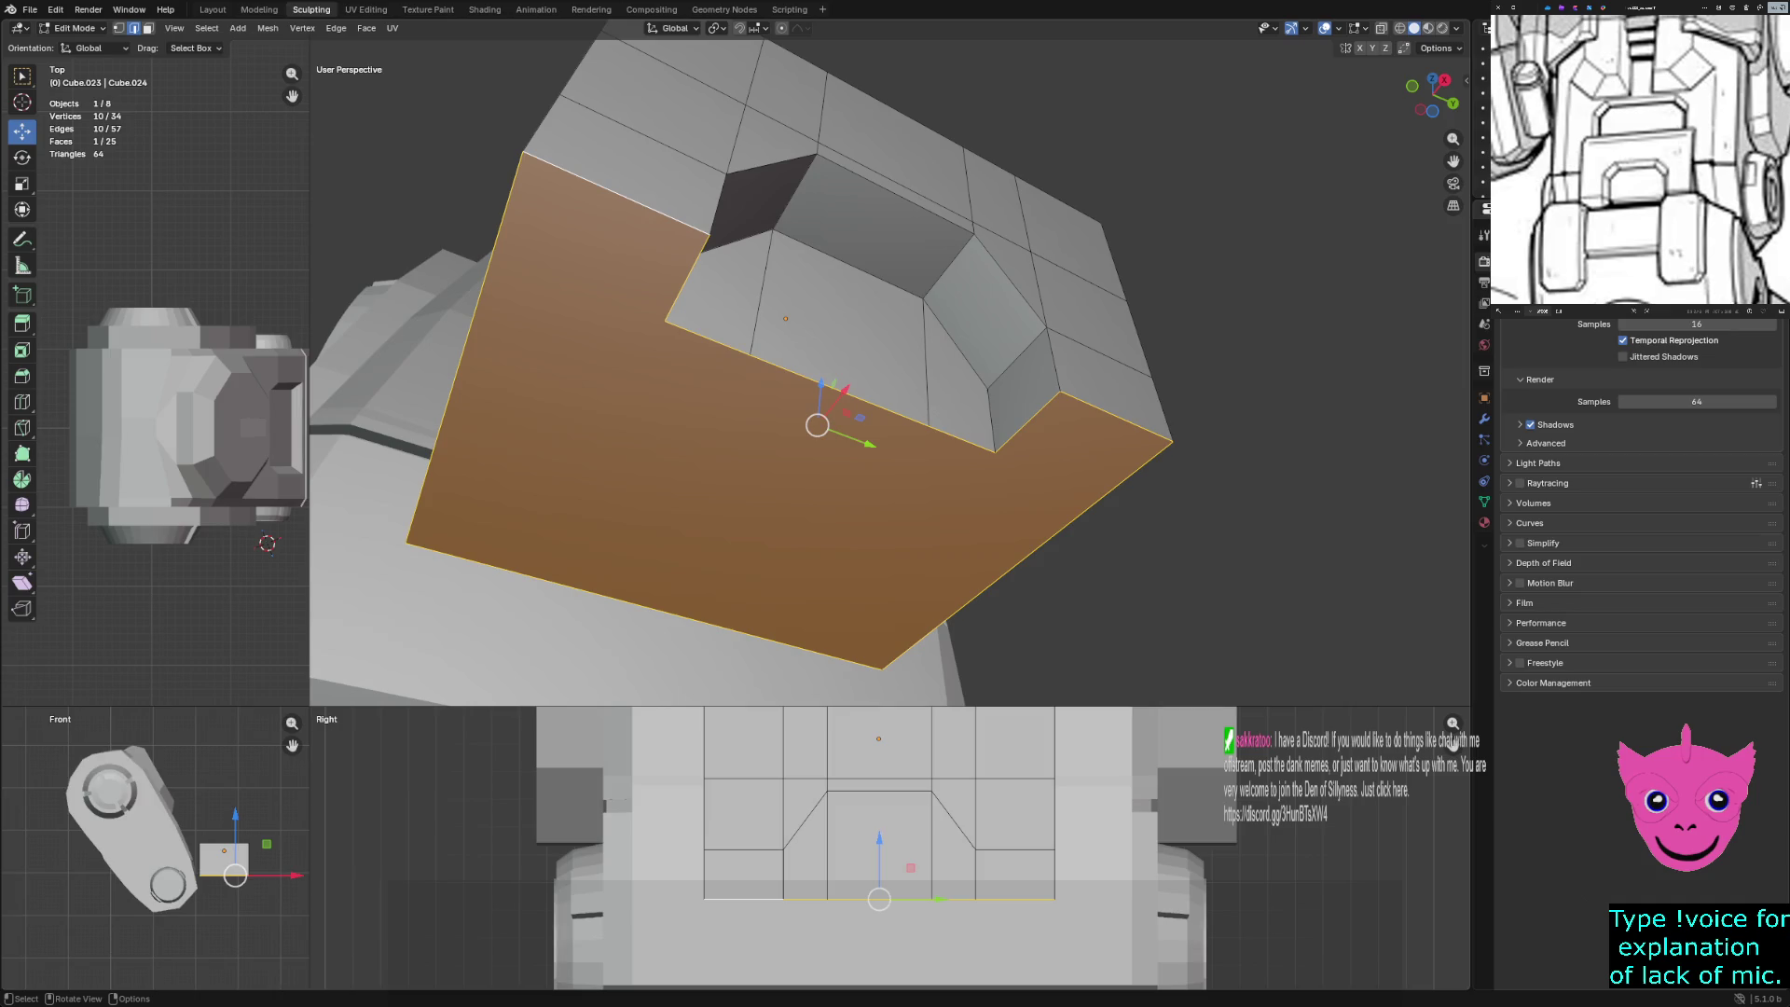
key("alt+a")
mouse_move(839, 373)
middle_mouse_down()
mouse_move(728, 400)
mouse_move(821, 308)
mouse_move(764, 233)
middle_mouse_up()
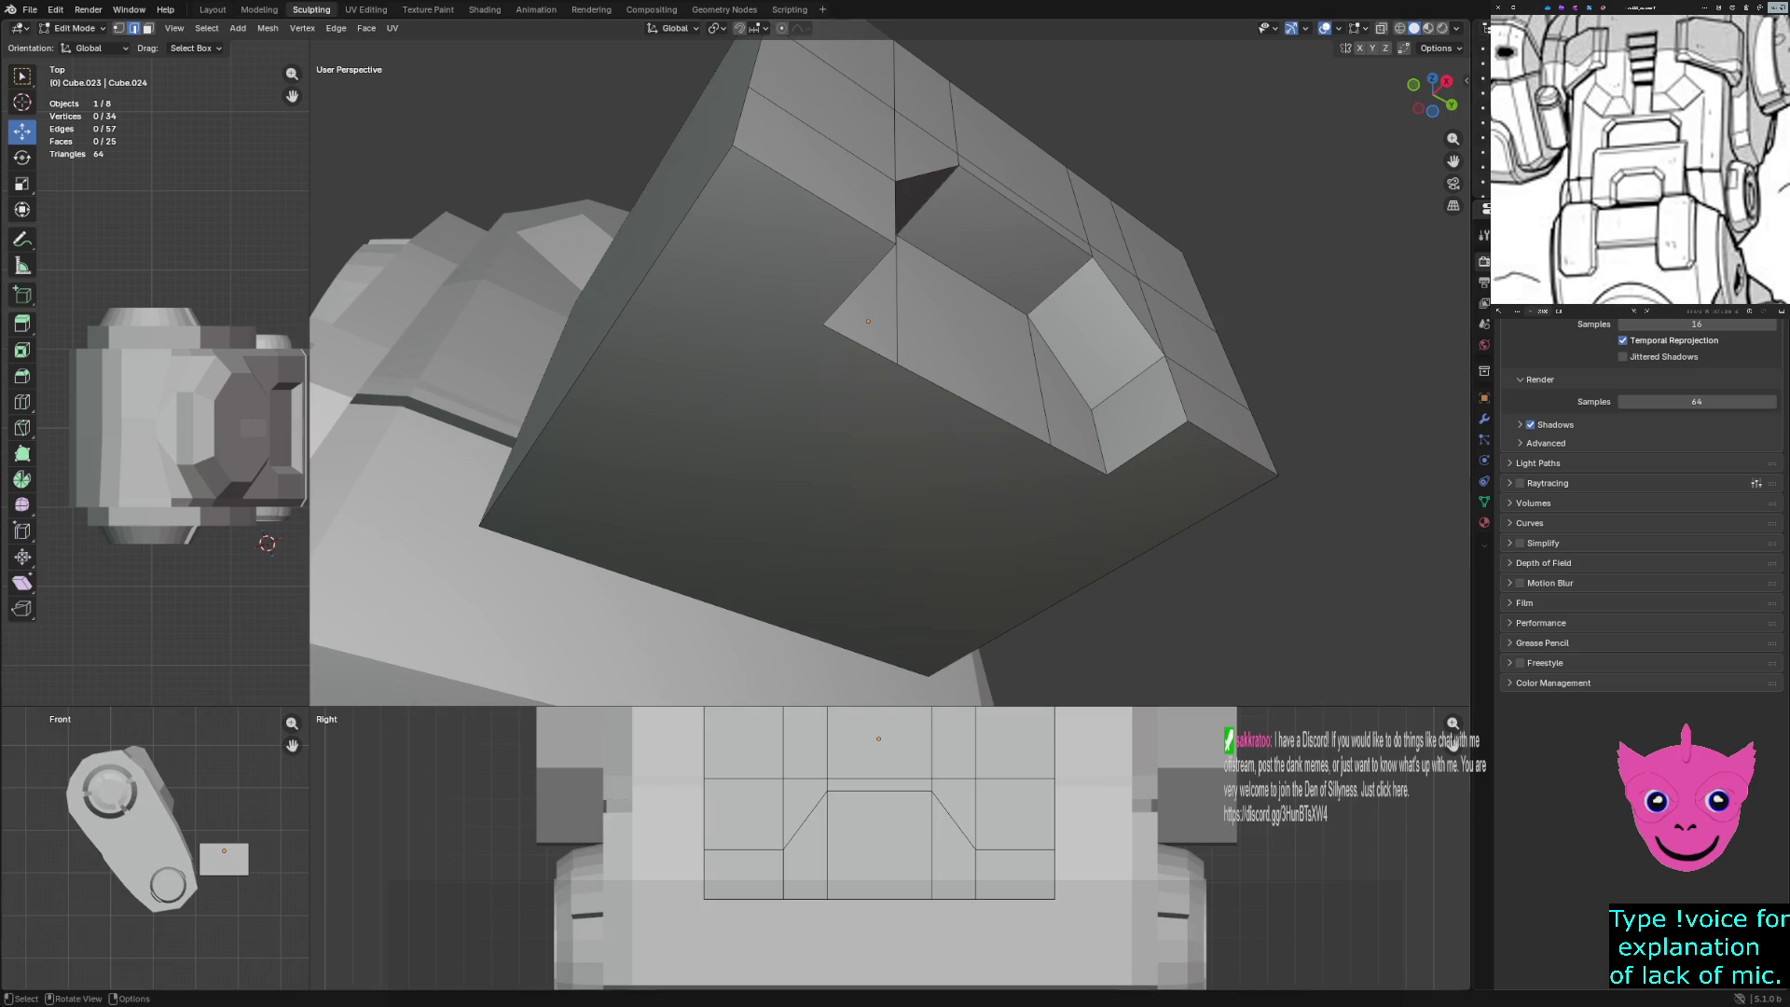
Select the five top rim edges of the gun block
middle_click_drag(839, 373, 839, 335)
left_click(527, 355)
left_click(634, 377, "shift")
left_click(748, 401, "shift")
left_click(857, 421, "shift")
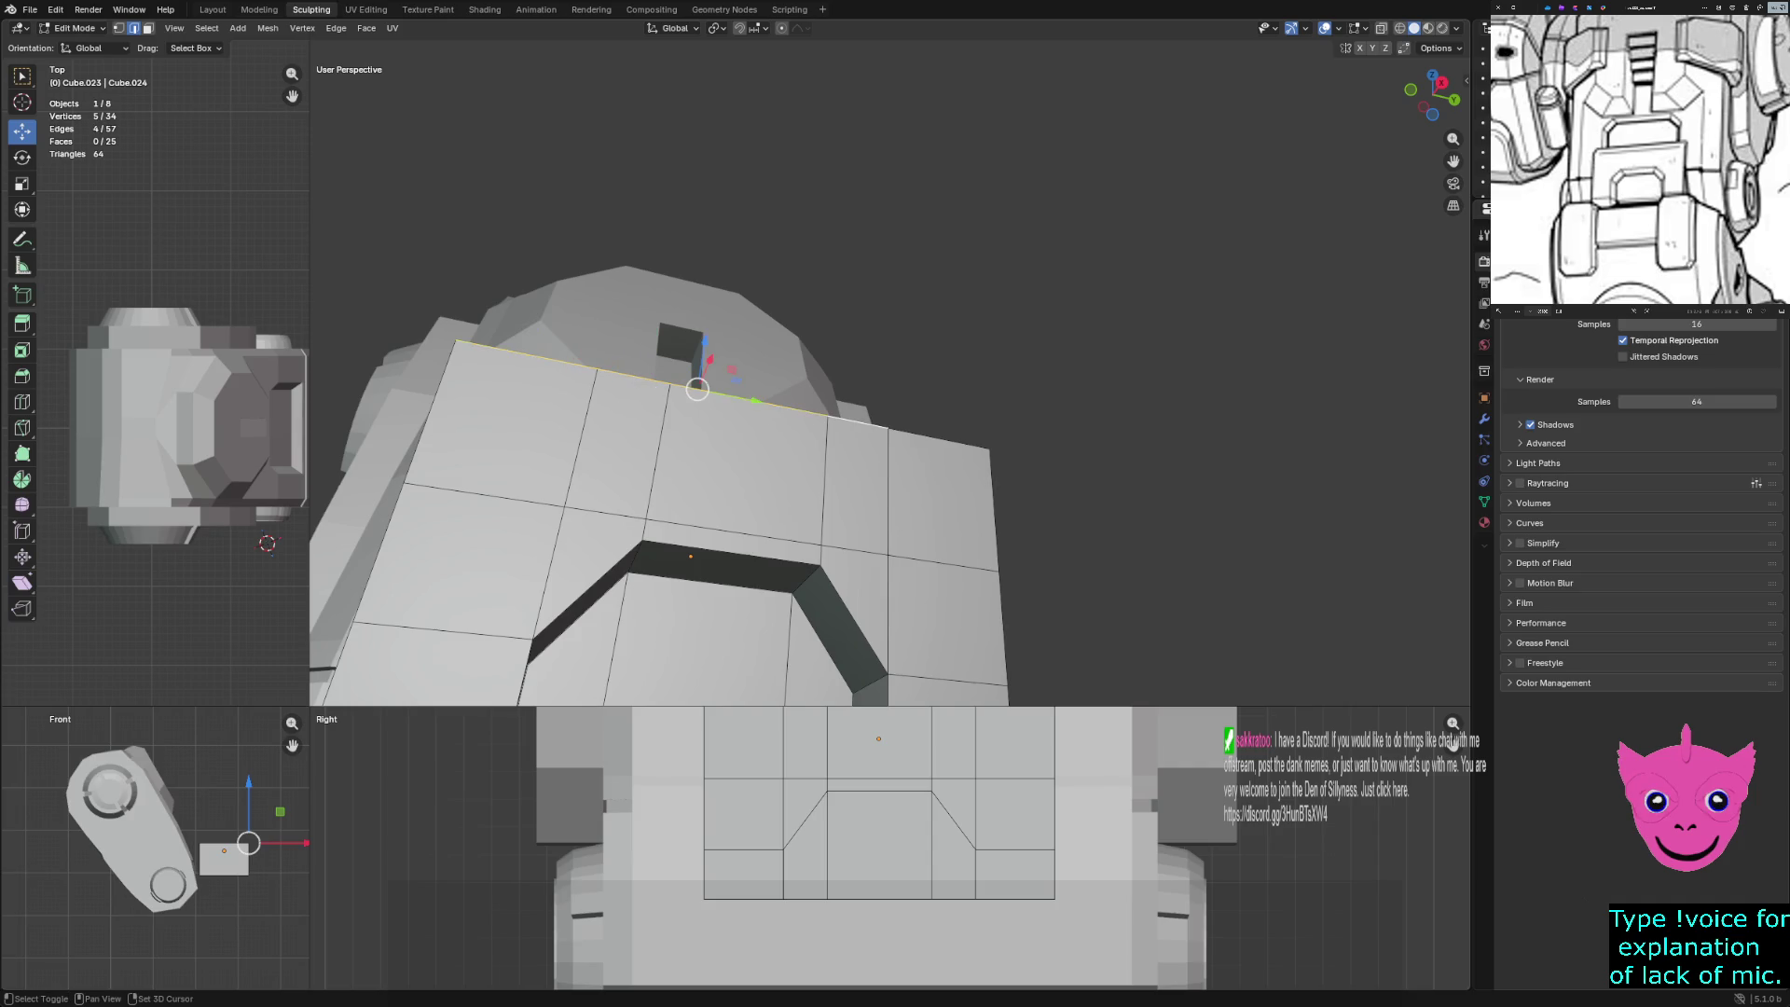
left_click(937, 439, "shift")
key("b")
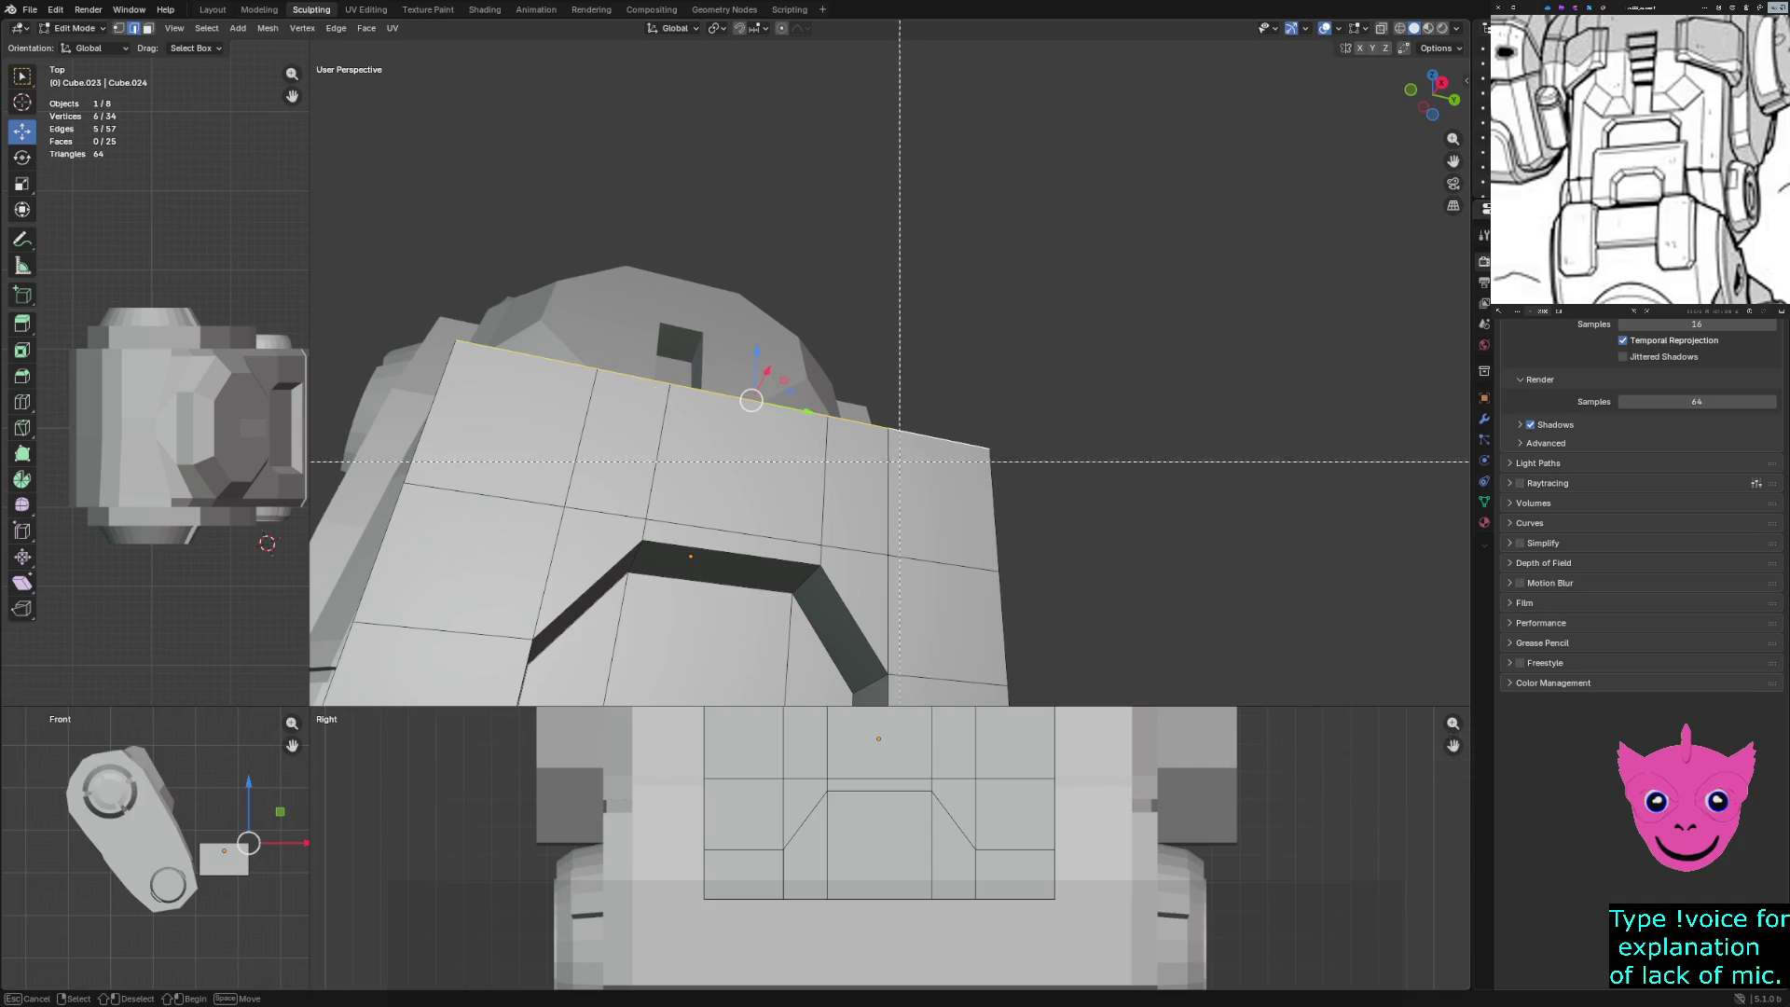
key("Escape")
Bevel the top rim edges, trying 0.2 m before settling on a 0.15 m width
key("ctrl+b")
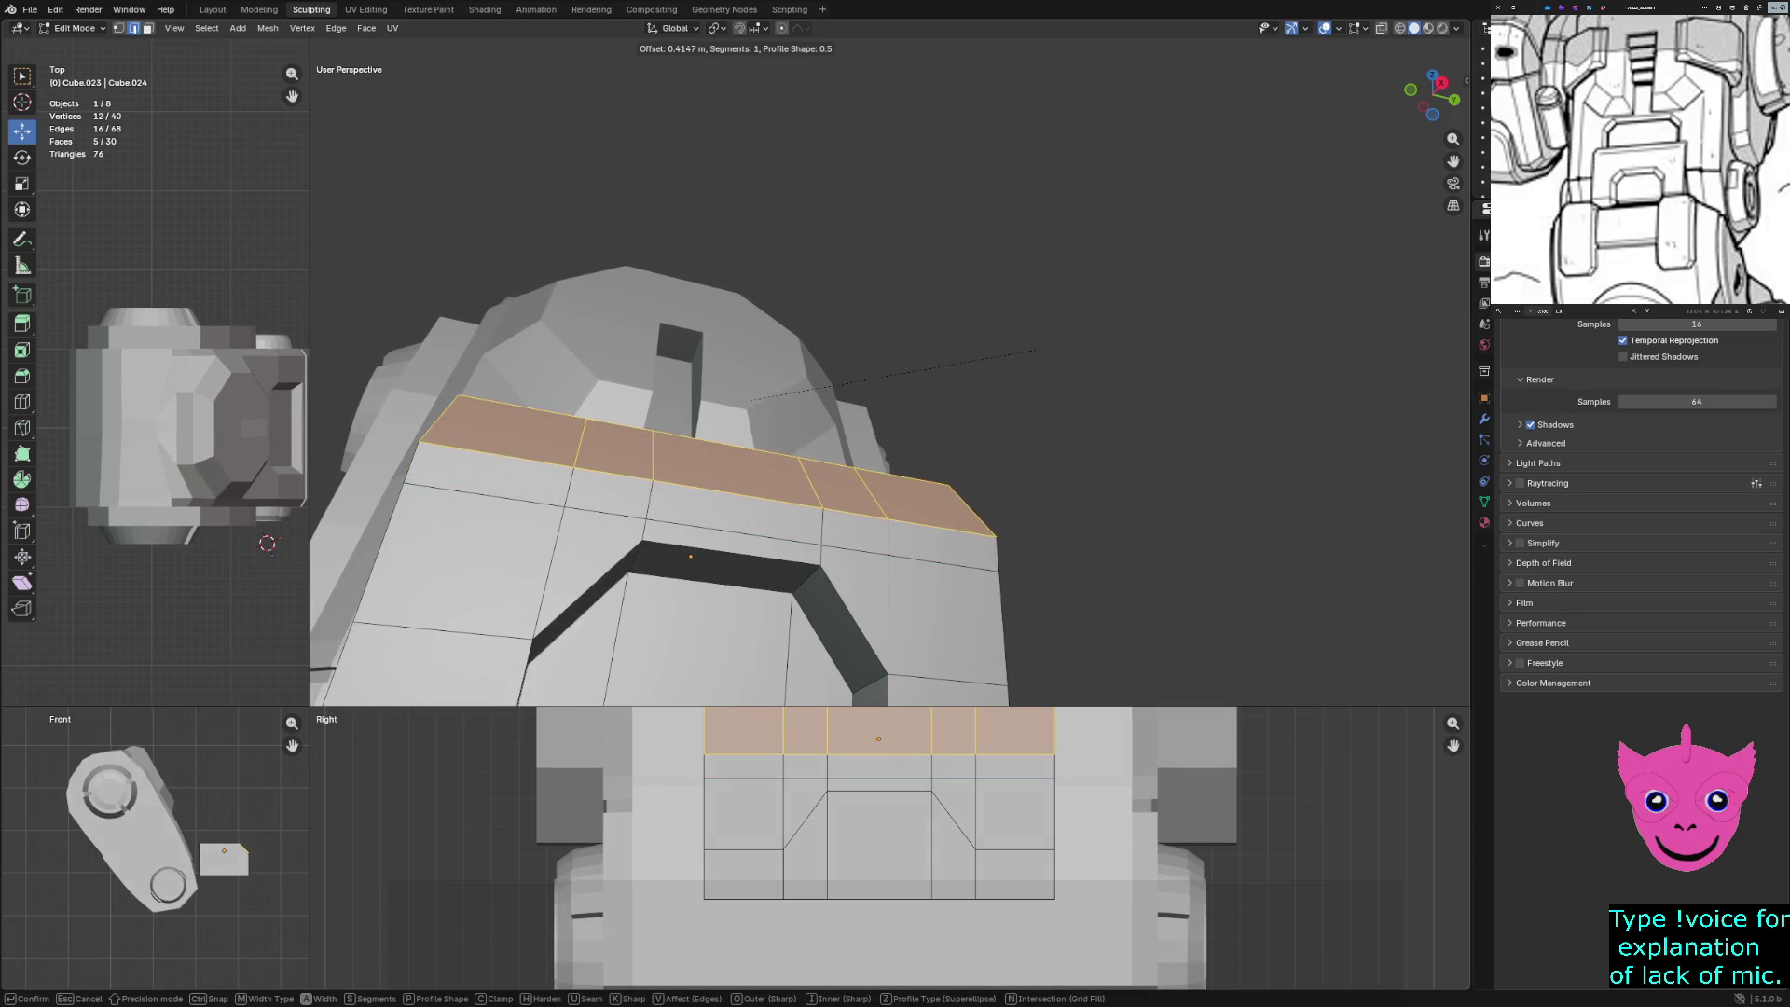
key("Return")
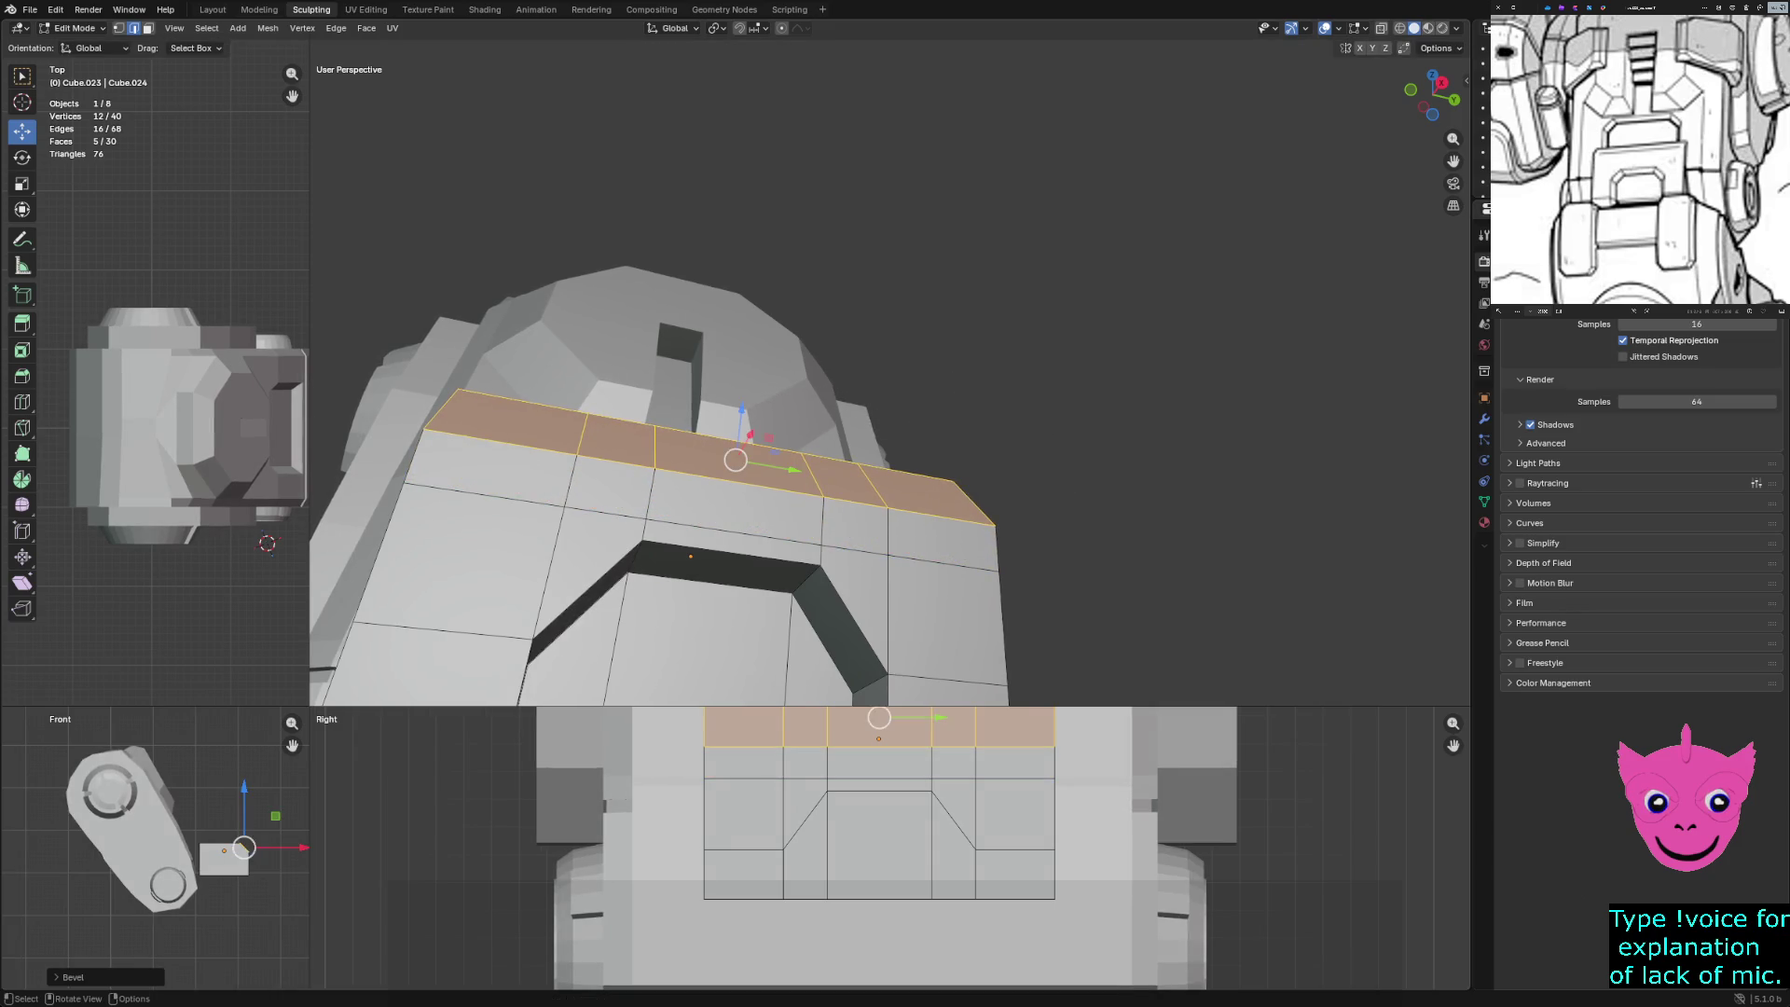
left_click(73, 977)
left_click(190, 747)
type("0.2")
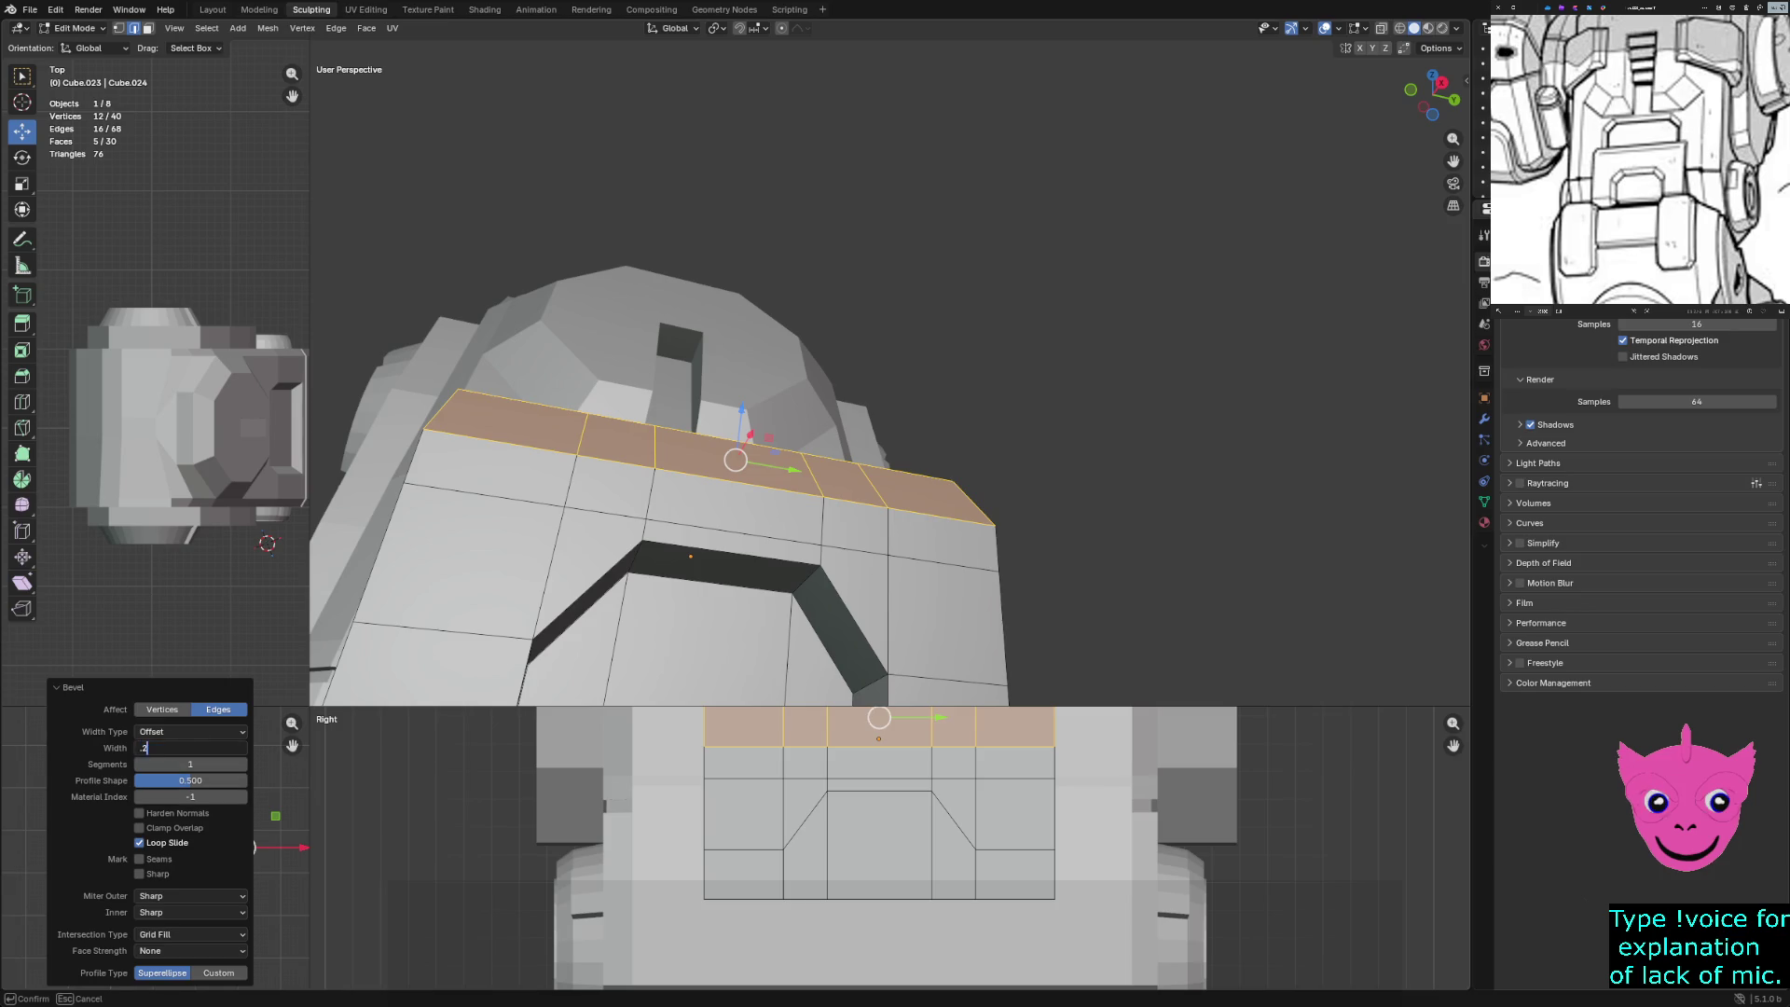
key("Return")
mouse_move(839, 280)
middle_mouse_down()
mouse_move(998, 327)
mouse_move(1045, 312)
middle_mouse_up()
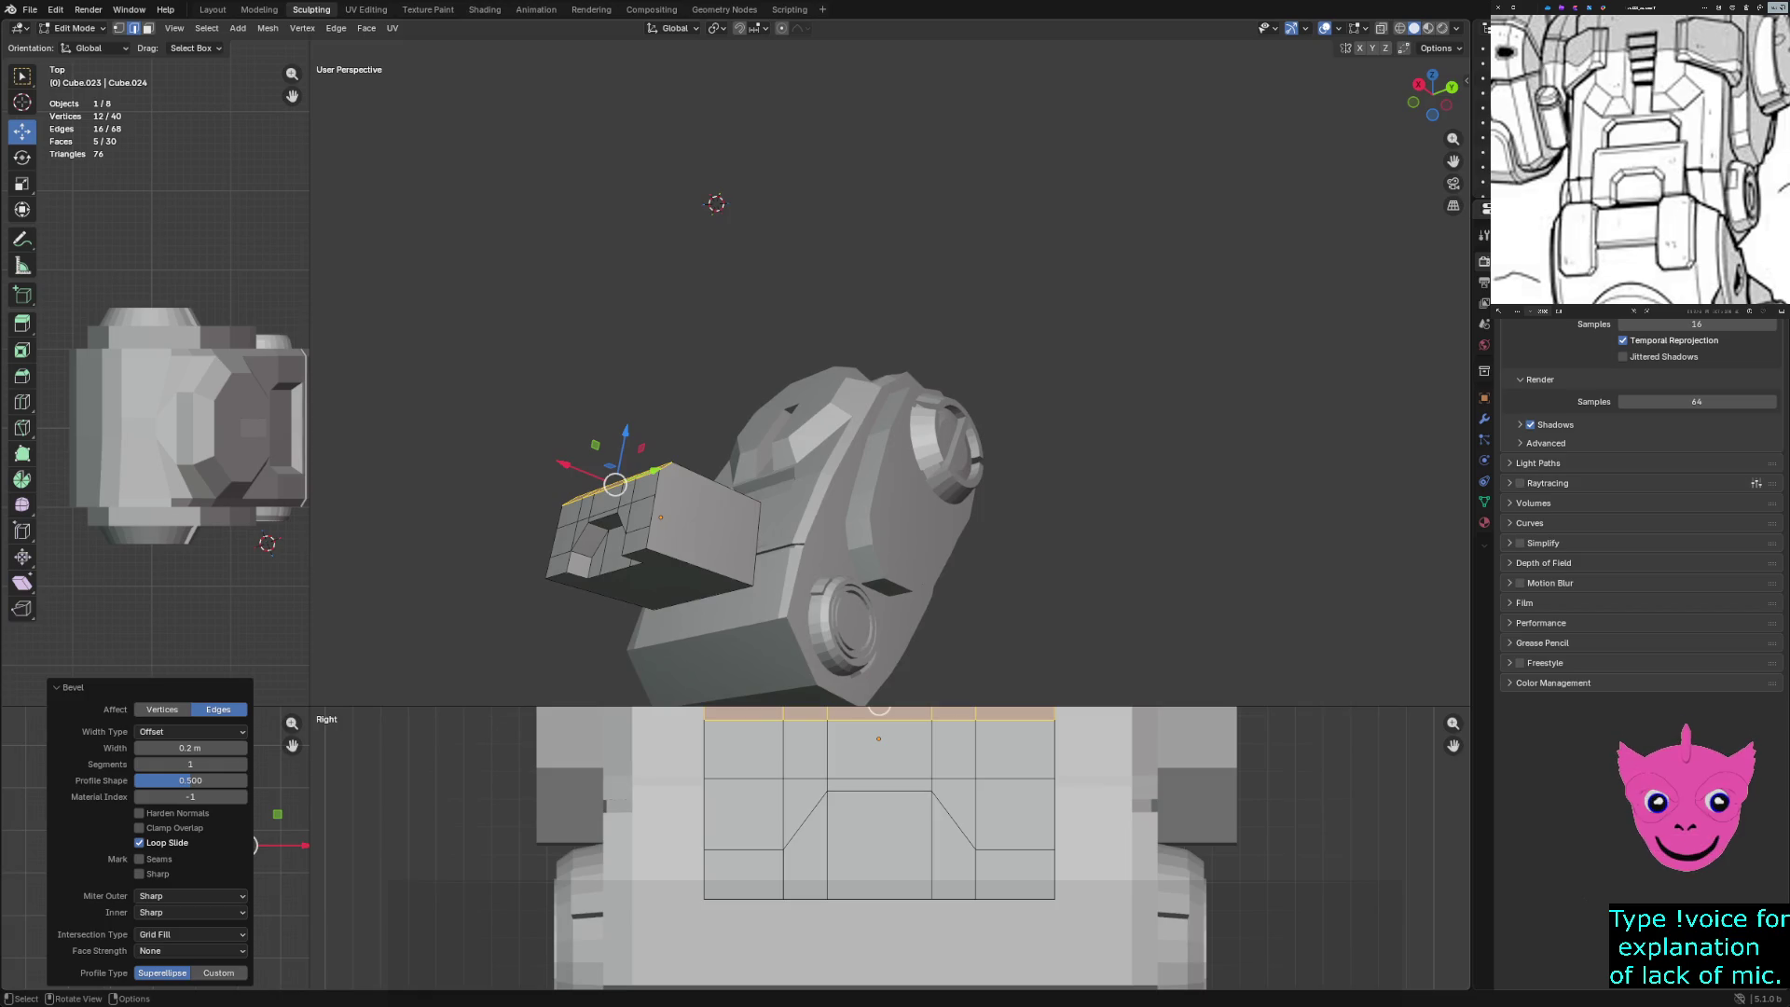
left_click(190, 748)
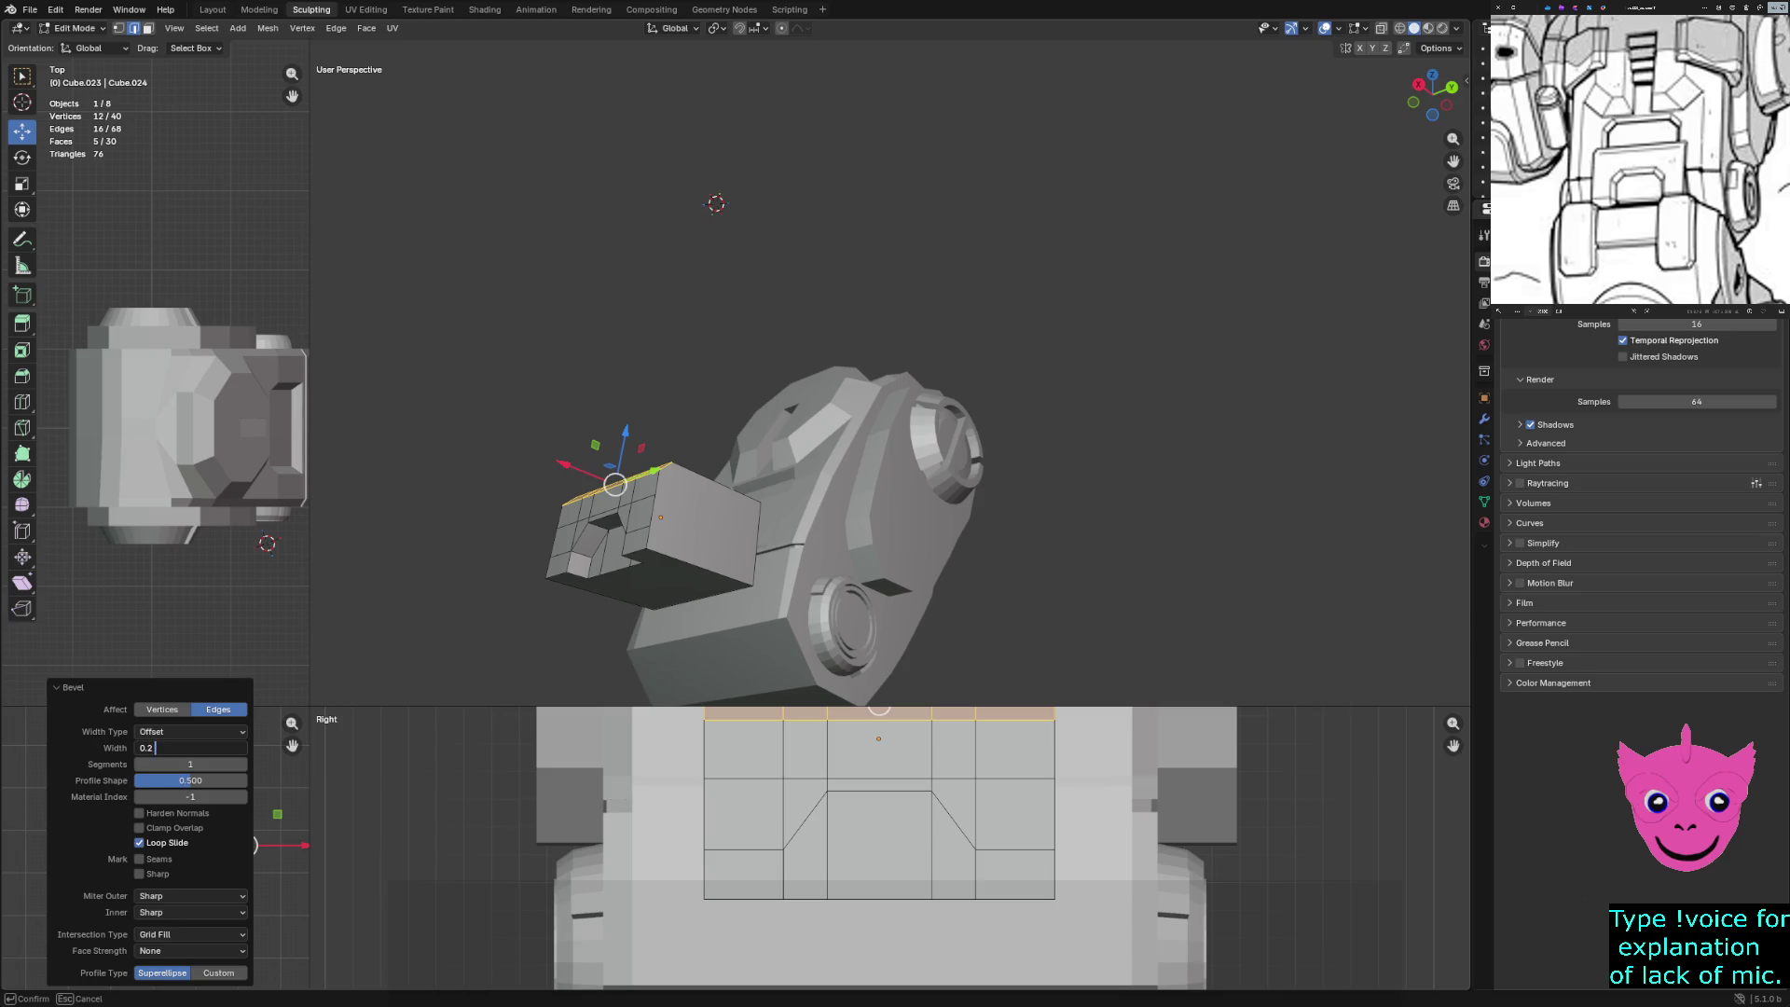
type(".15")
key("Return")
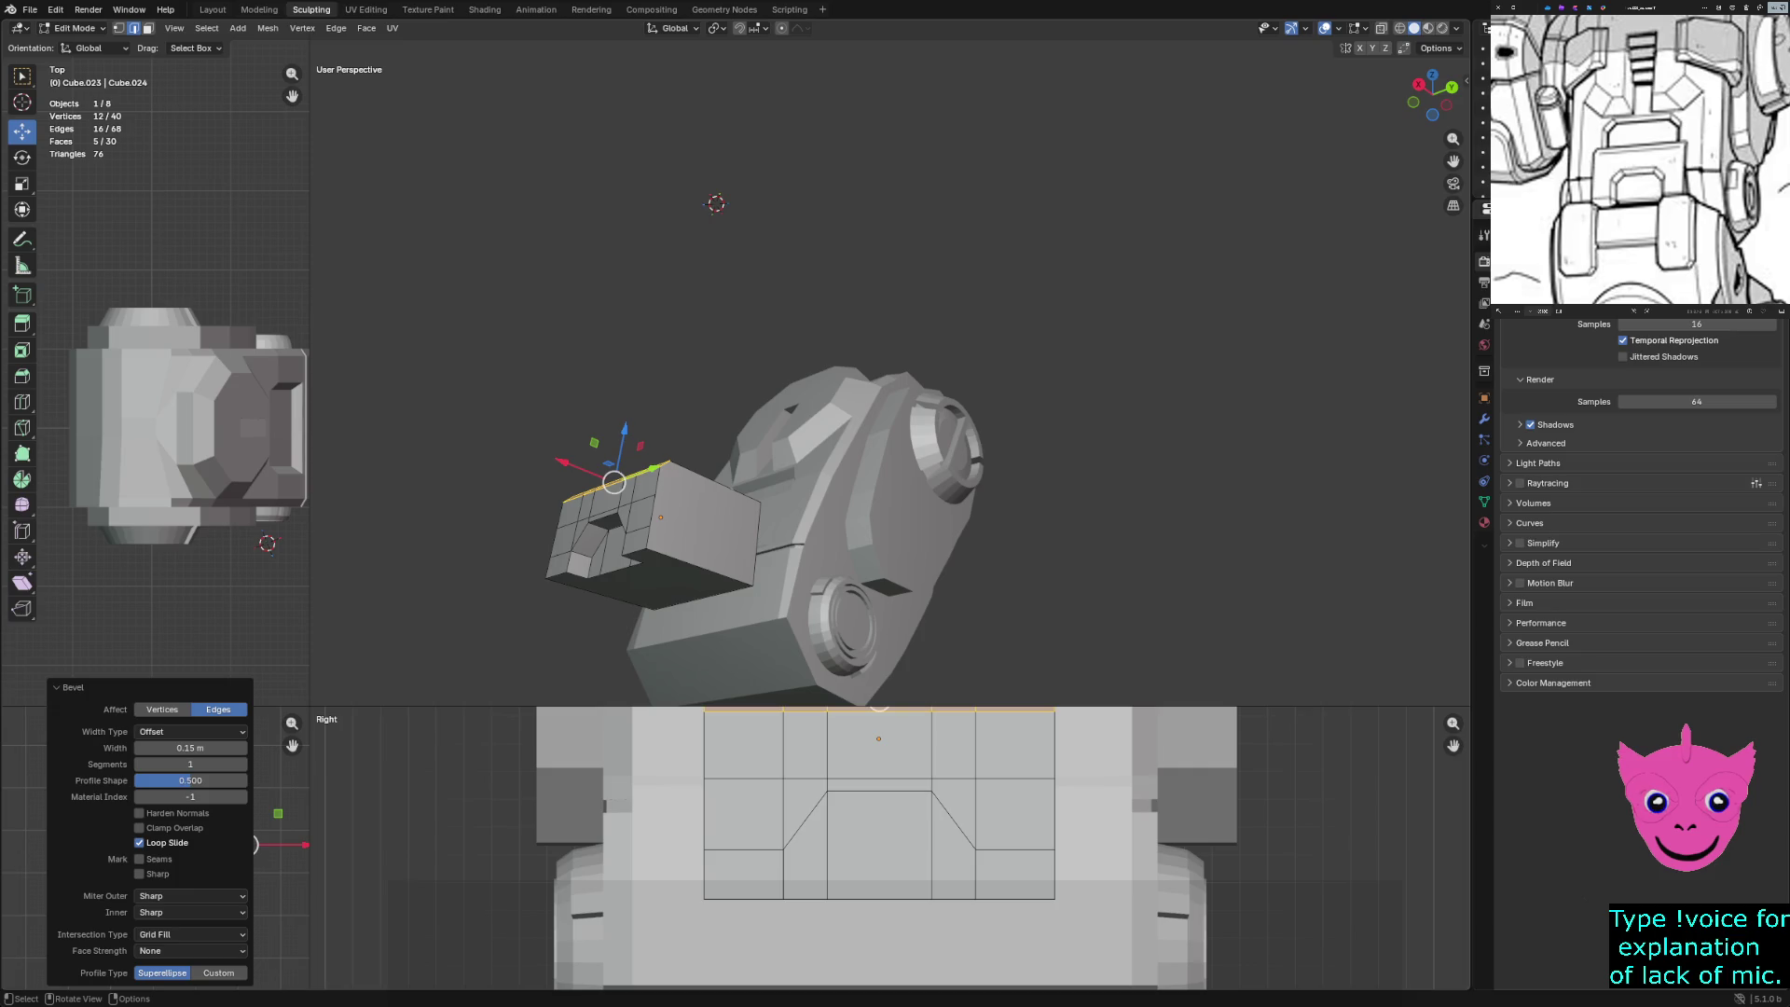
Inspect the bevel in wireframe and box-select the whole bevelled top strip
middle_click_drag(839, 279, 1016, 271)
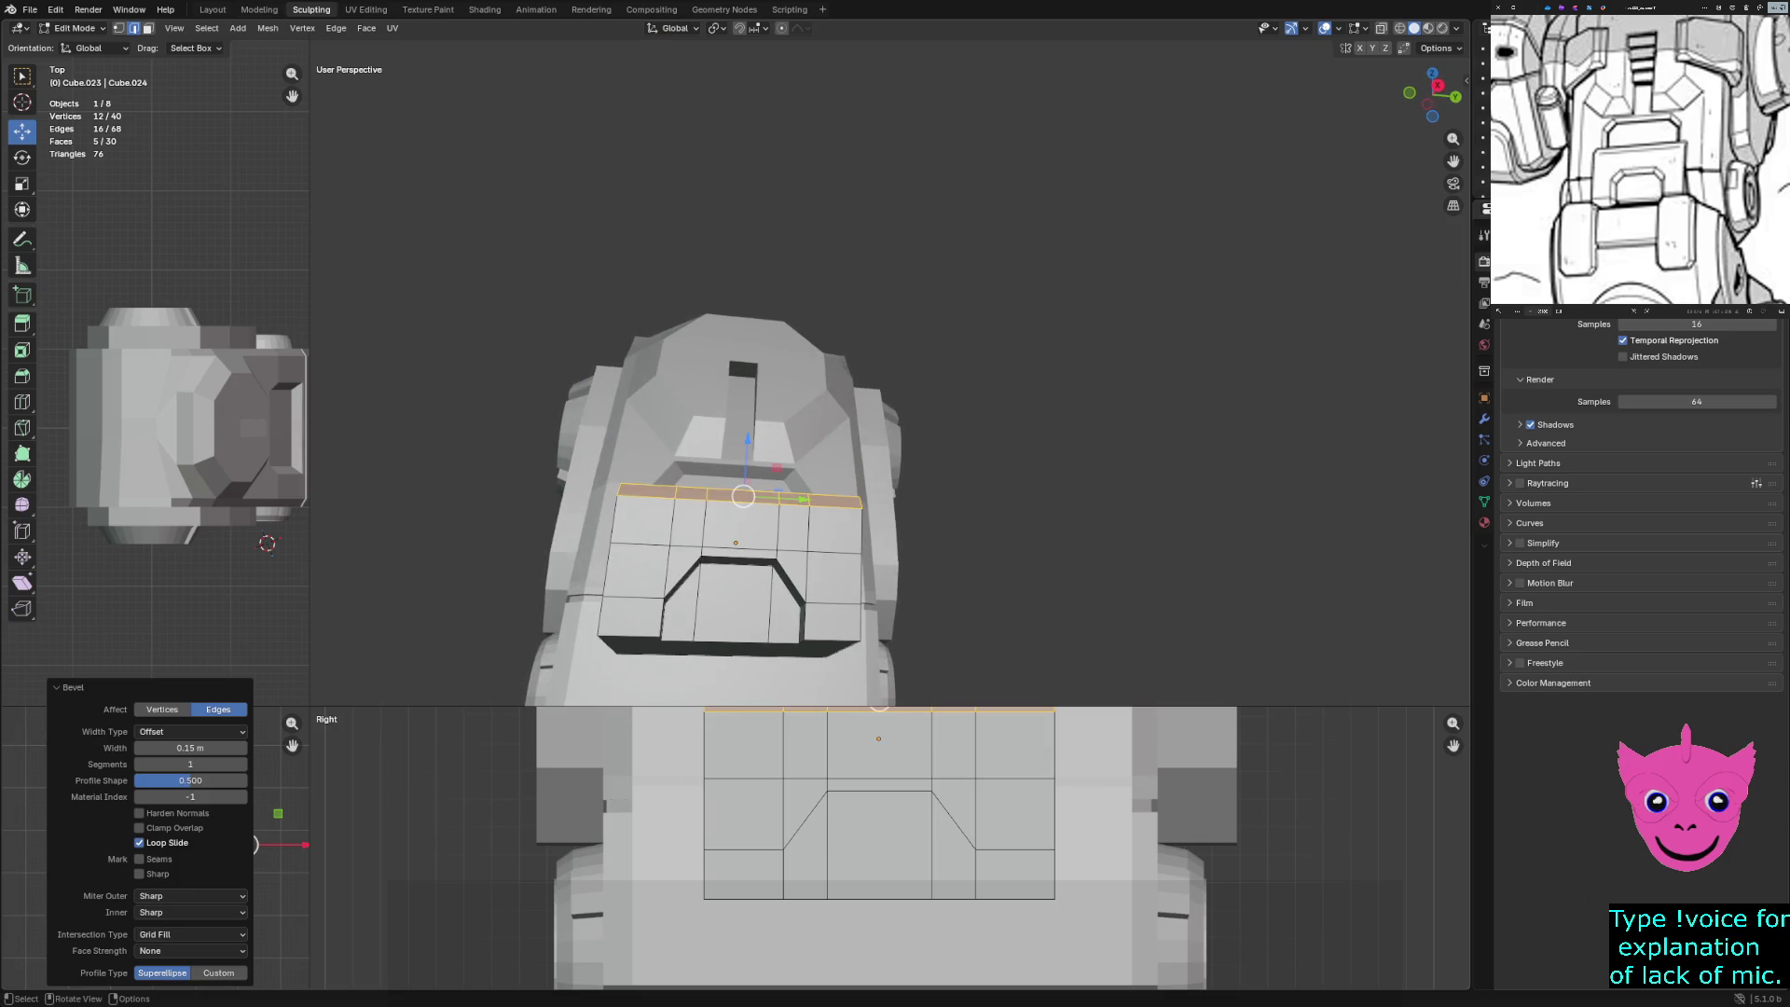
middle_click_drag(634, 560, 724, 559)
key("z")
left_click(600, 551)
key("z")
left_click(640, 544)
key("KP_Decimal")
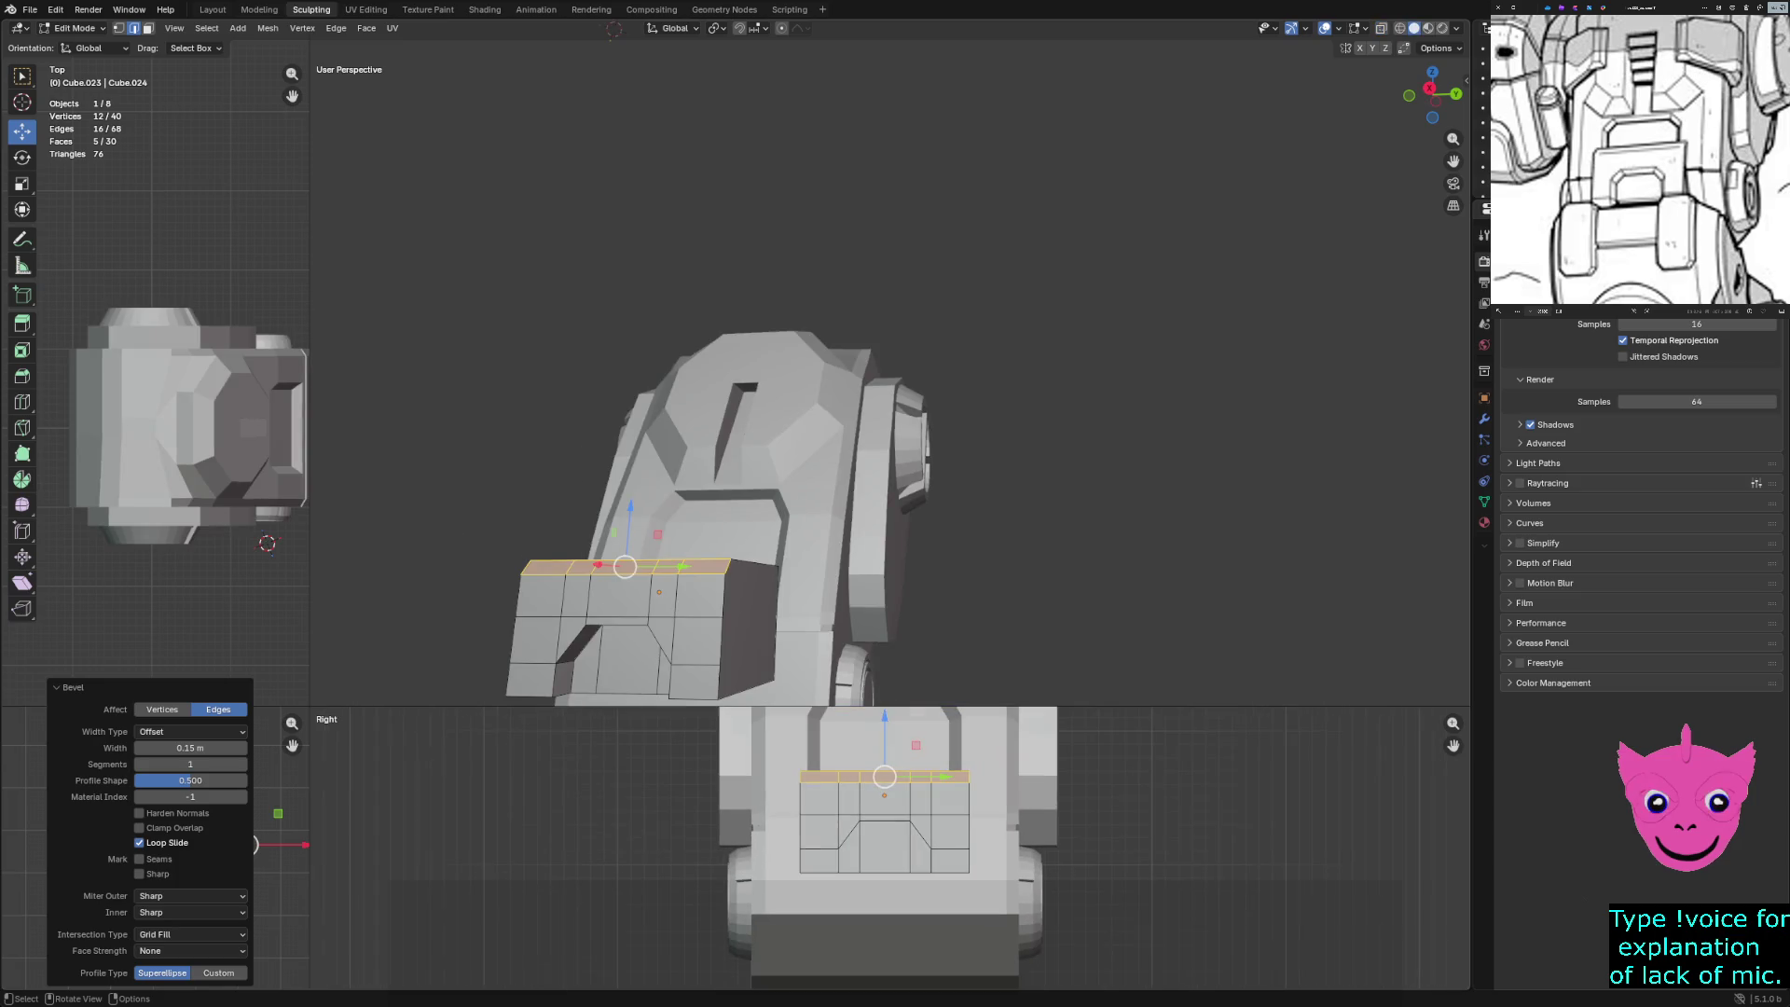
key("z")
left_click(677, 820)
left_click_drag(780, 752, 992, 797)
scroll(890, 848, "up", 1)
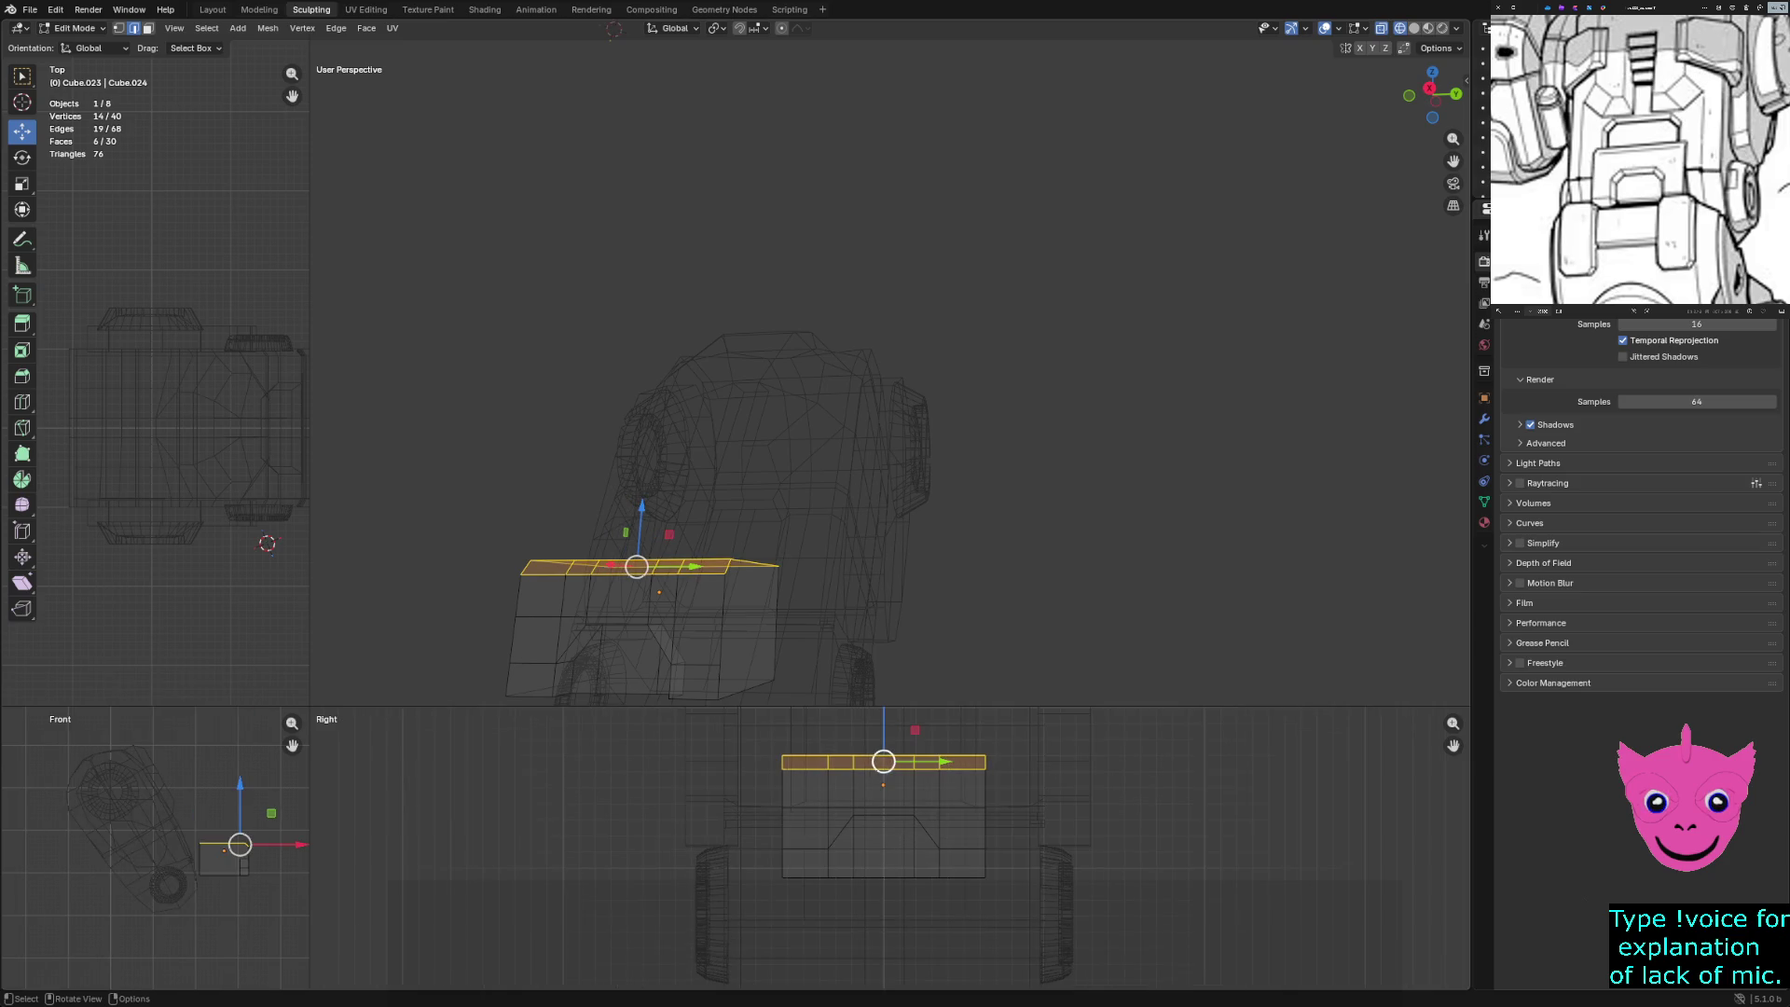
Drop the bevelled top strip about 0.15 m along Z, then pick a bottom edge of the opening
key("g")
key("z")
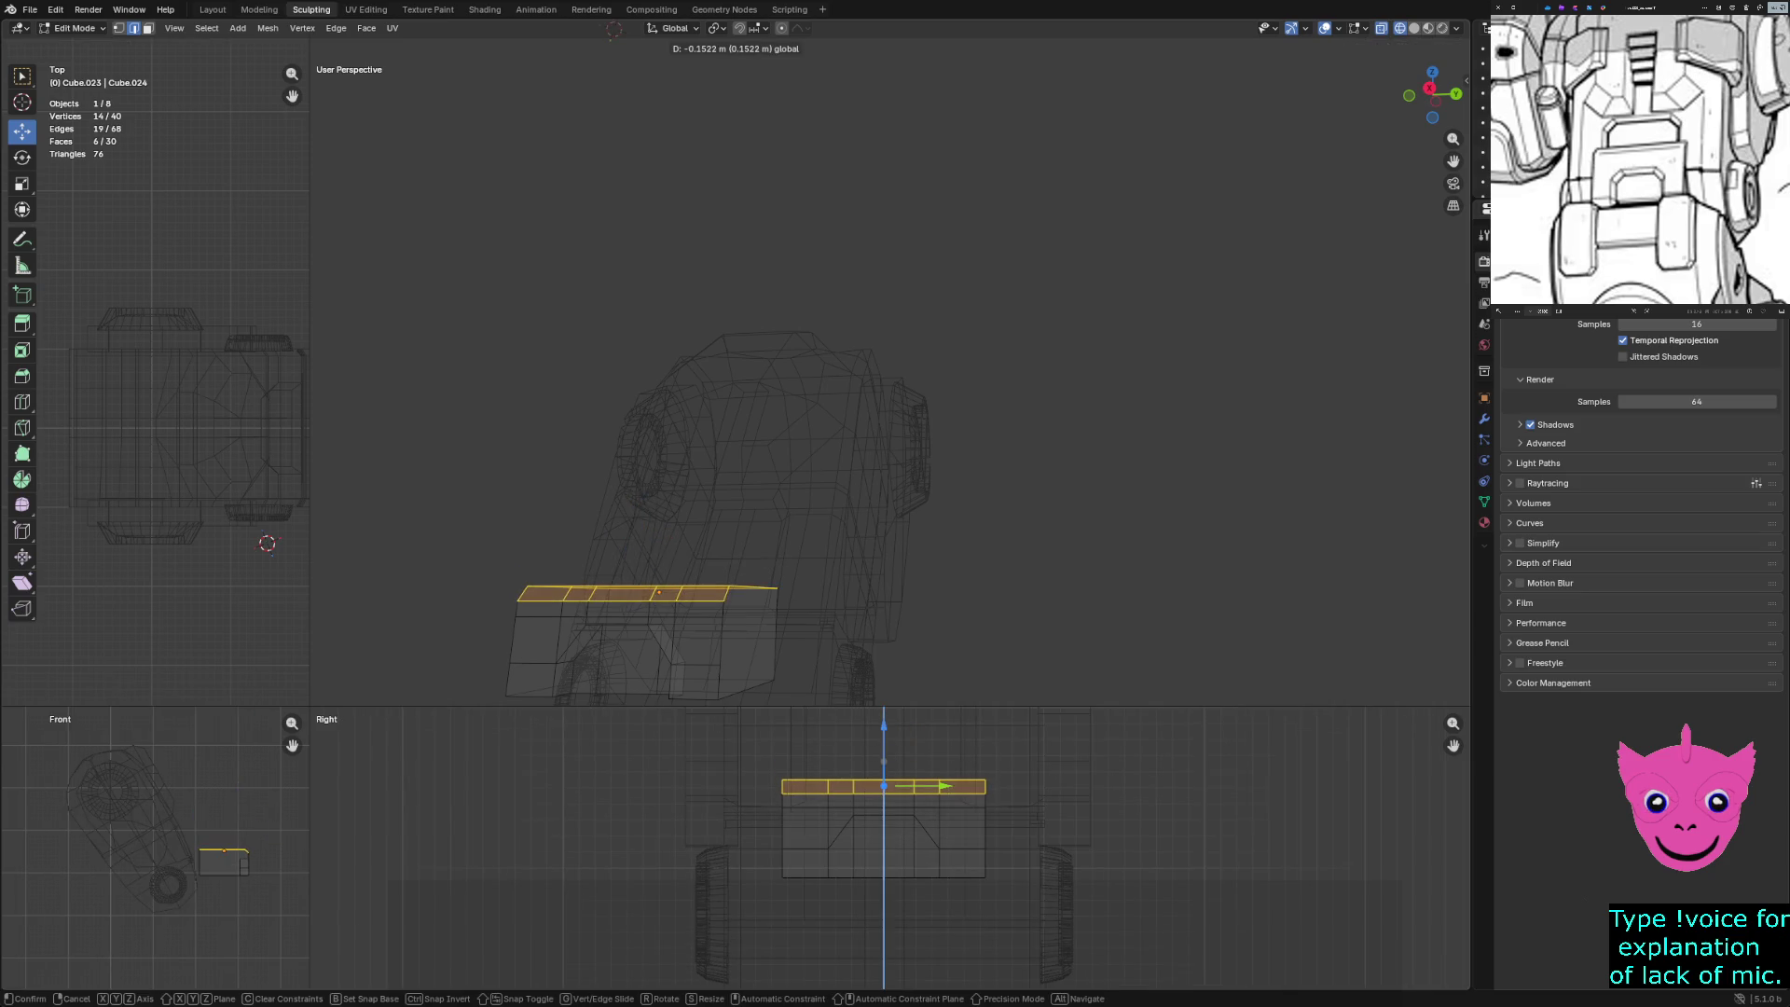
key("Return")
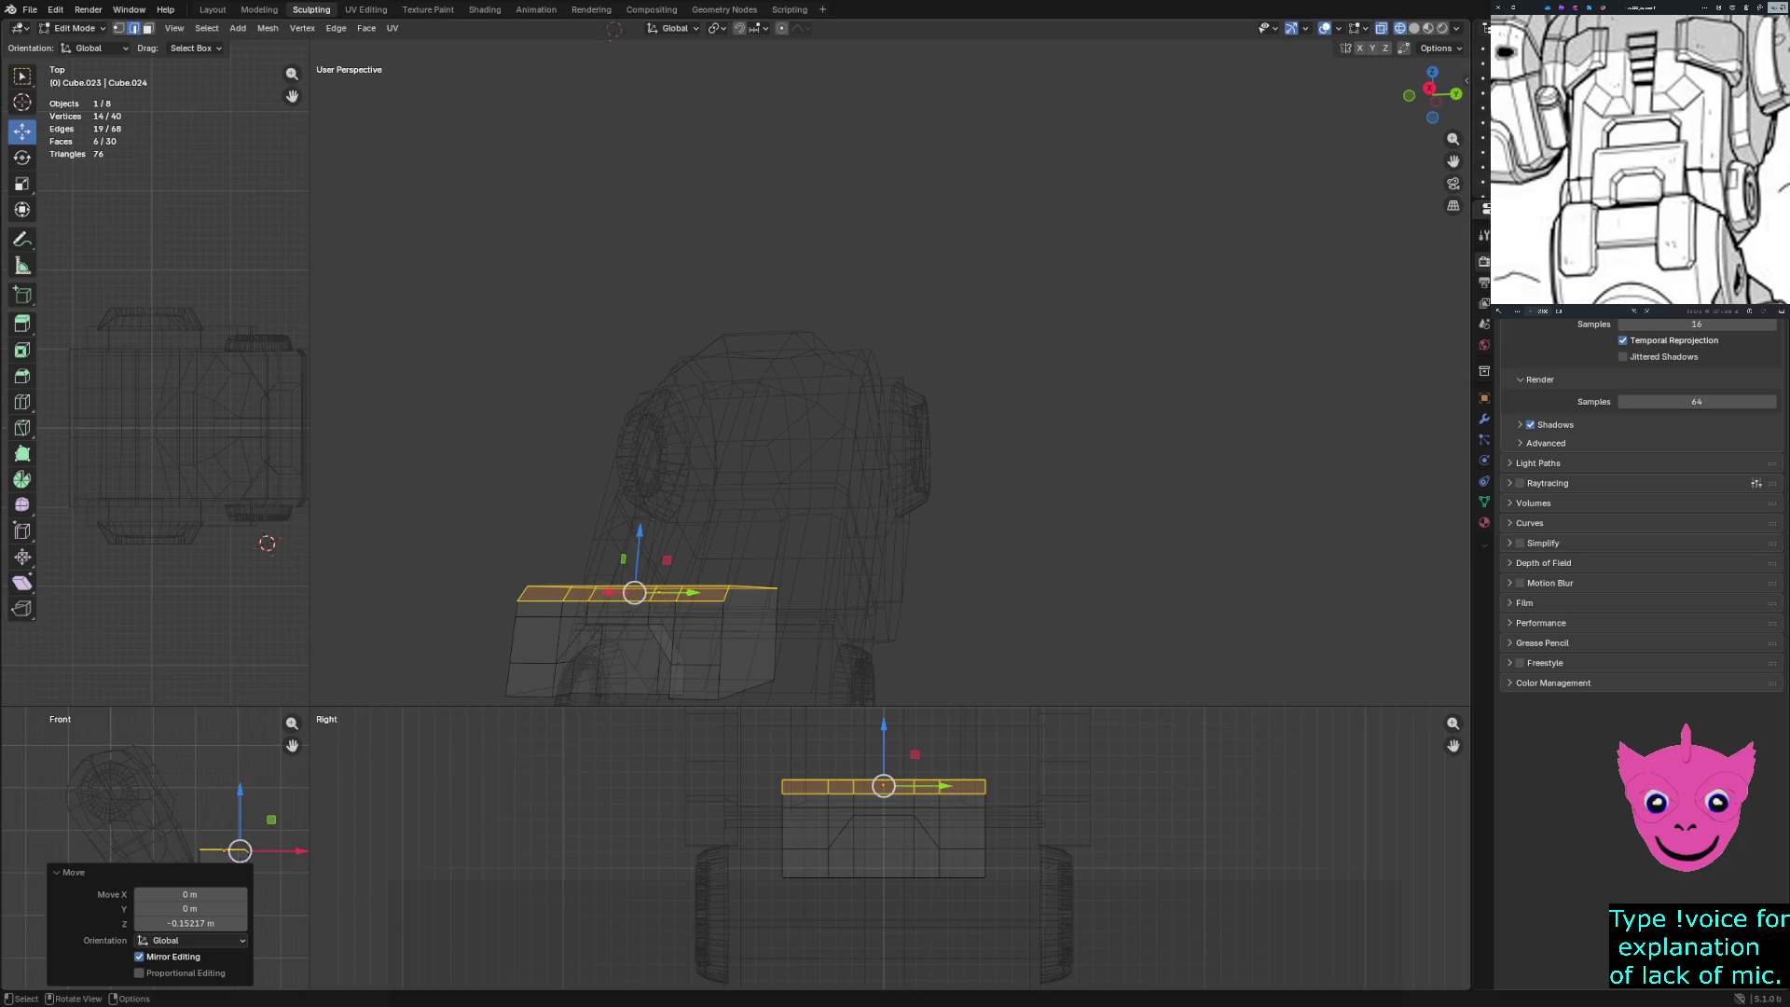
left_click(659, 592)
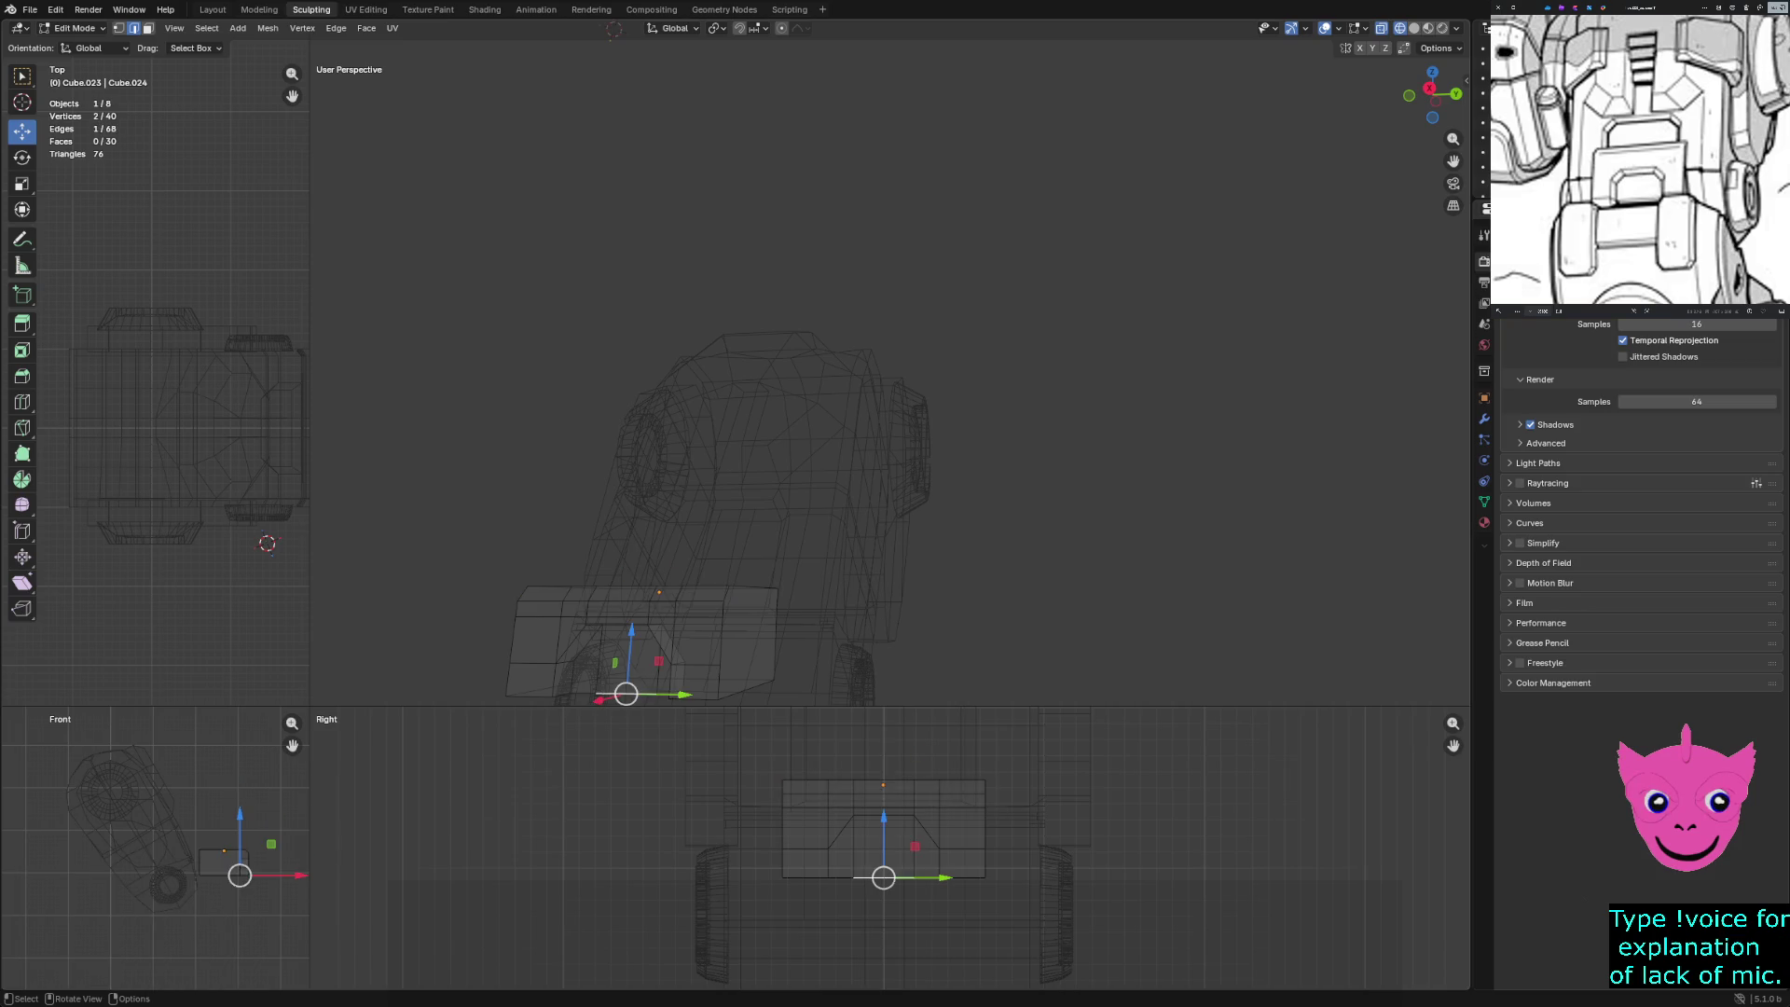
mouse_move(659, 592)
middle_mouse_down()
mouse_move(659, 391)
mouse_move(537, 404)
mouse_move(929, 511)
middle_mouse_up()
Add the opening's remaining bottom edges and bevel them at 0.0951 m width
scroll(891, 383, "up", 3)
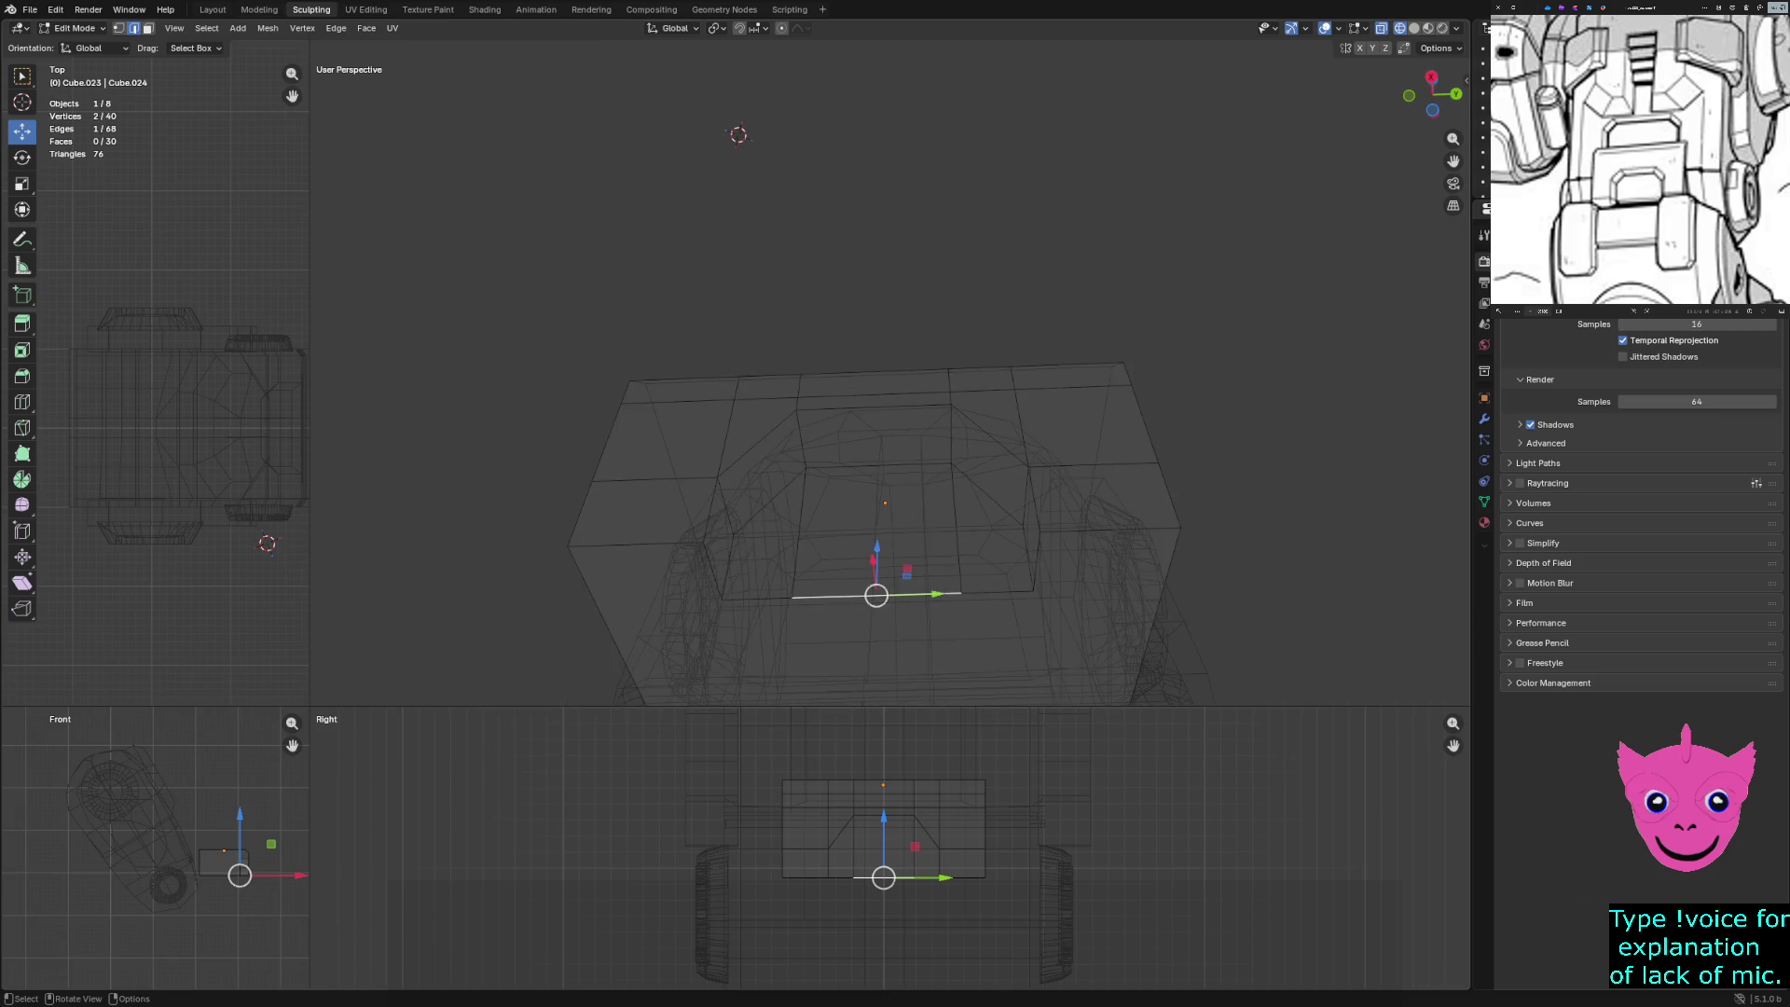
left_click(757, 598, "ctrl")
left_click(996, 592, "ctrl")
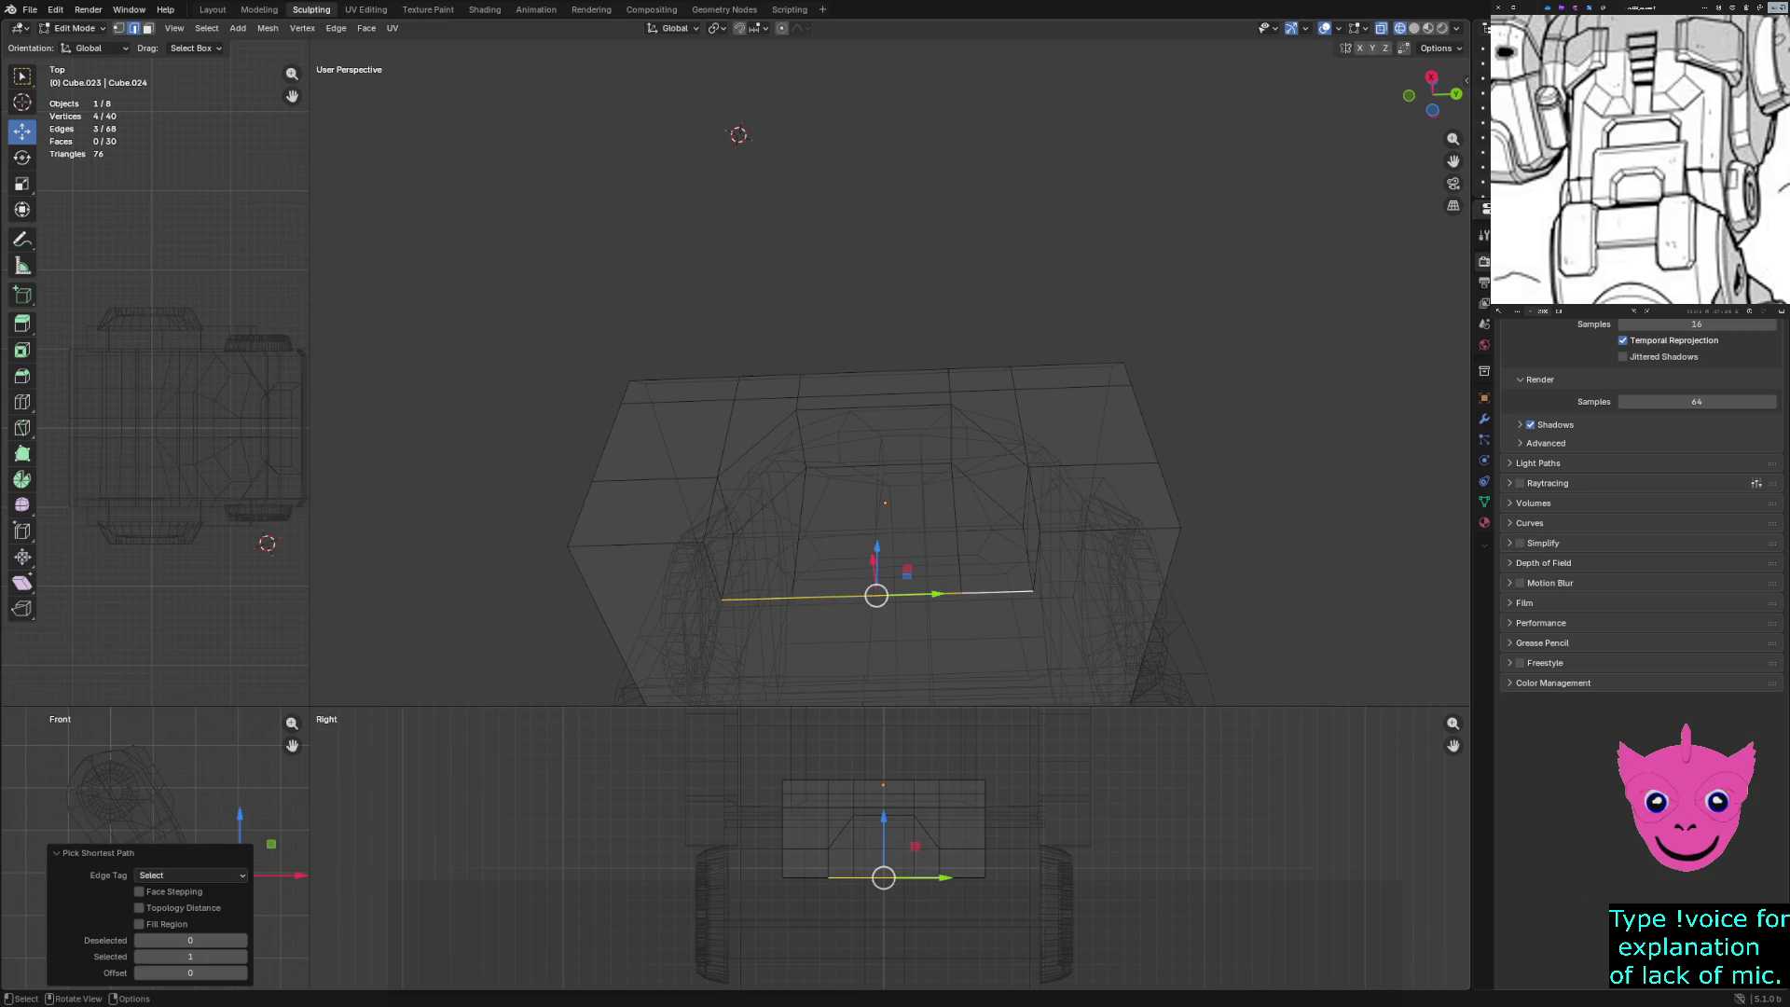
key("b")
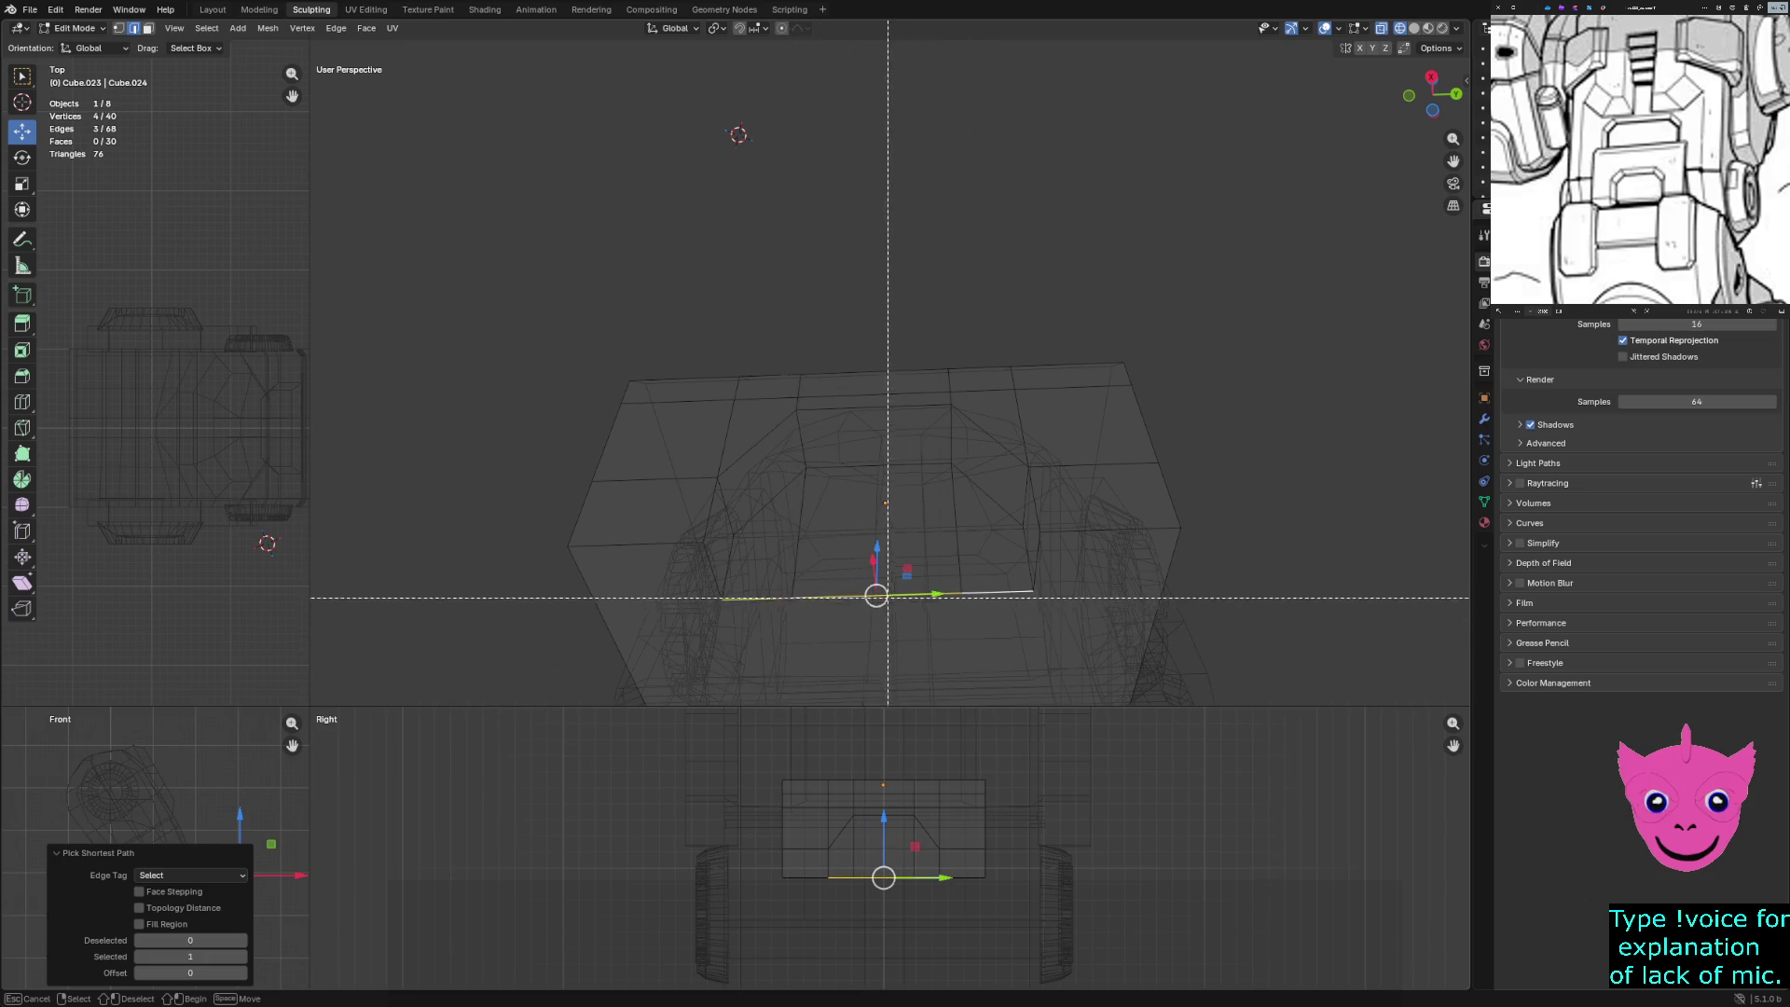
key("Escape")
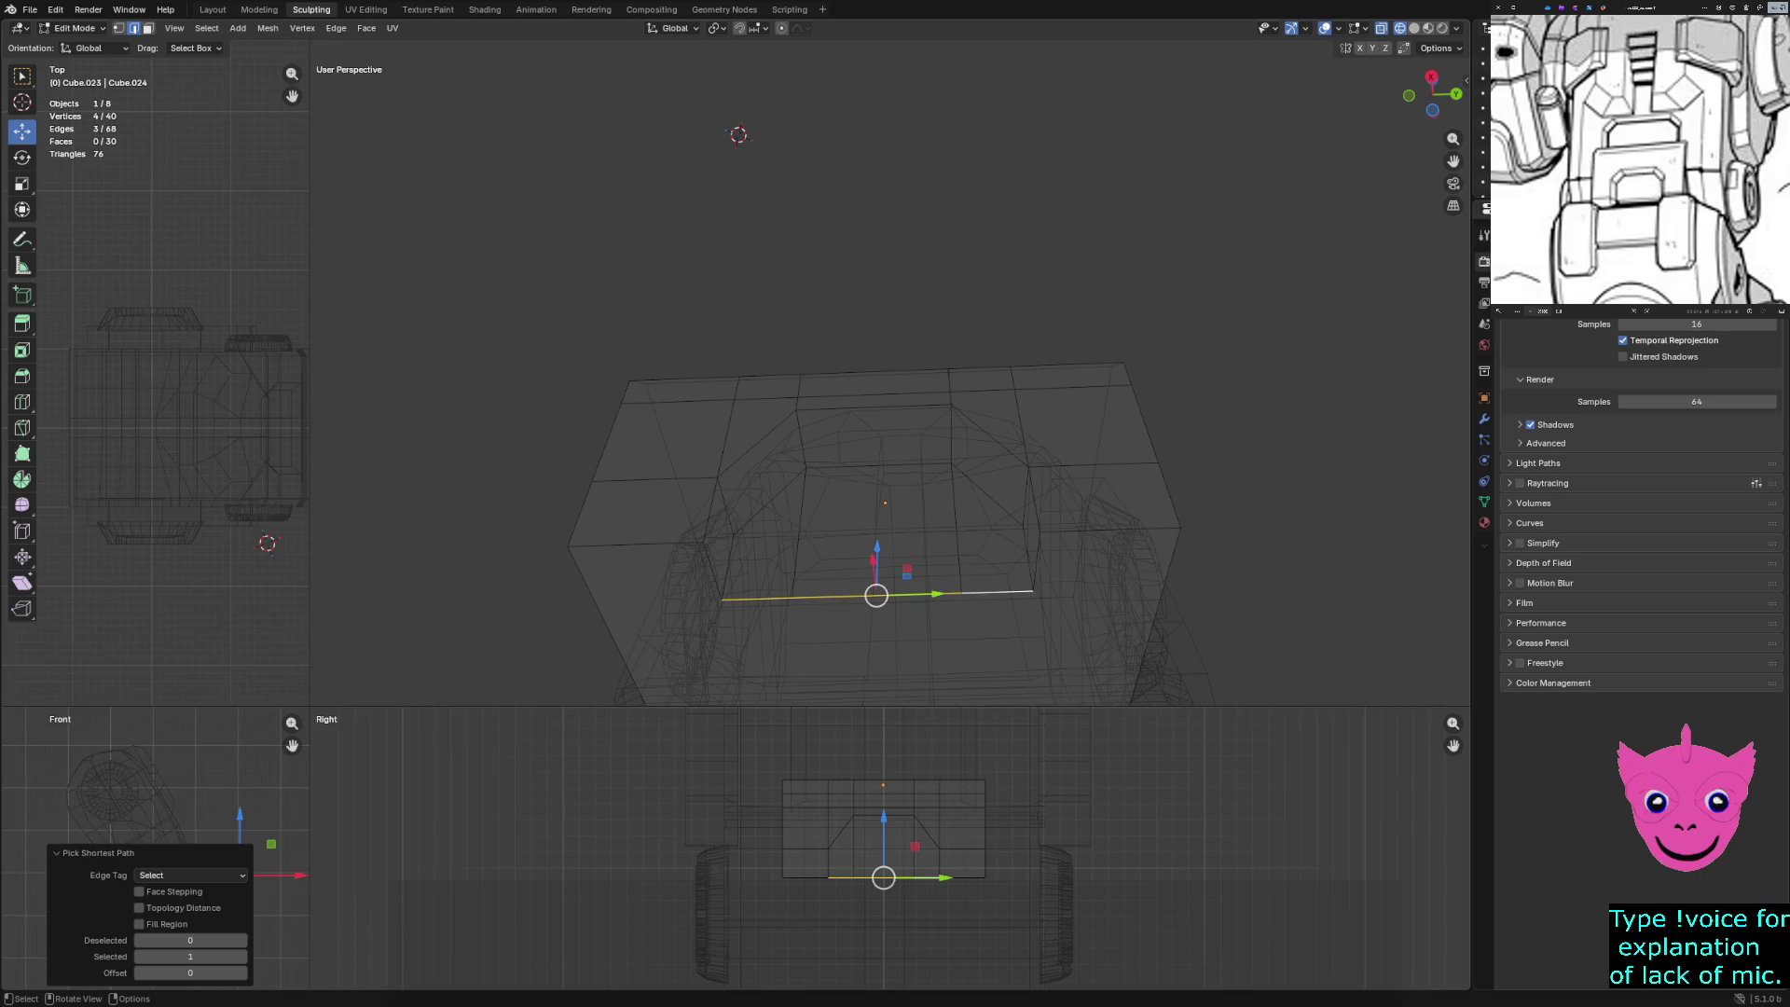
key("ctrl+z")
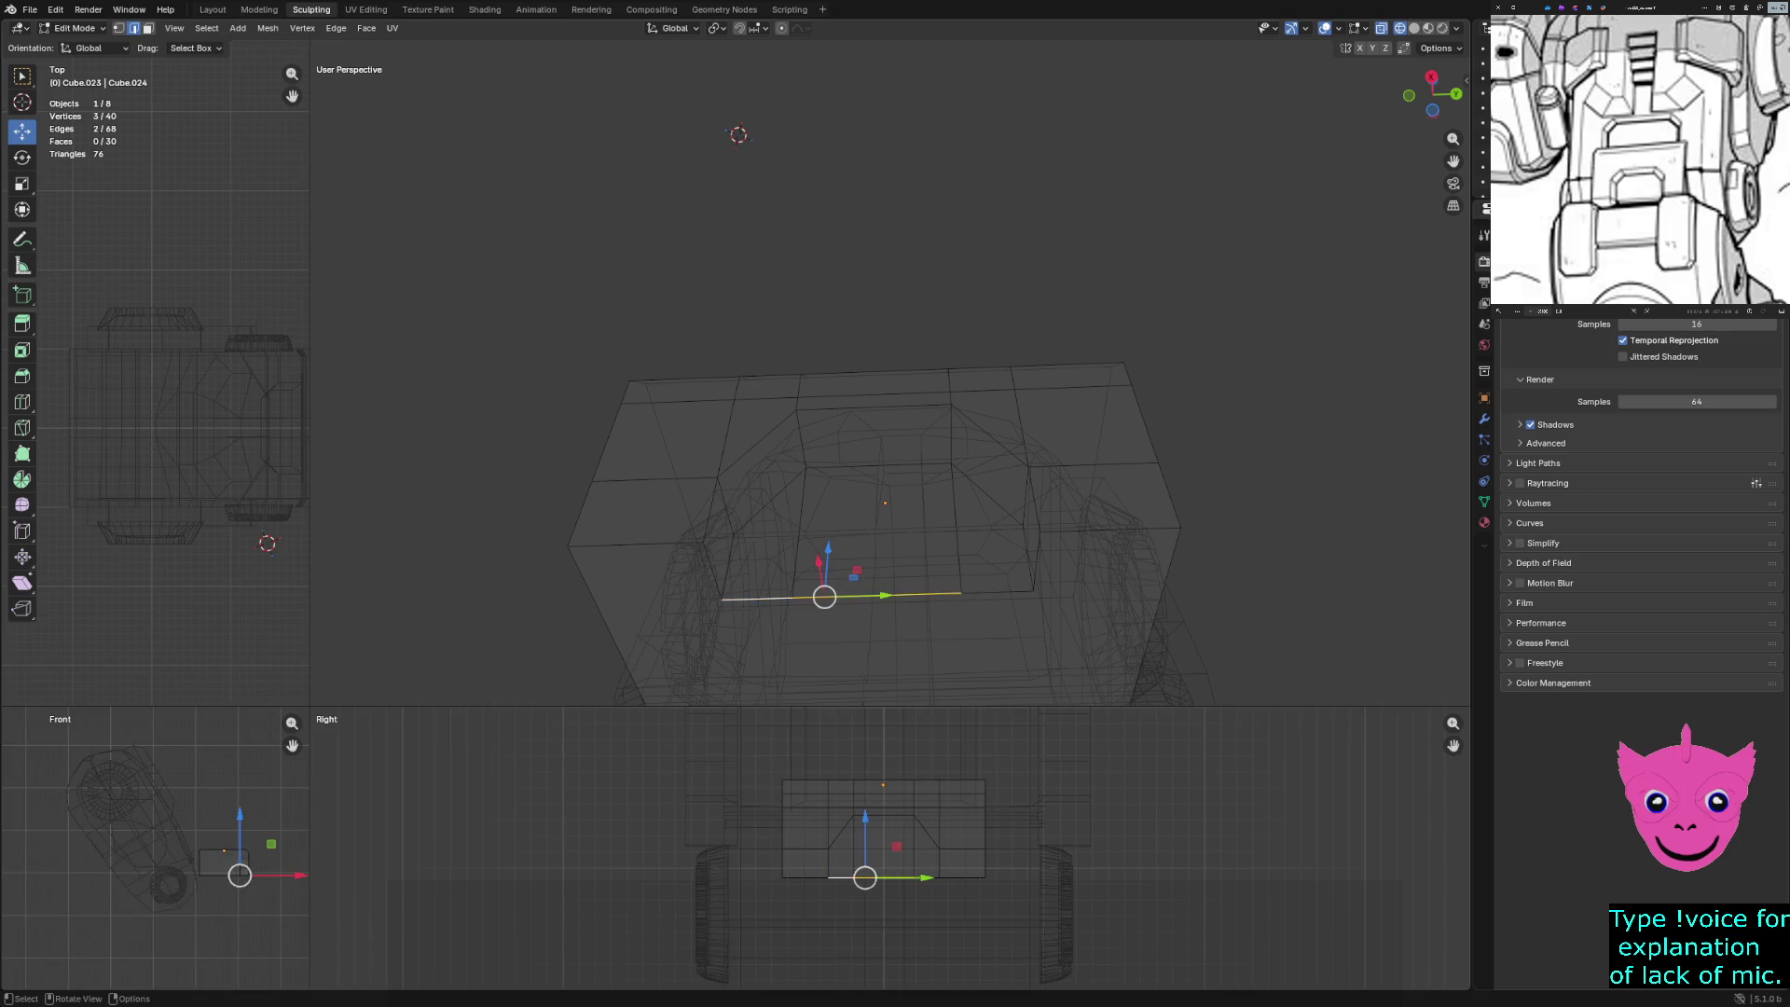
key("ctrl+shift+z")
key("ctrl+b")
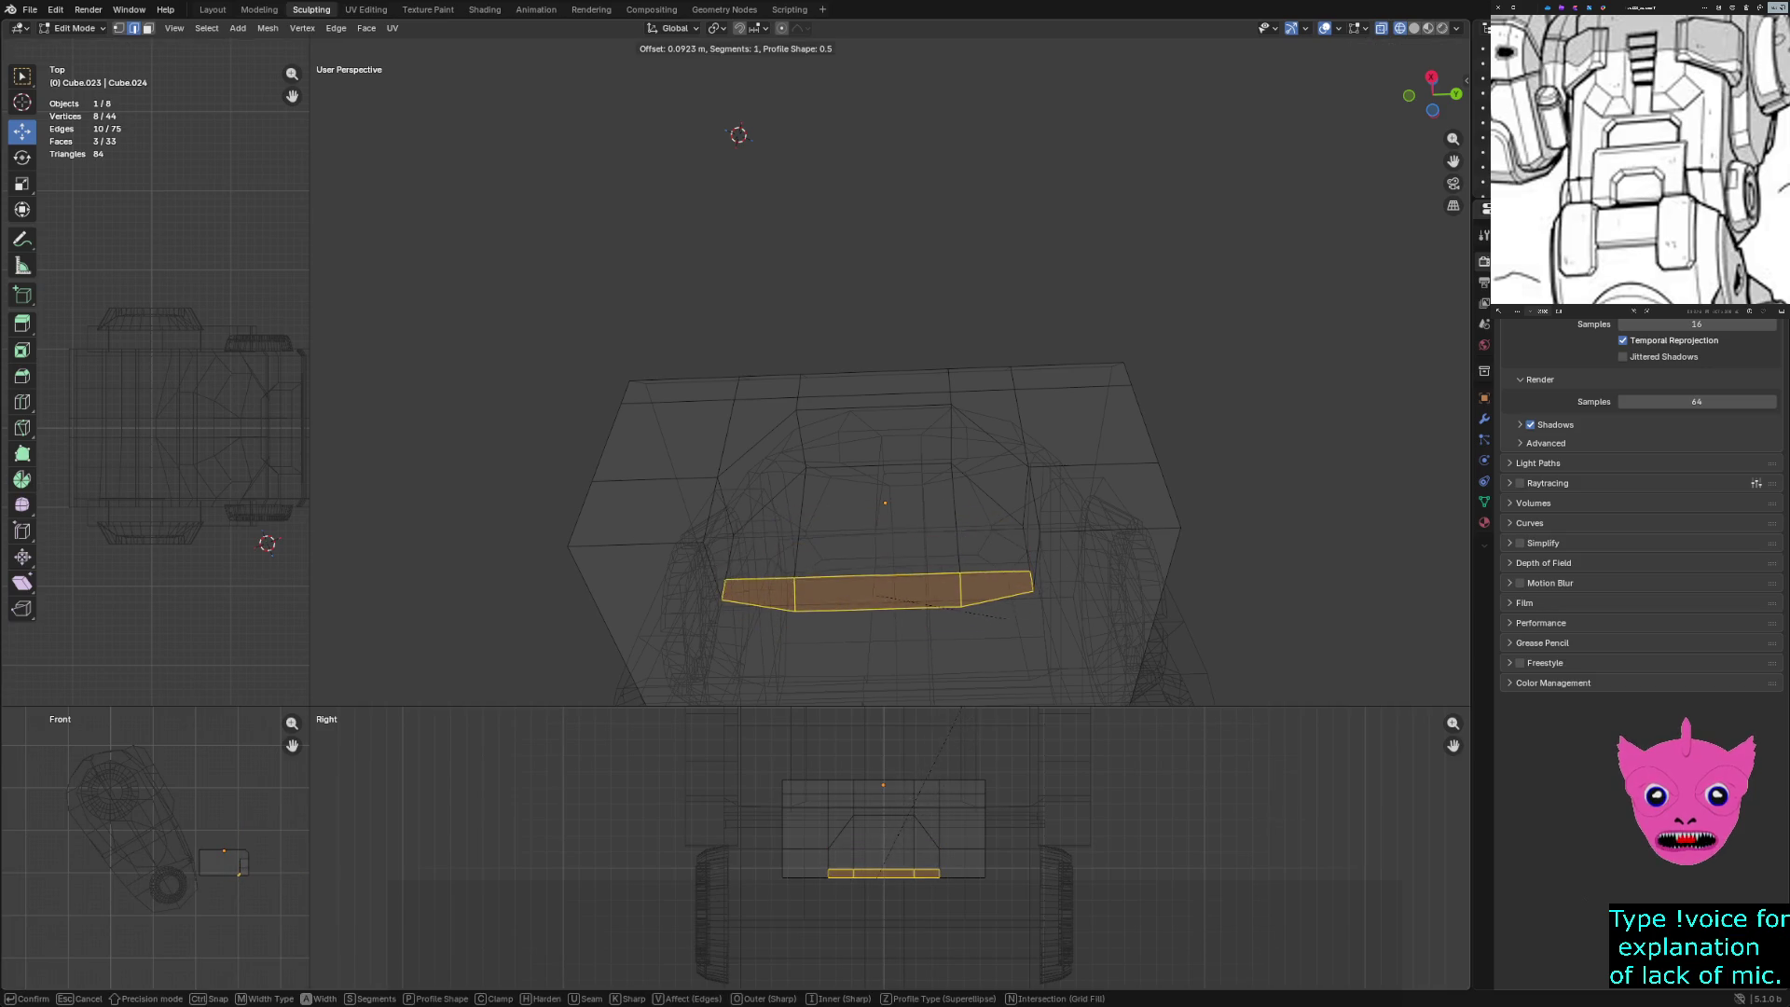
key("Return")
Inspect the new bevel in solid shading and select the slanted edge left of the opening
middle_click_drag(886, 373, 933, 326)
key("z")
left_click(1050, 526)
mouse_move(1051, 526)
middle_mouse_down()
mouse_move(1025, 391)
mouse_move(1007, 419)
mouse_move(969, 411)
middle_mouse_up()
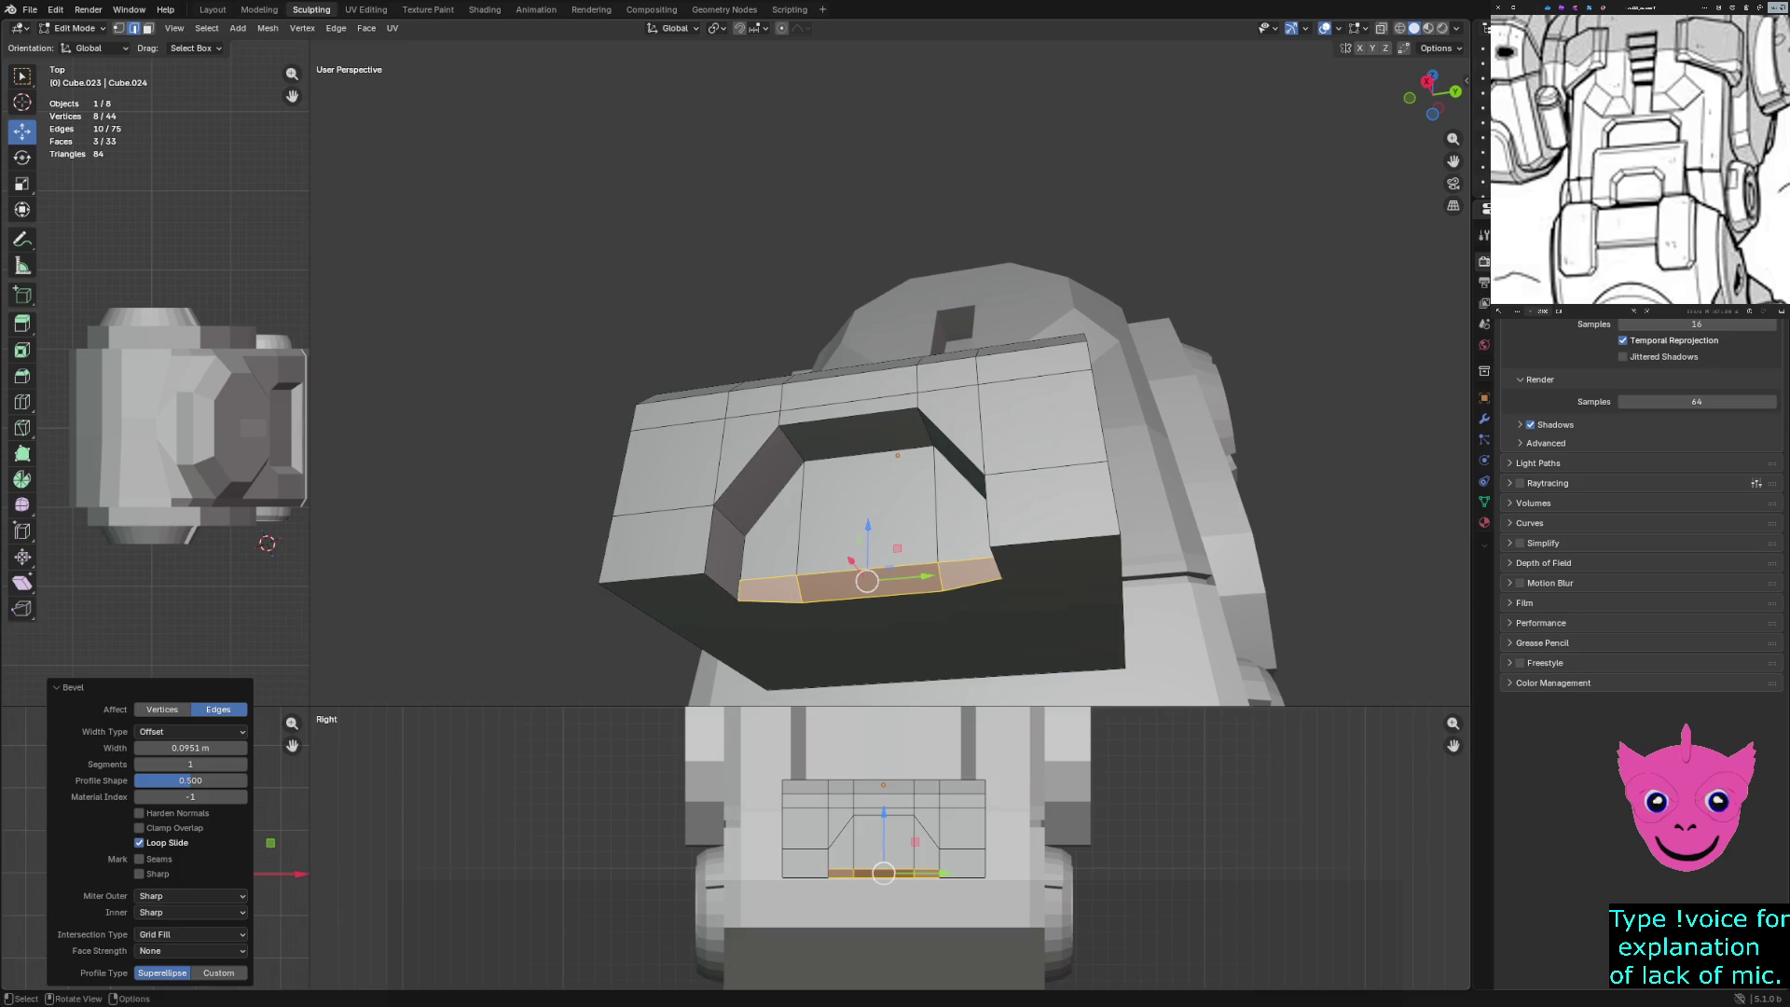
left_click(762, 474)
In face mode, select the left, centre and right faces of the opening
key("Tab")
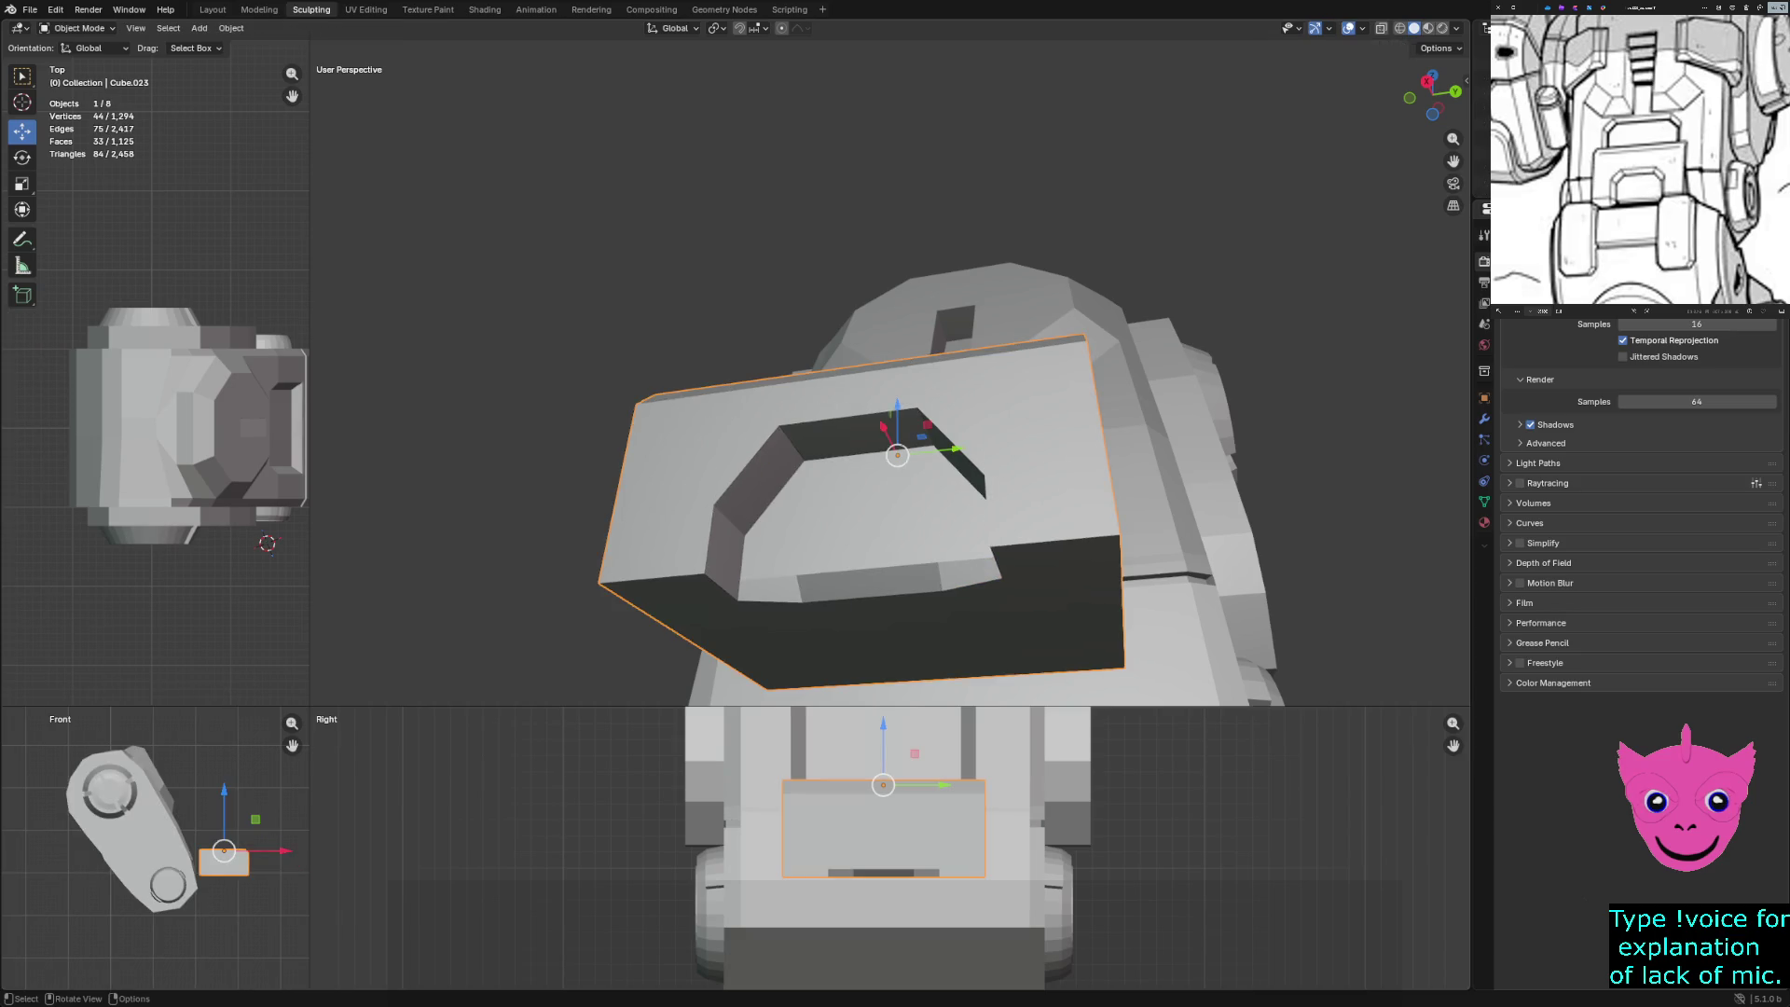
key("Tab")
key("3")
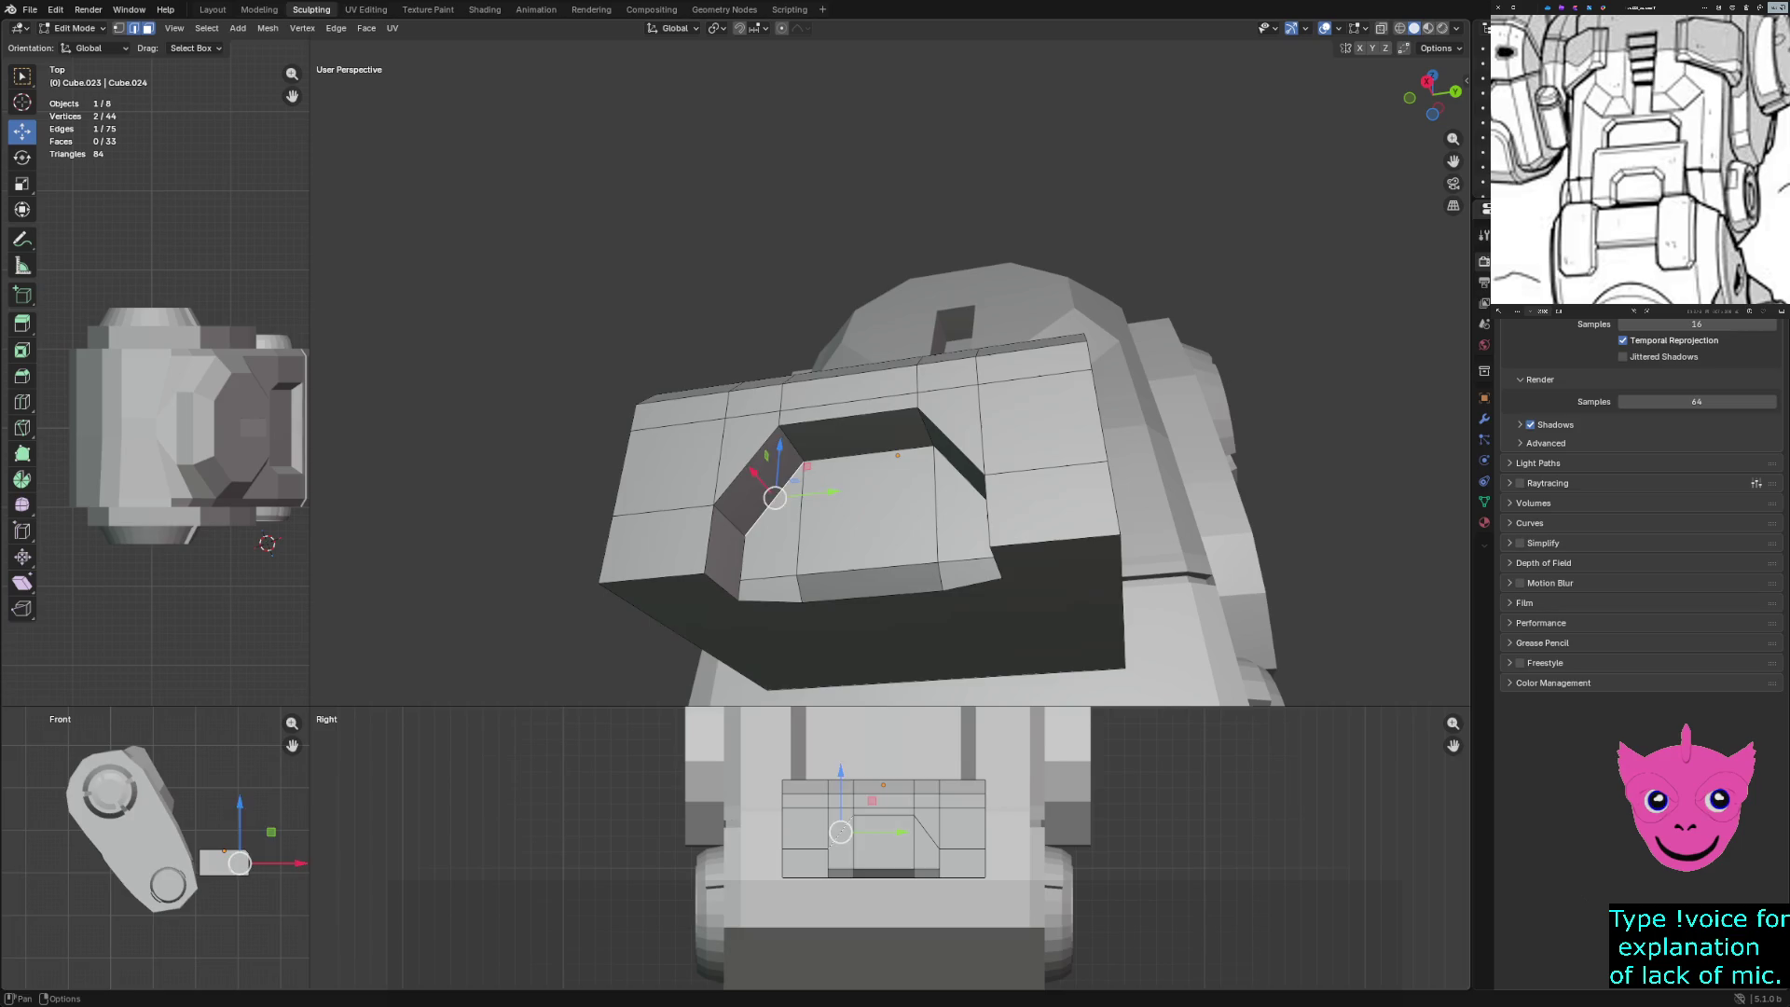
left_click(764, 522)
left_click(867, 508, "shift")
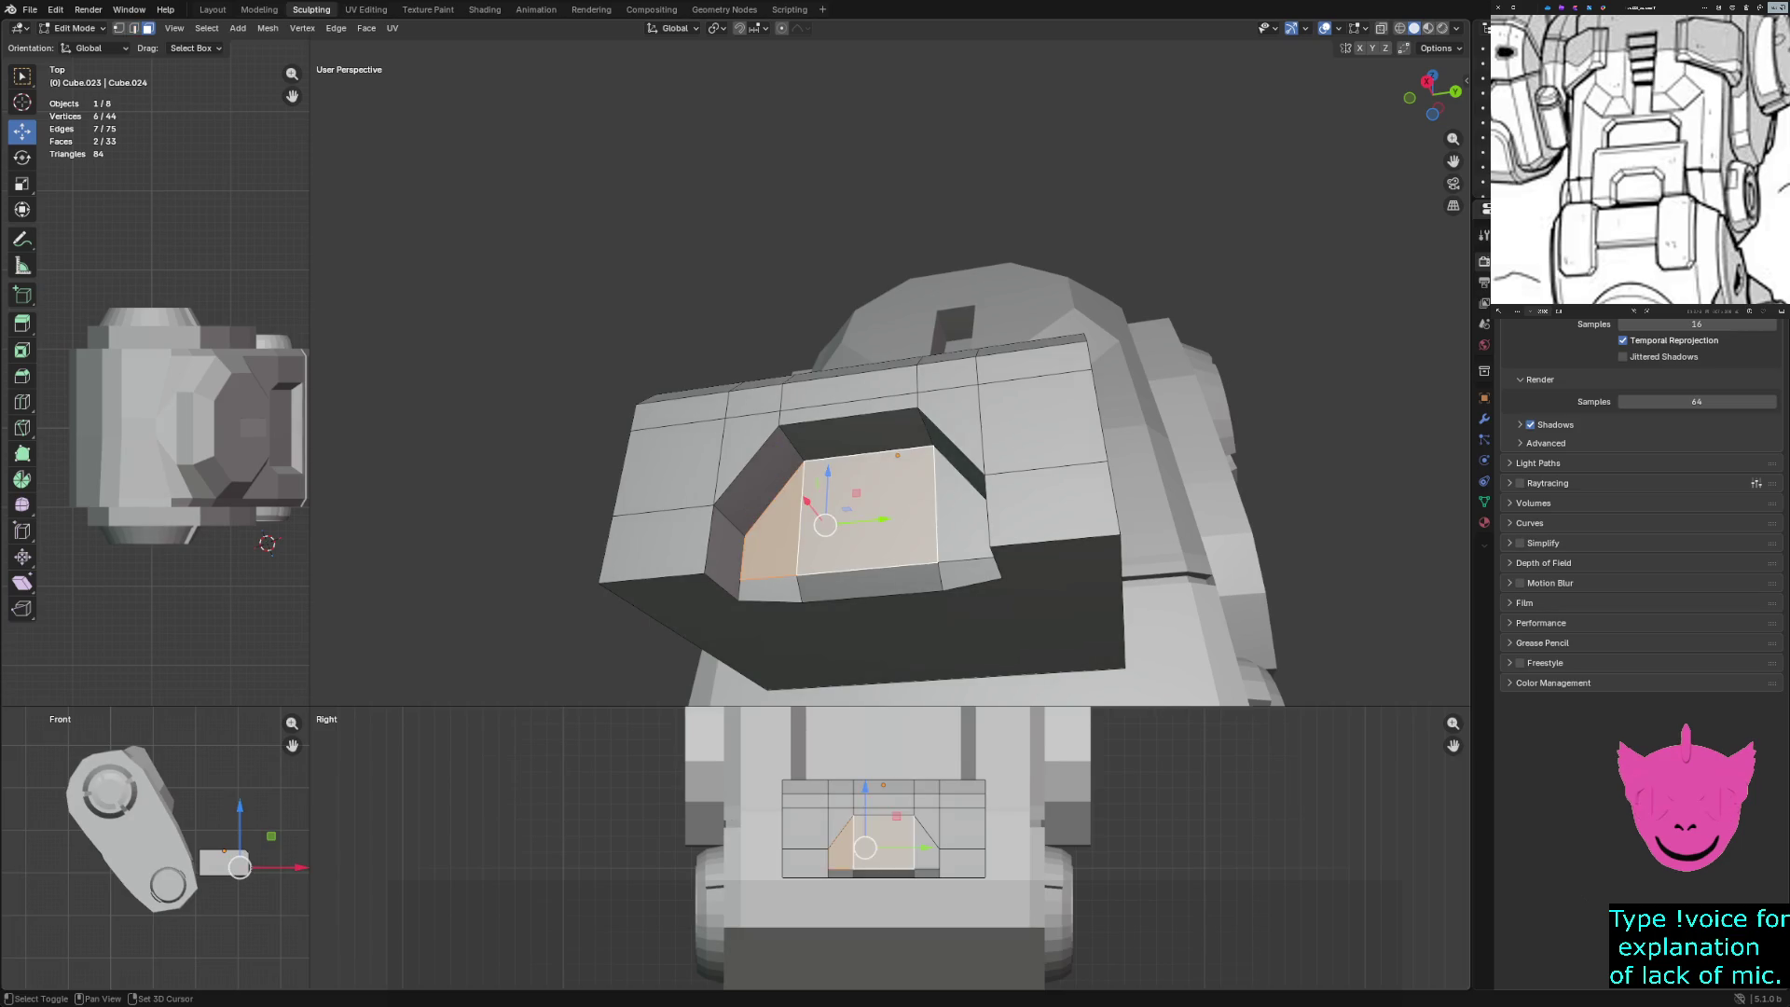
left_click(960, 504, "shift")
middle_click_drag(961, 504, 997, 485)
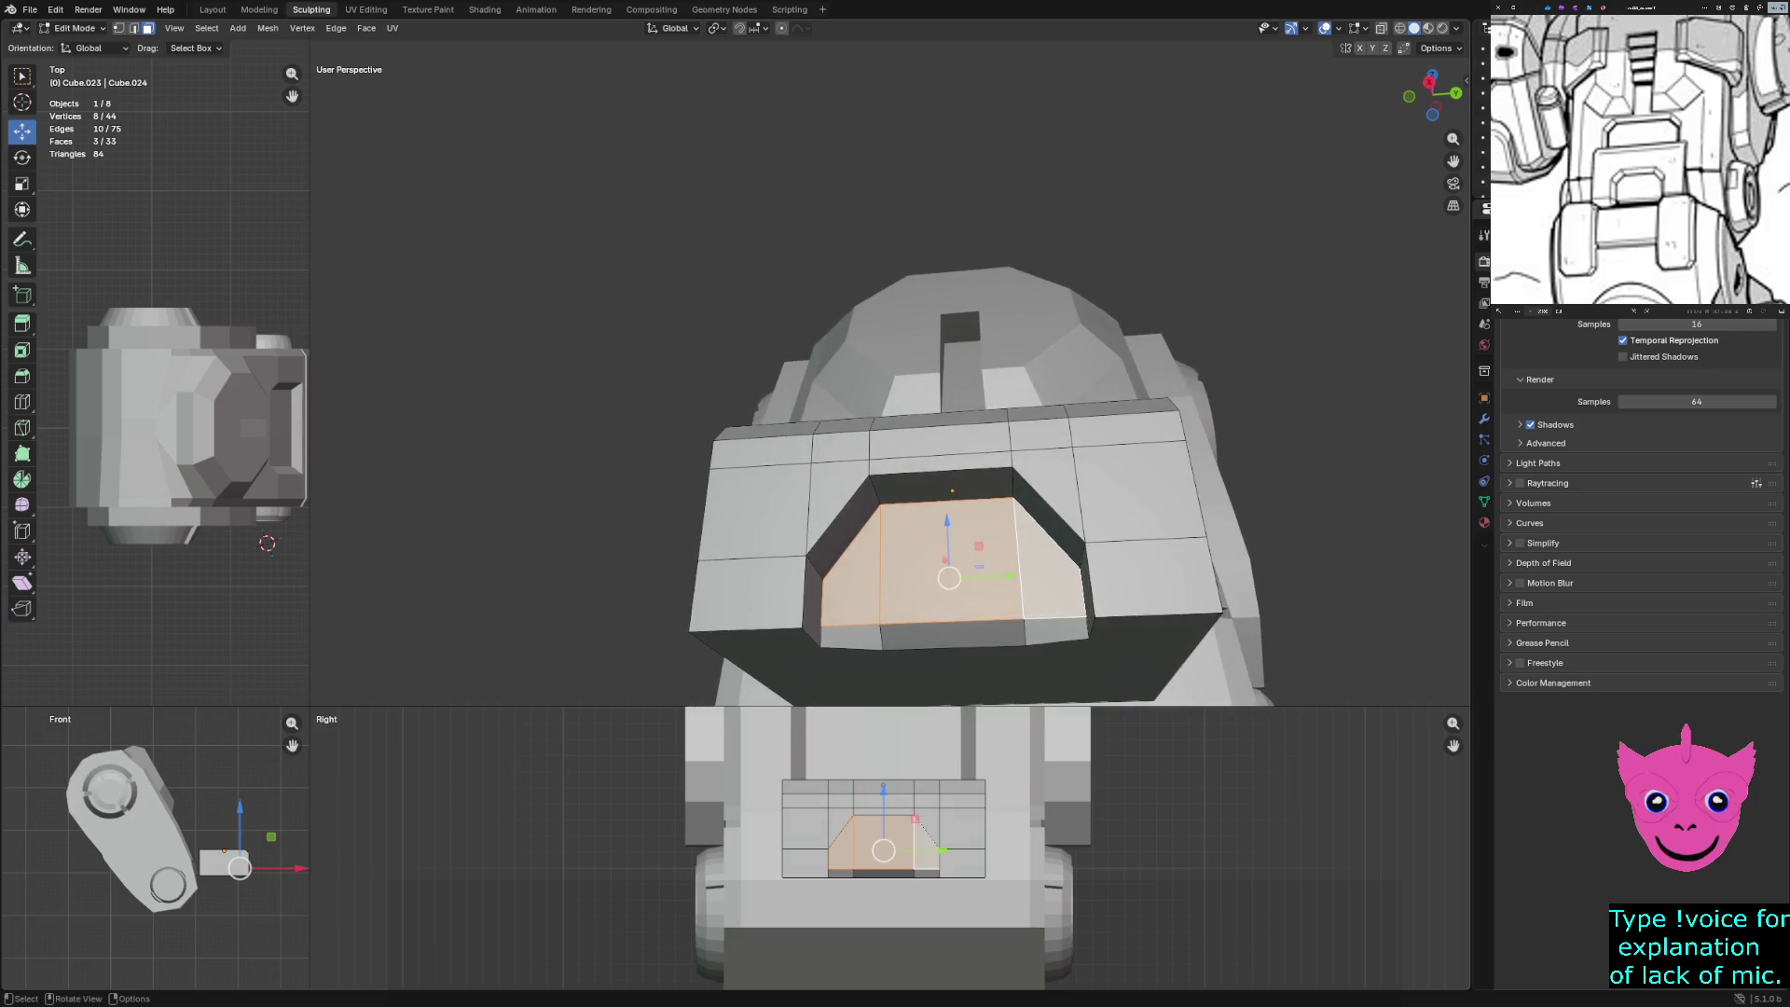
Add the three bottom recess faces and scale all six to 0.895, replacing a 0.85 trial
type("s.85")
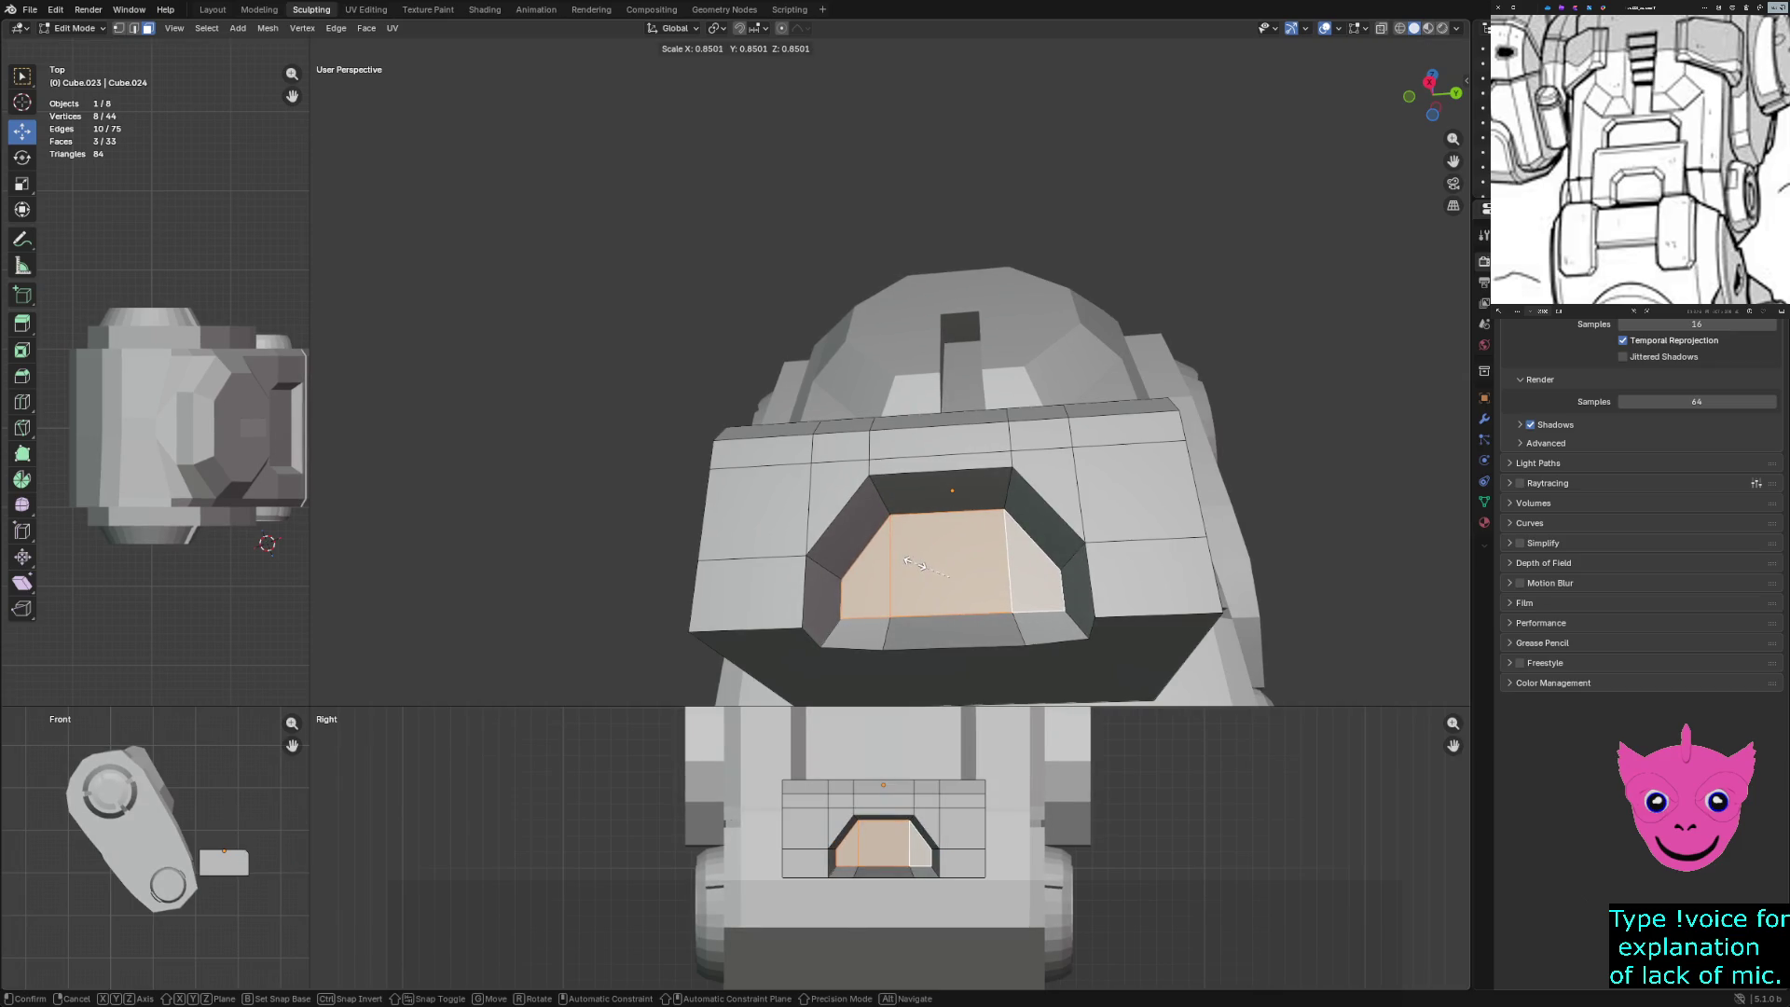
key("Return")
key("ctrl+z")
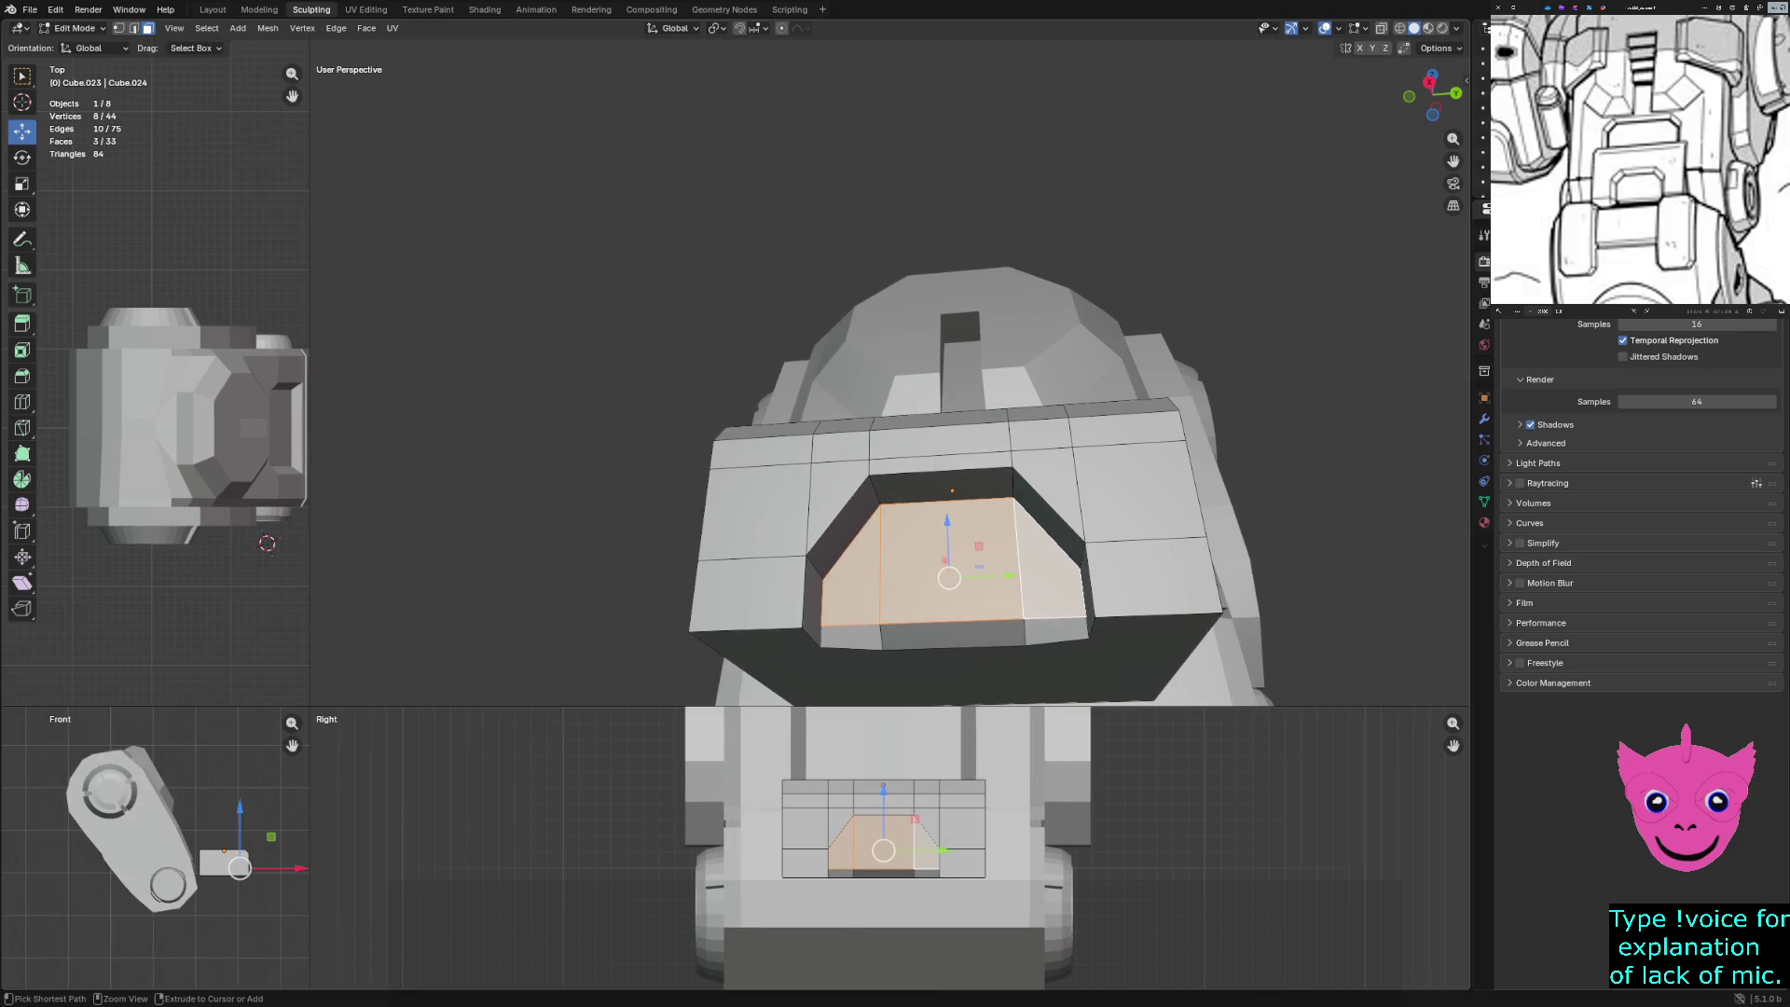
left_click(851, 636, "ctrl")
left_click(953, 634, "shift")
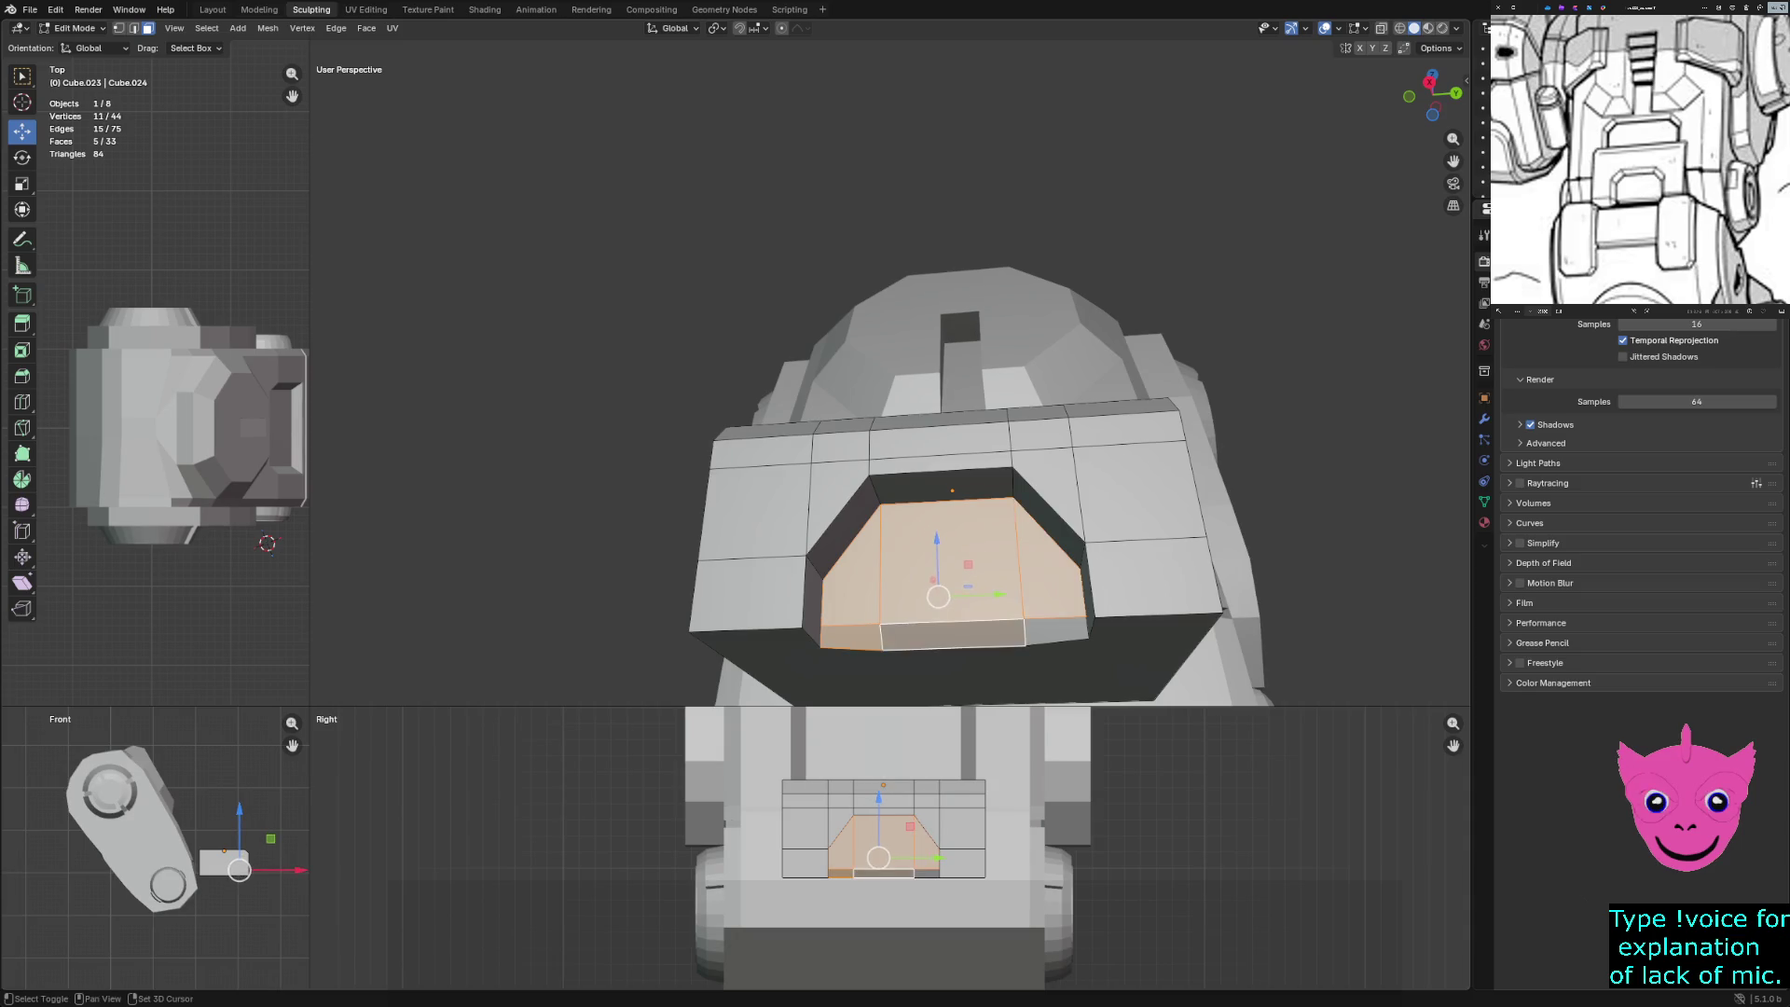
left_click(1049, 630, "shift")
key("s")
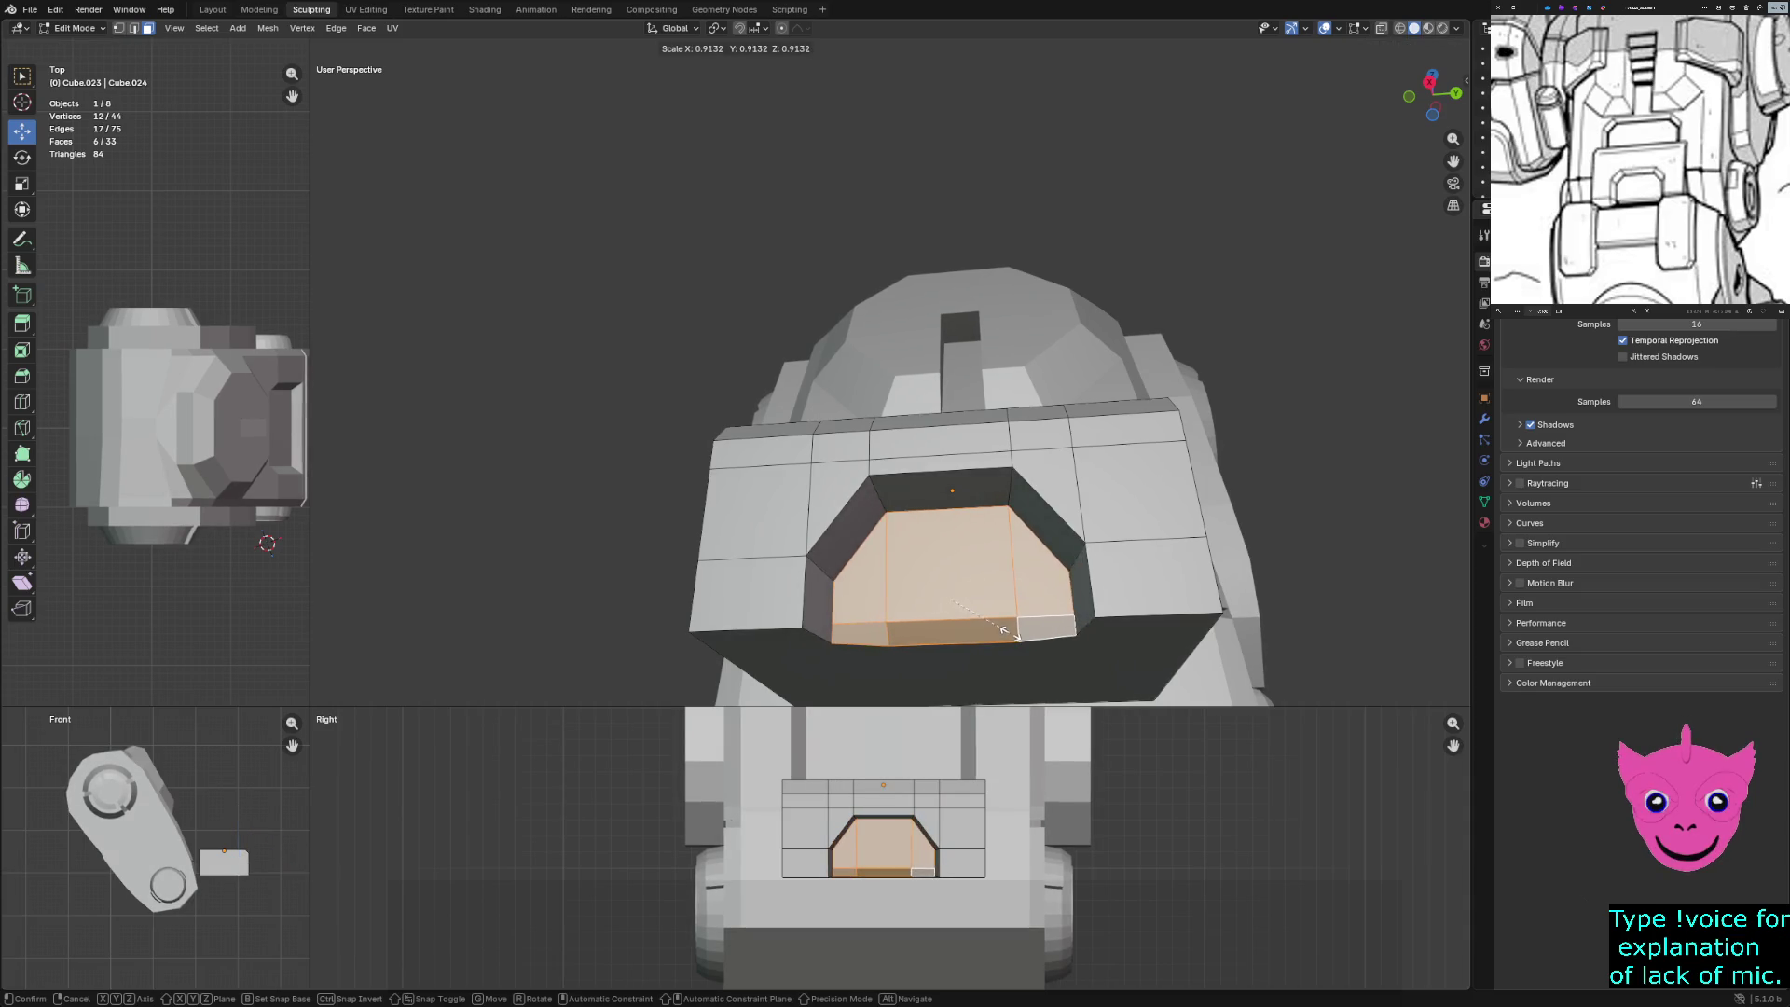
left_click(1003, 628)
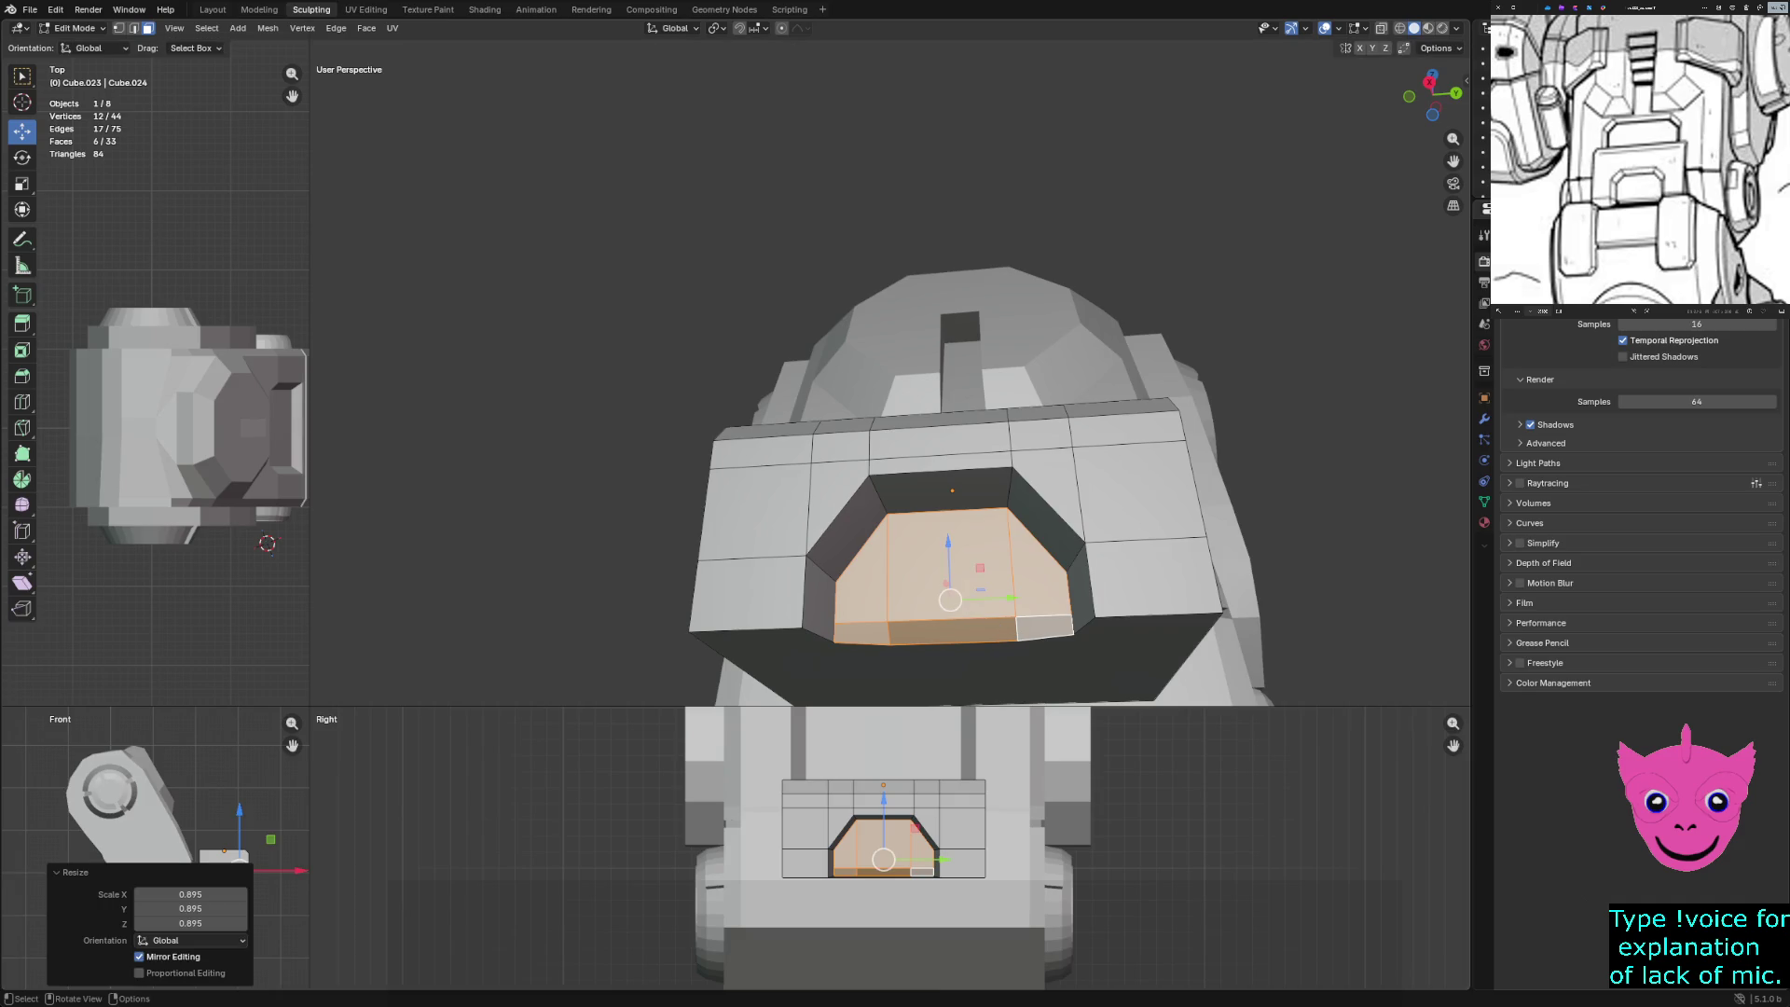
Push the recess faces about 0.13 m along X, then deselect everything
middle_click_drag(159, 839, 179, 753, "shift")
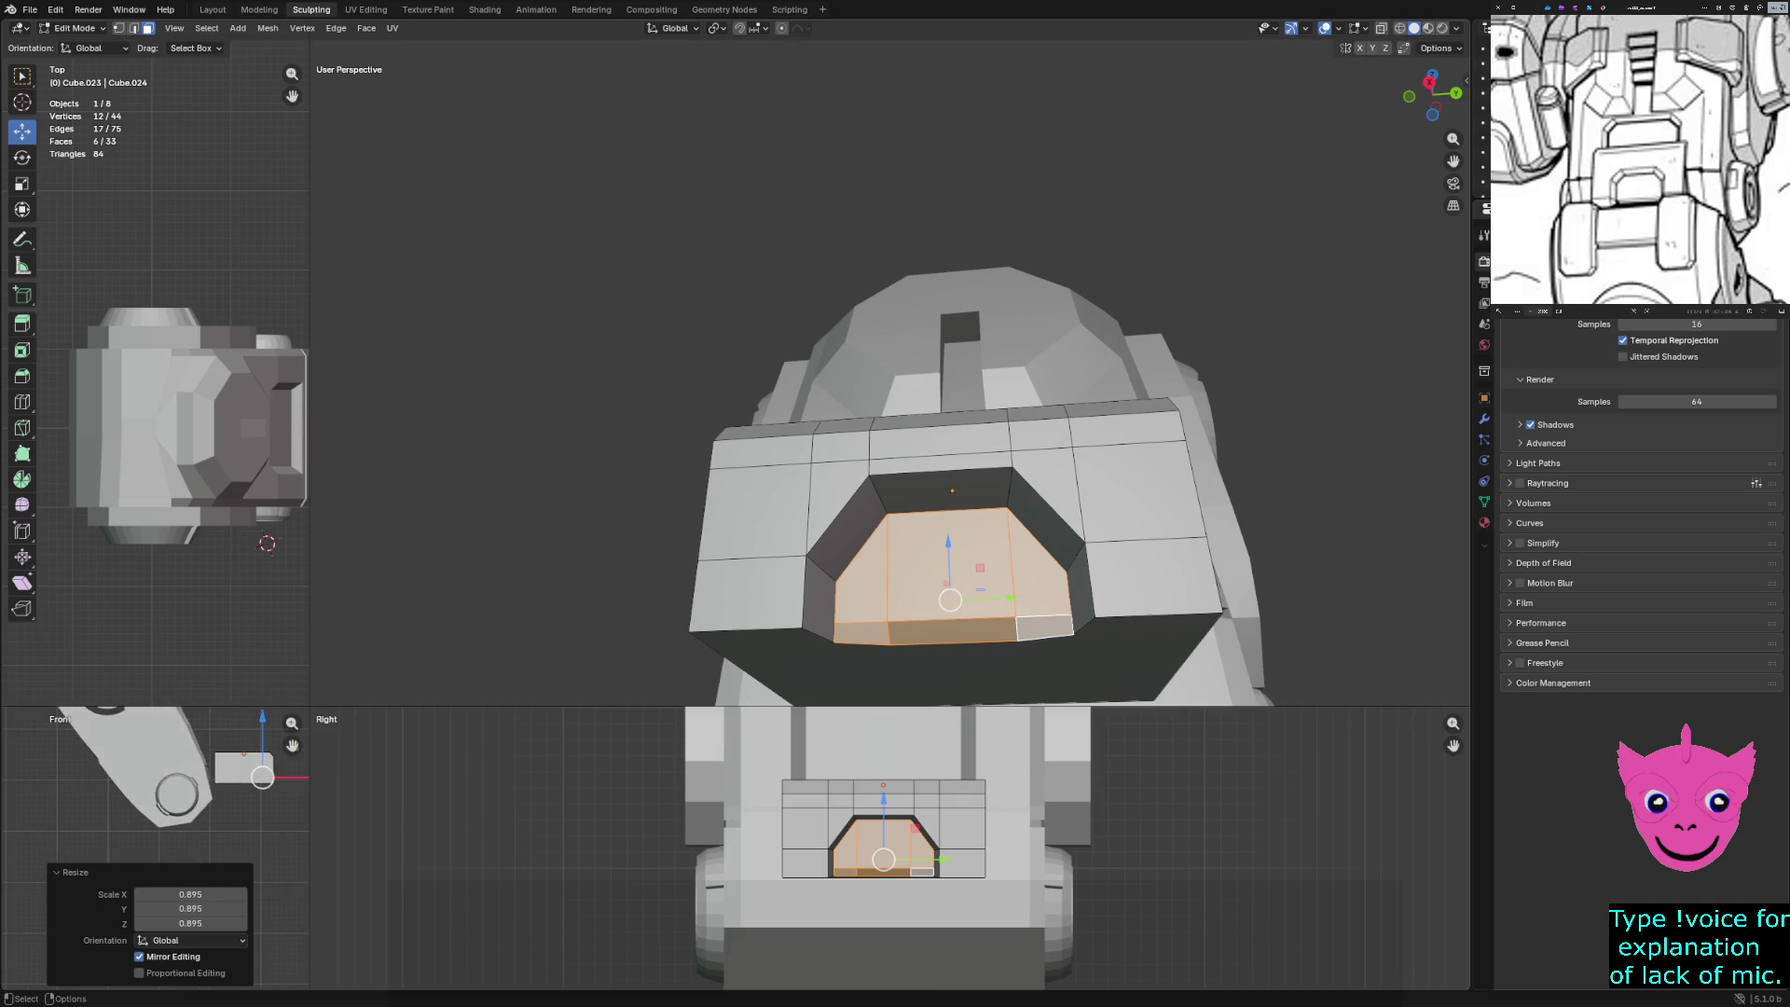
key("g")
key("x")
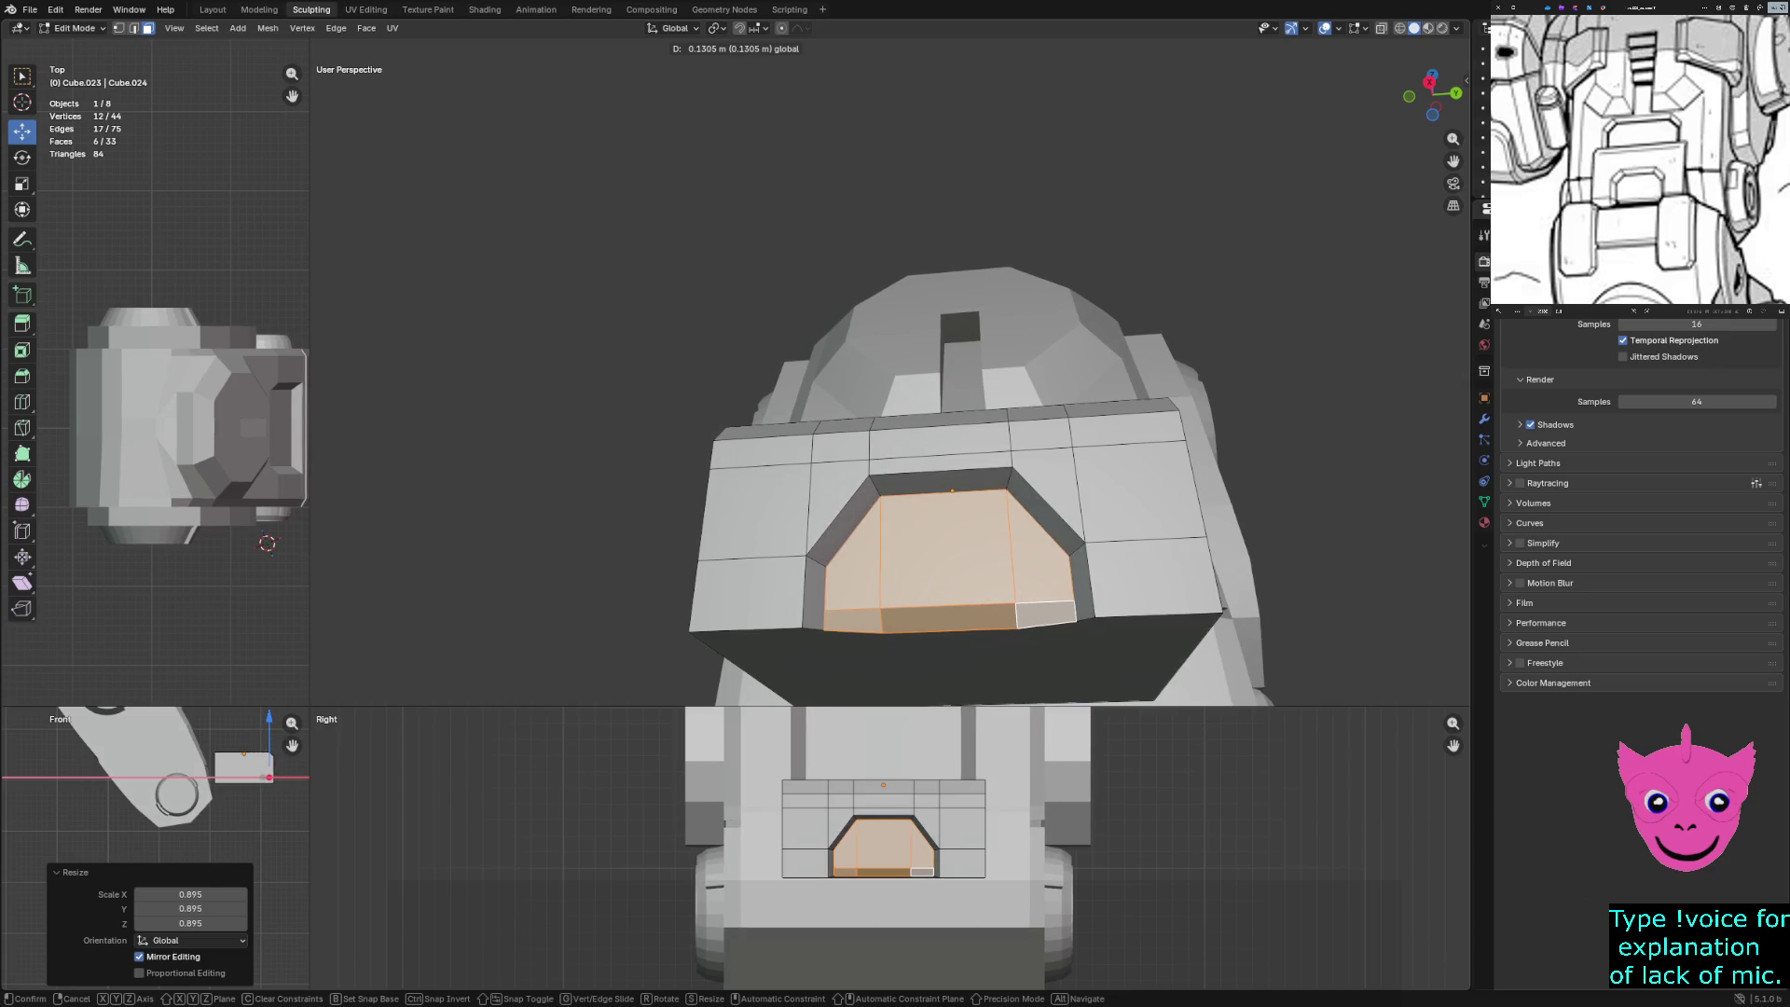
key("Return")
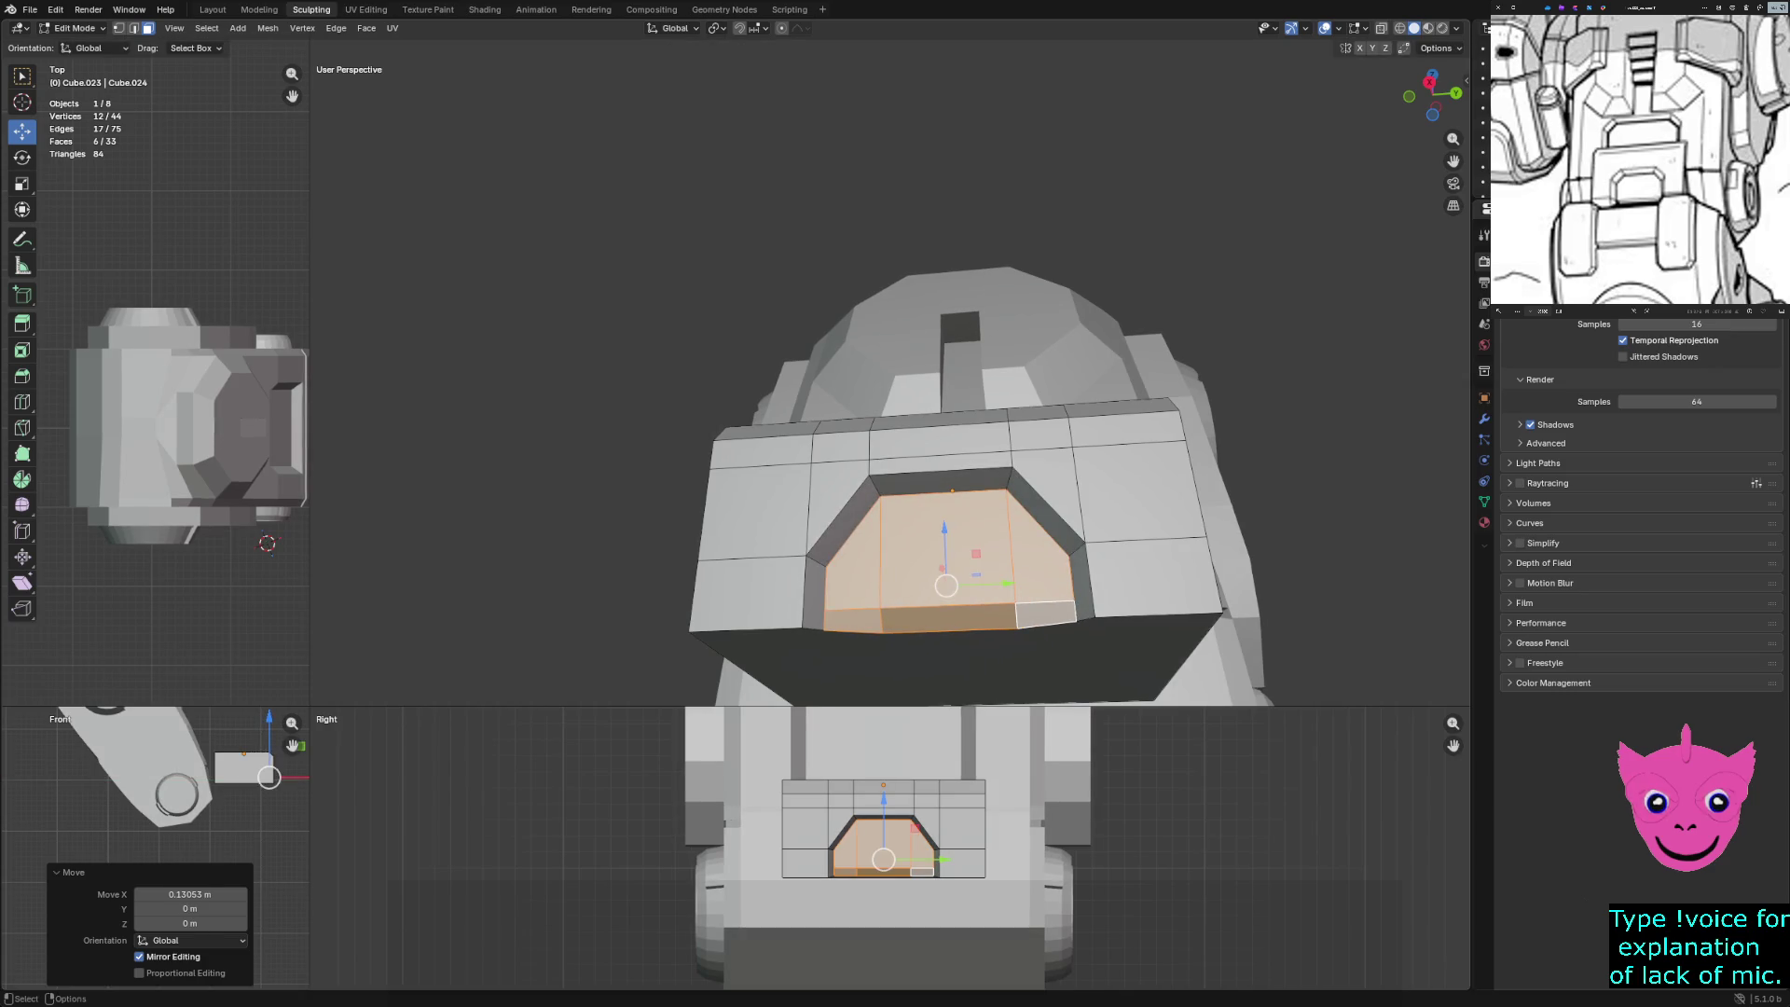
key("alt+a")
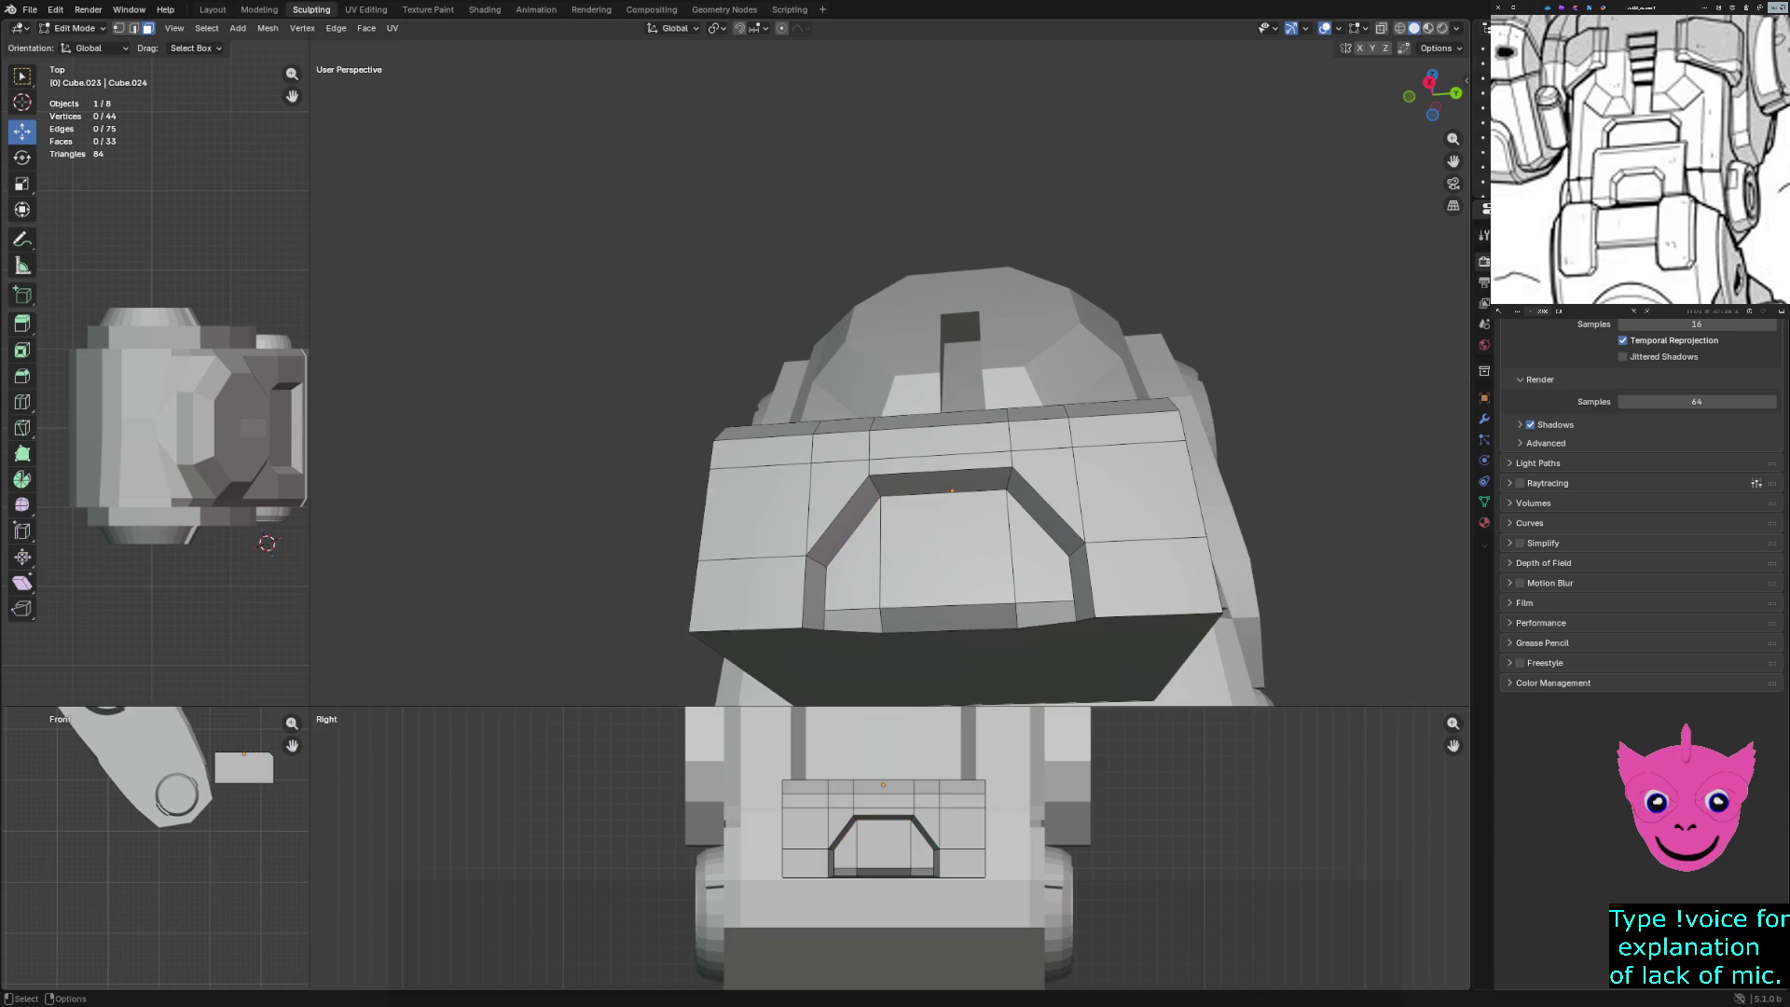
In wireframe, slide the lower front face about 0.7 m along X and return to Object Mode
key("z")
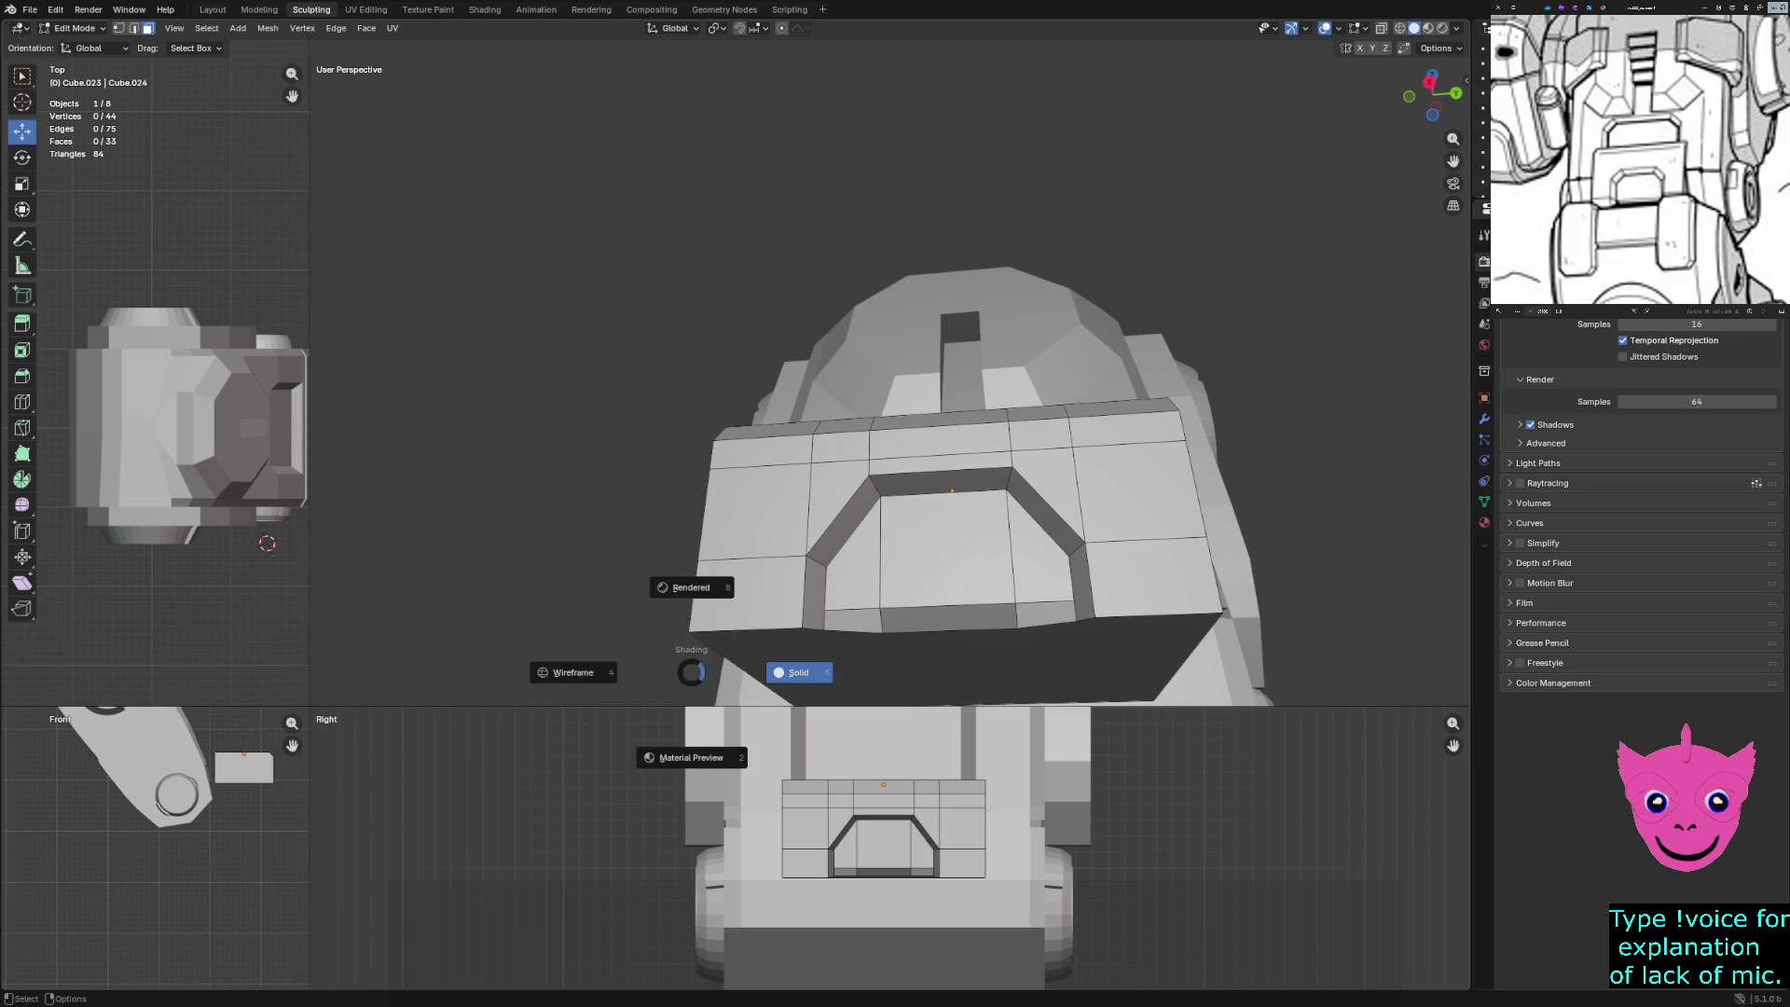
key("z")
key("4")
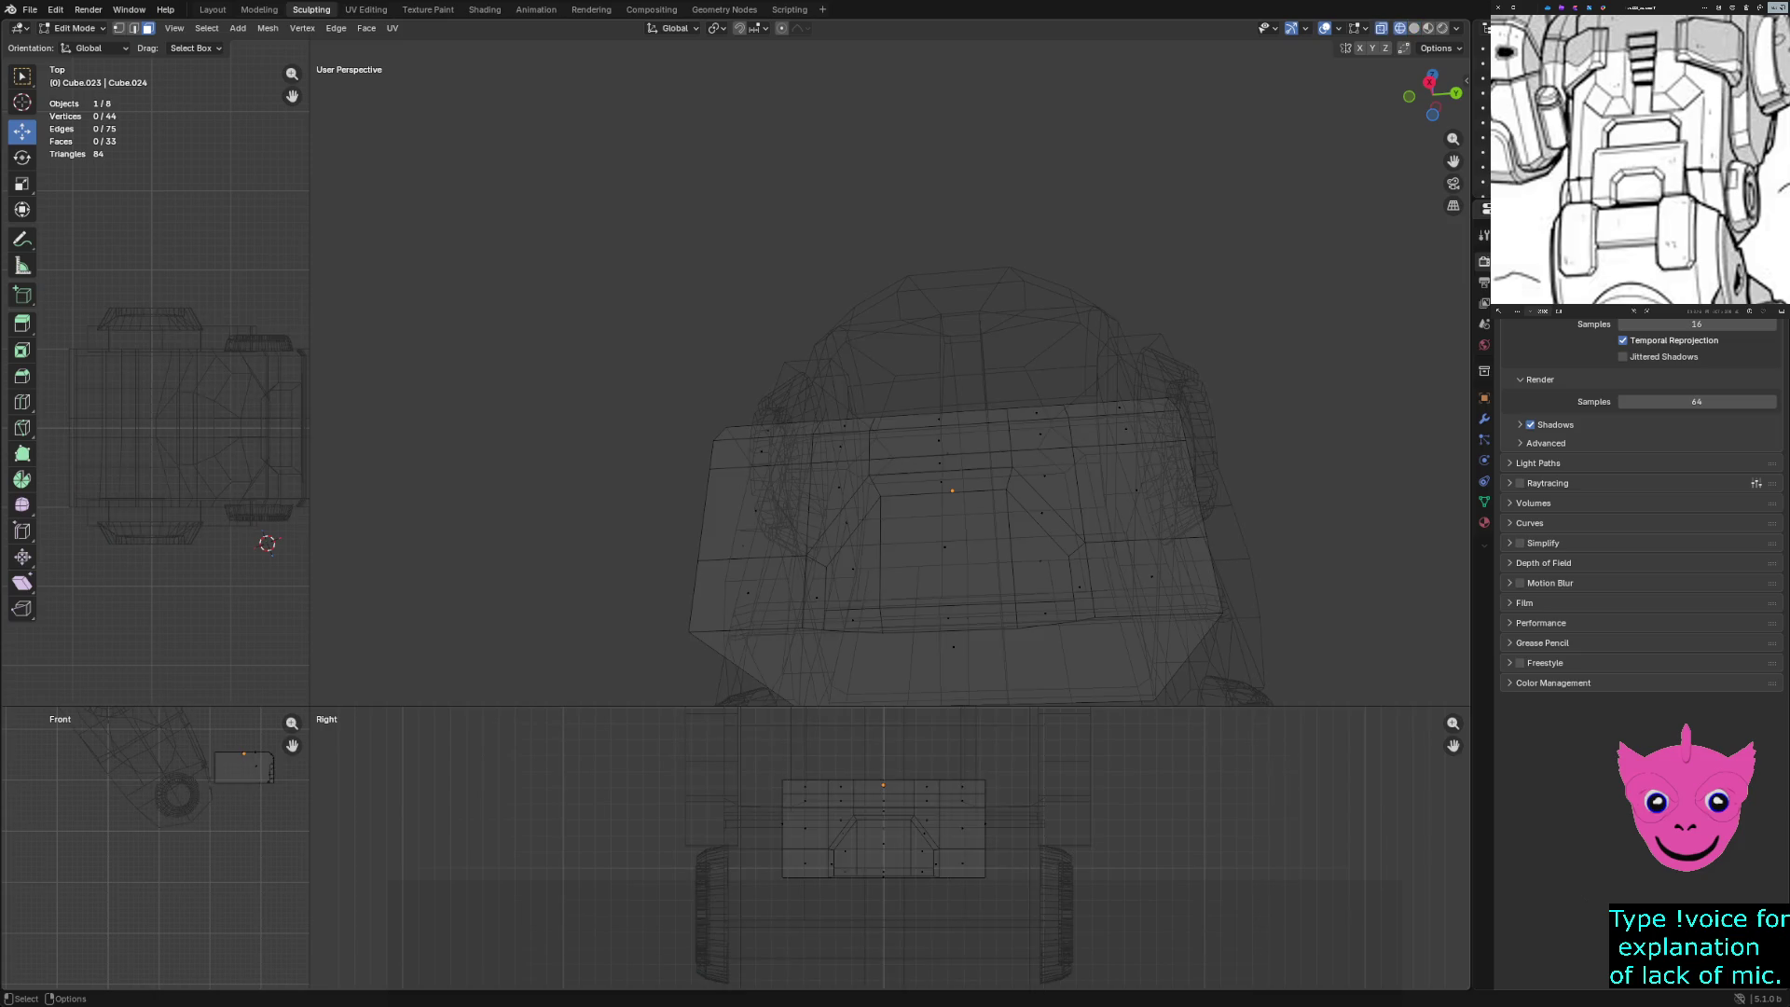
key("a")
key("alt+a")
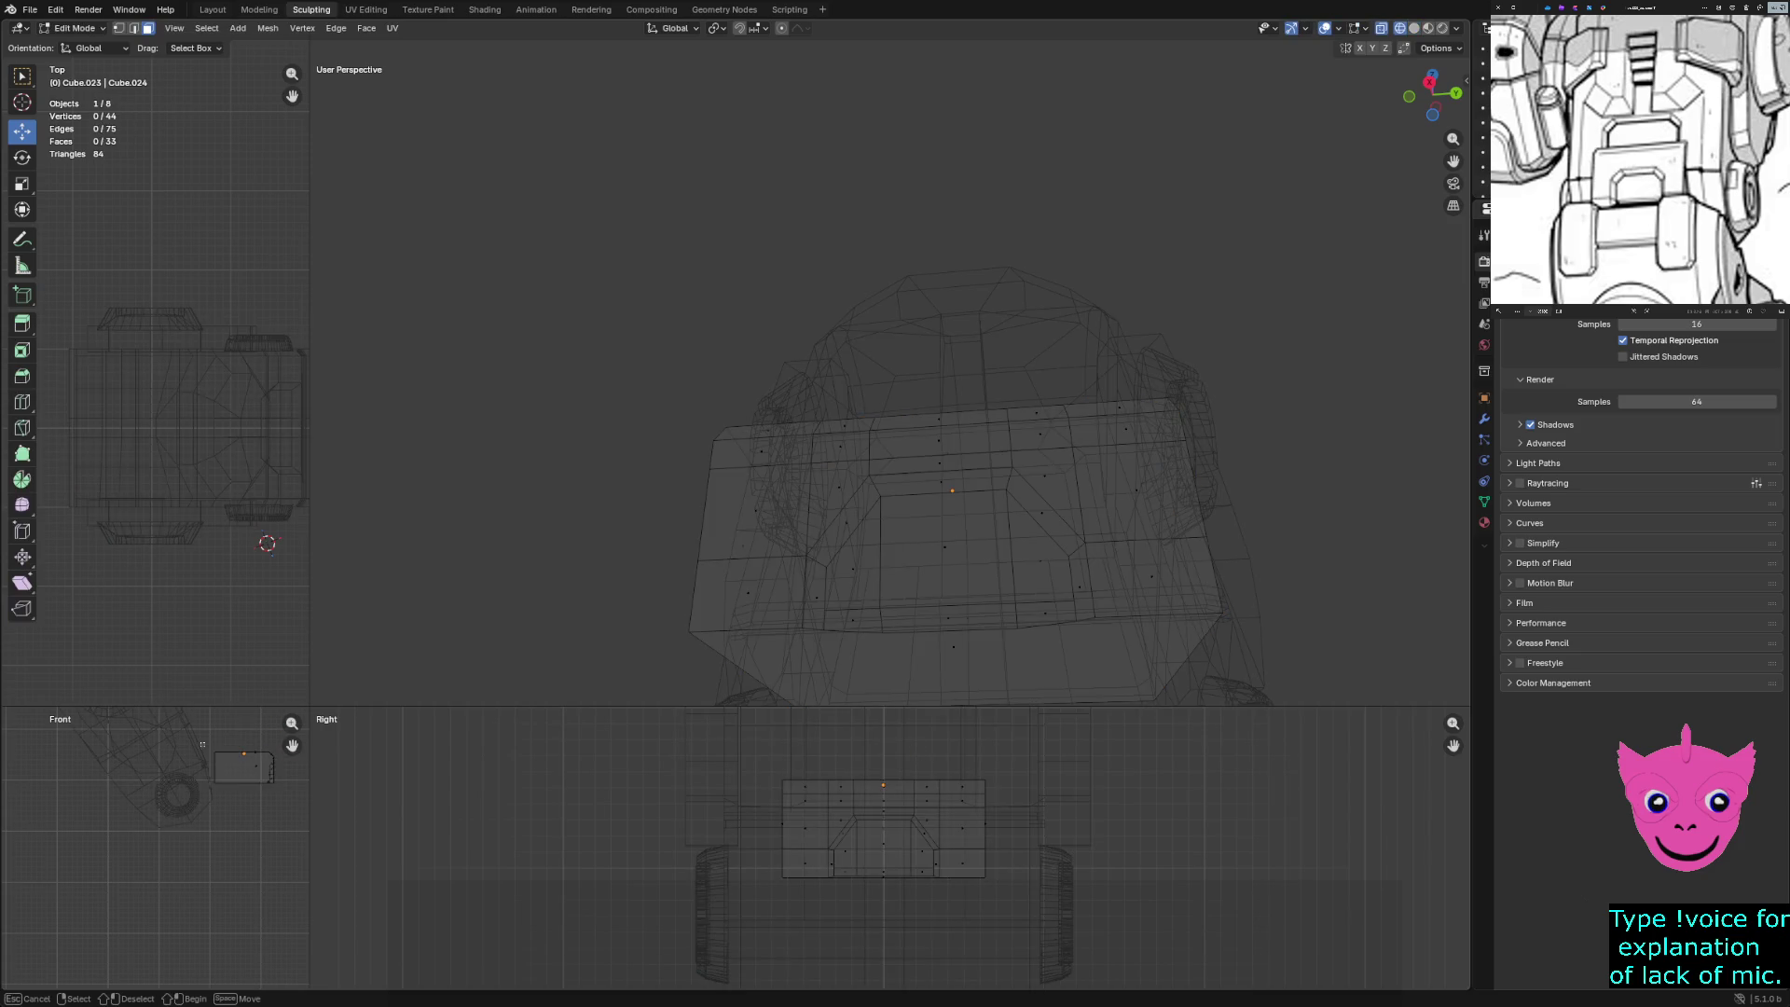
key("a")
left_click(969, 652)
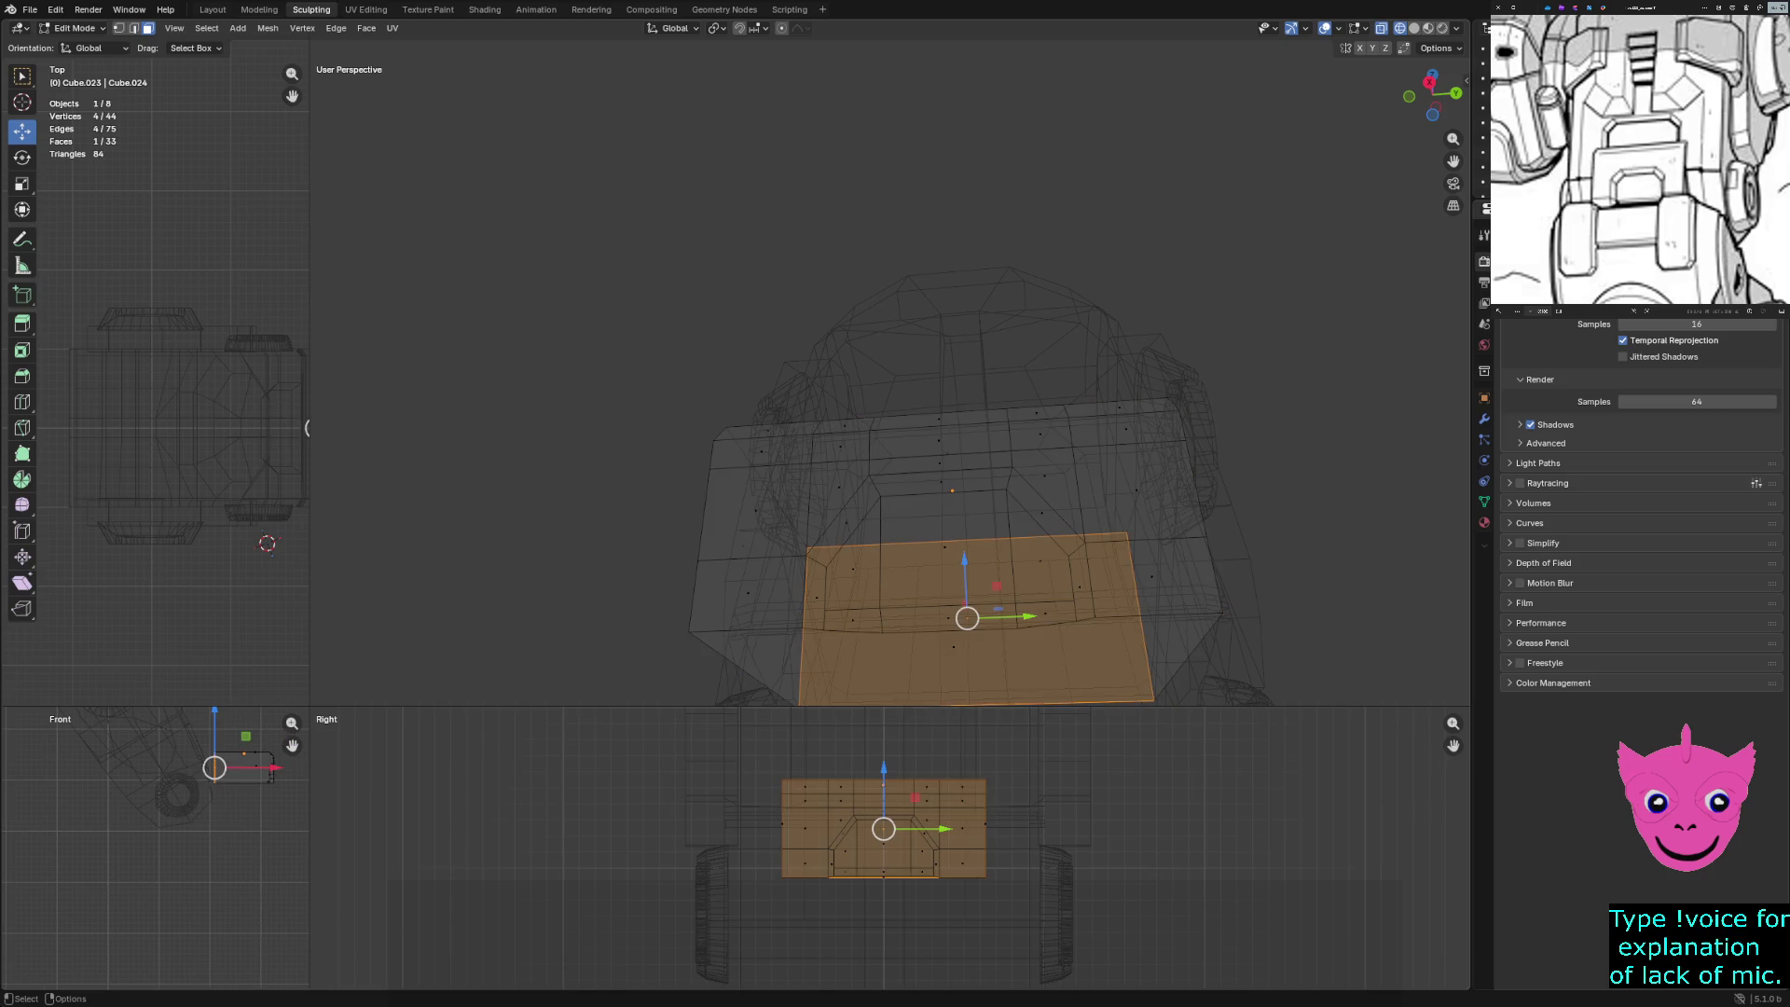
key("g")
key("x")
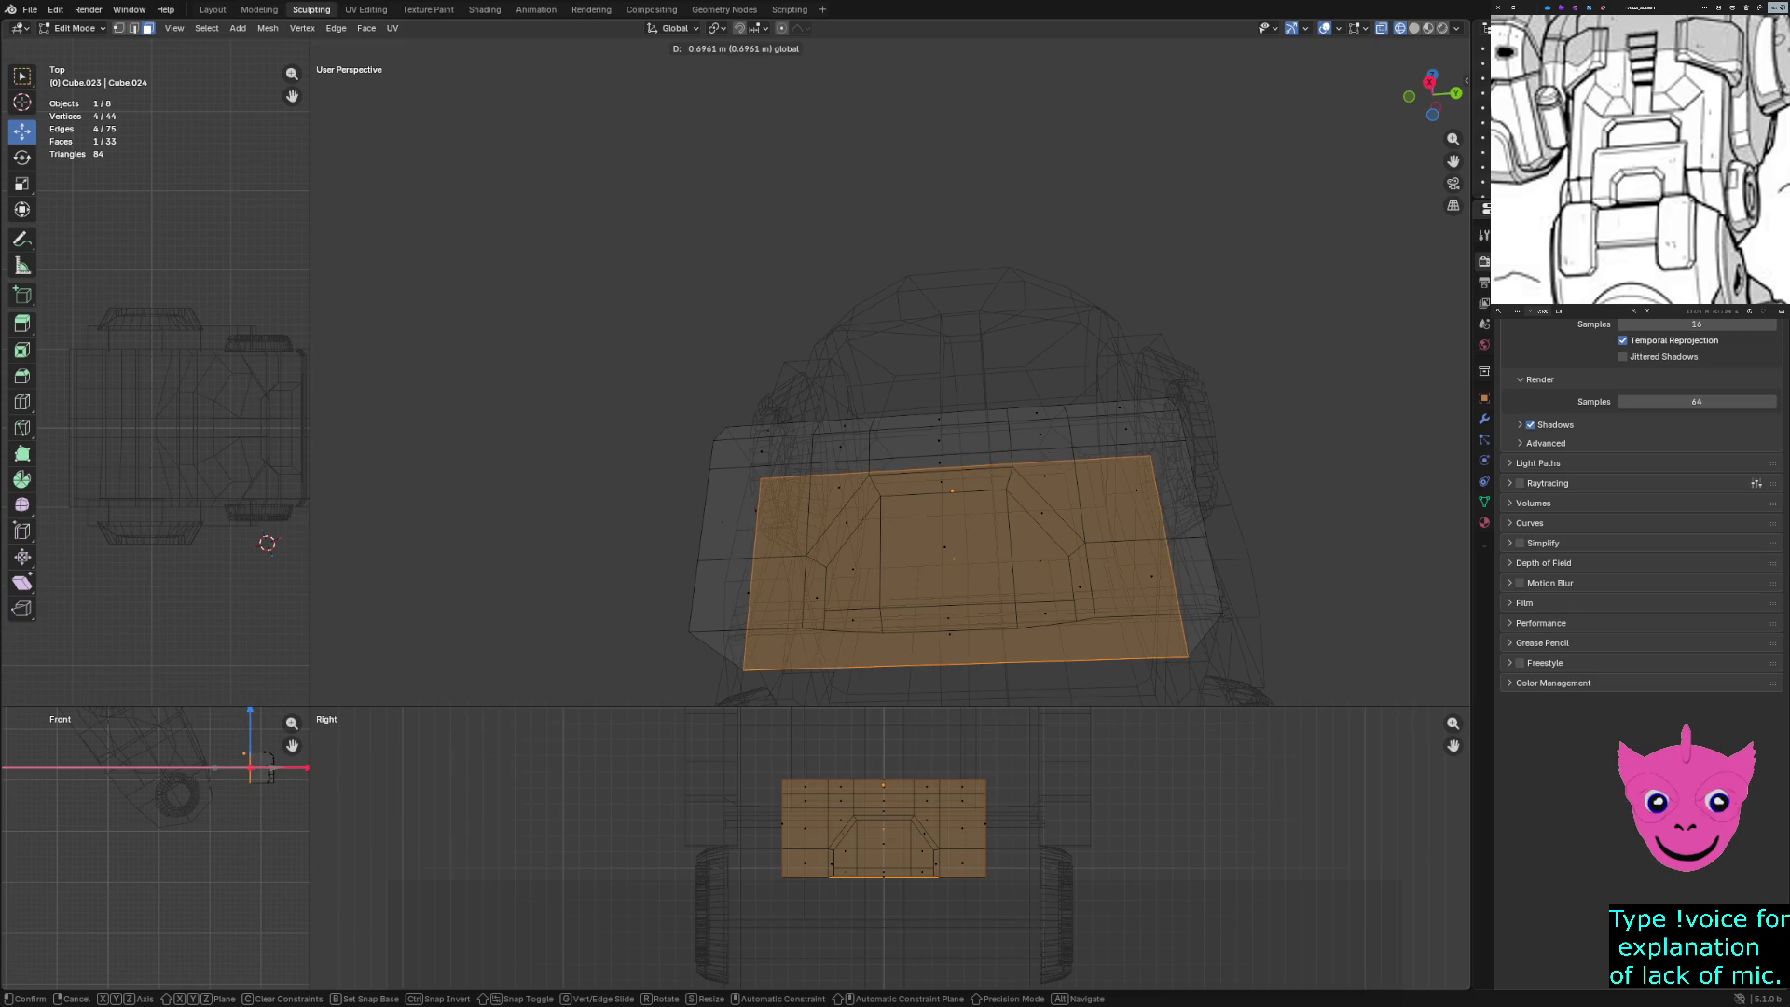
key("Return")
key("Tab")
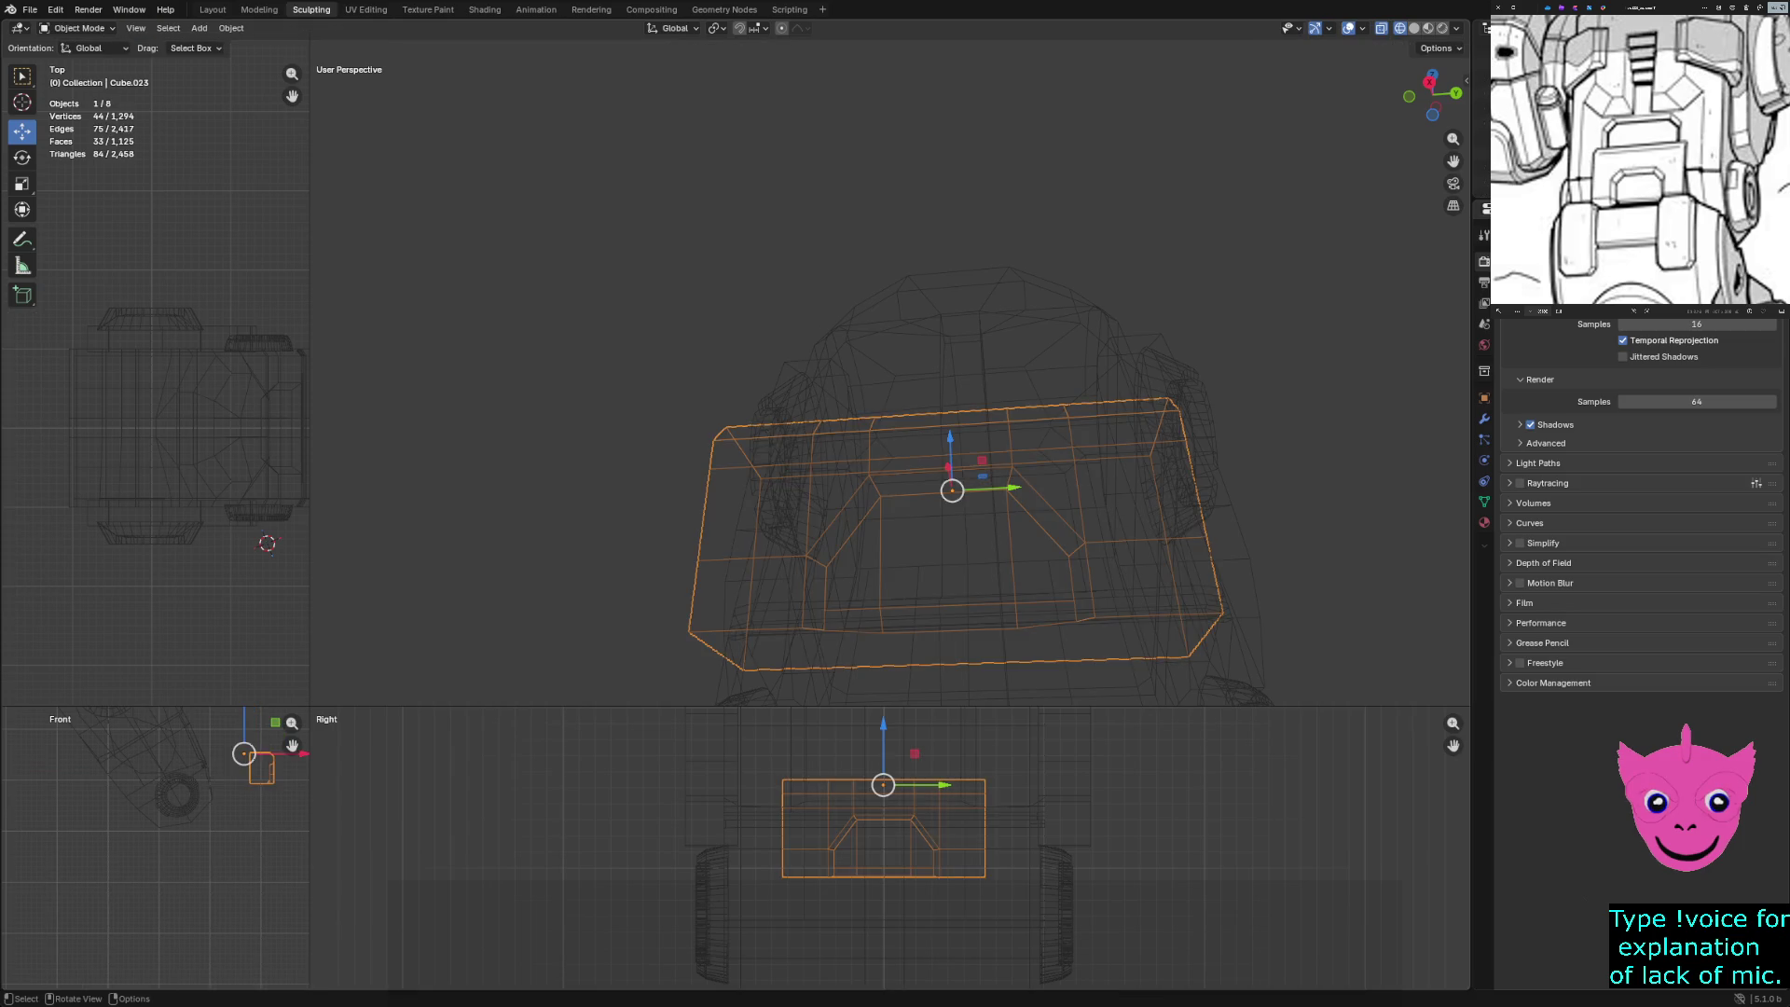
Centre the view on Cube.023 and rotate it by -27.9°
key("h")
key("alt+h")
key("KP_Decimal")
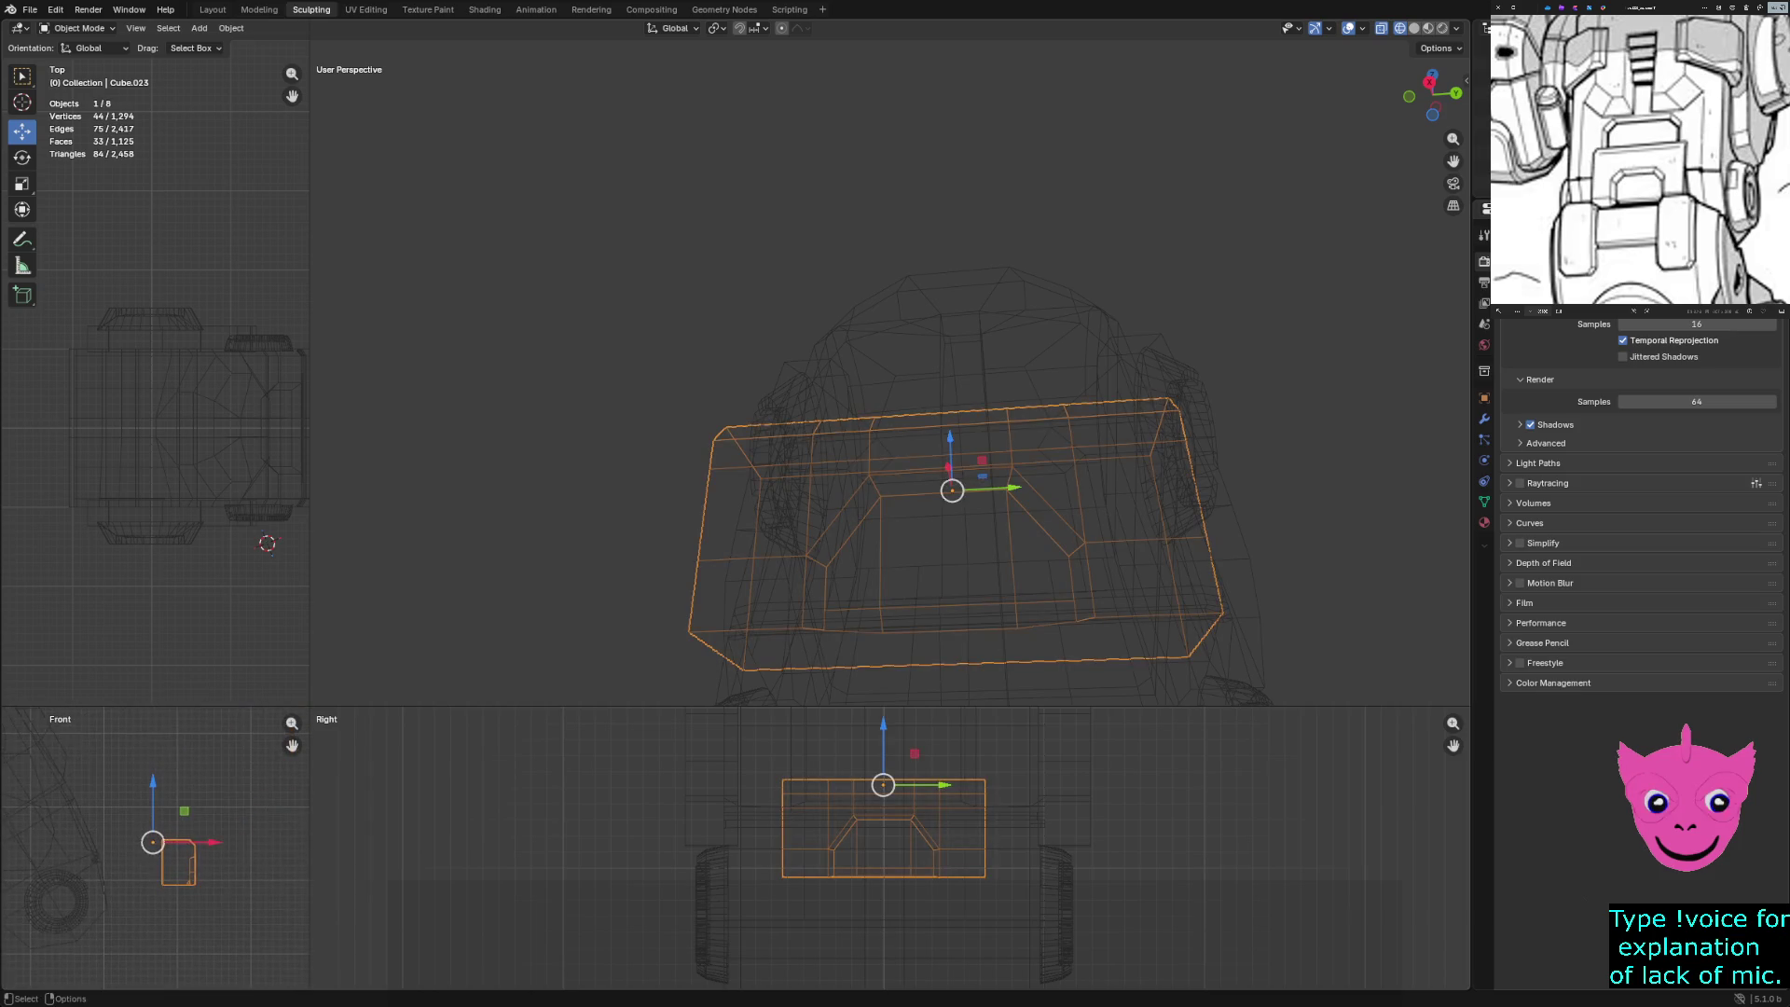
key("r")
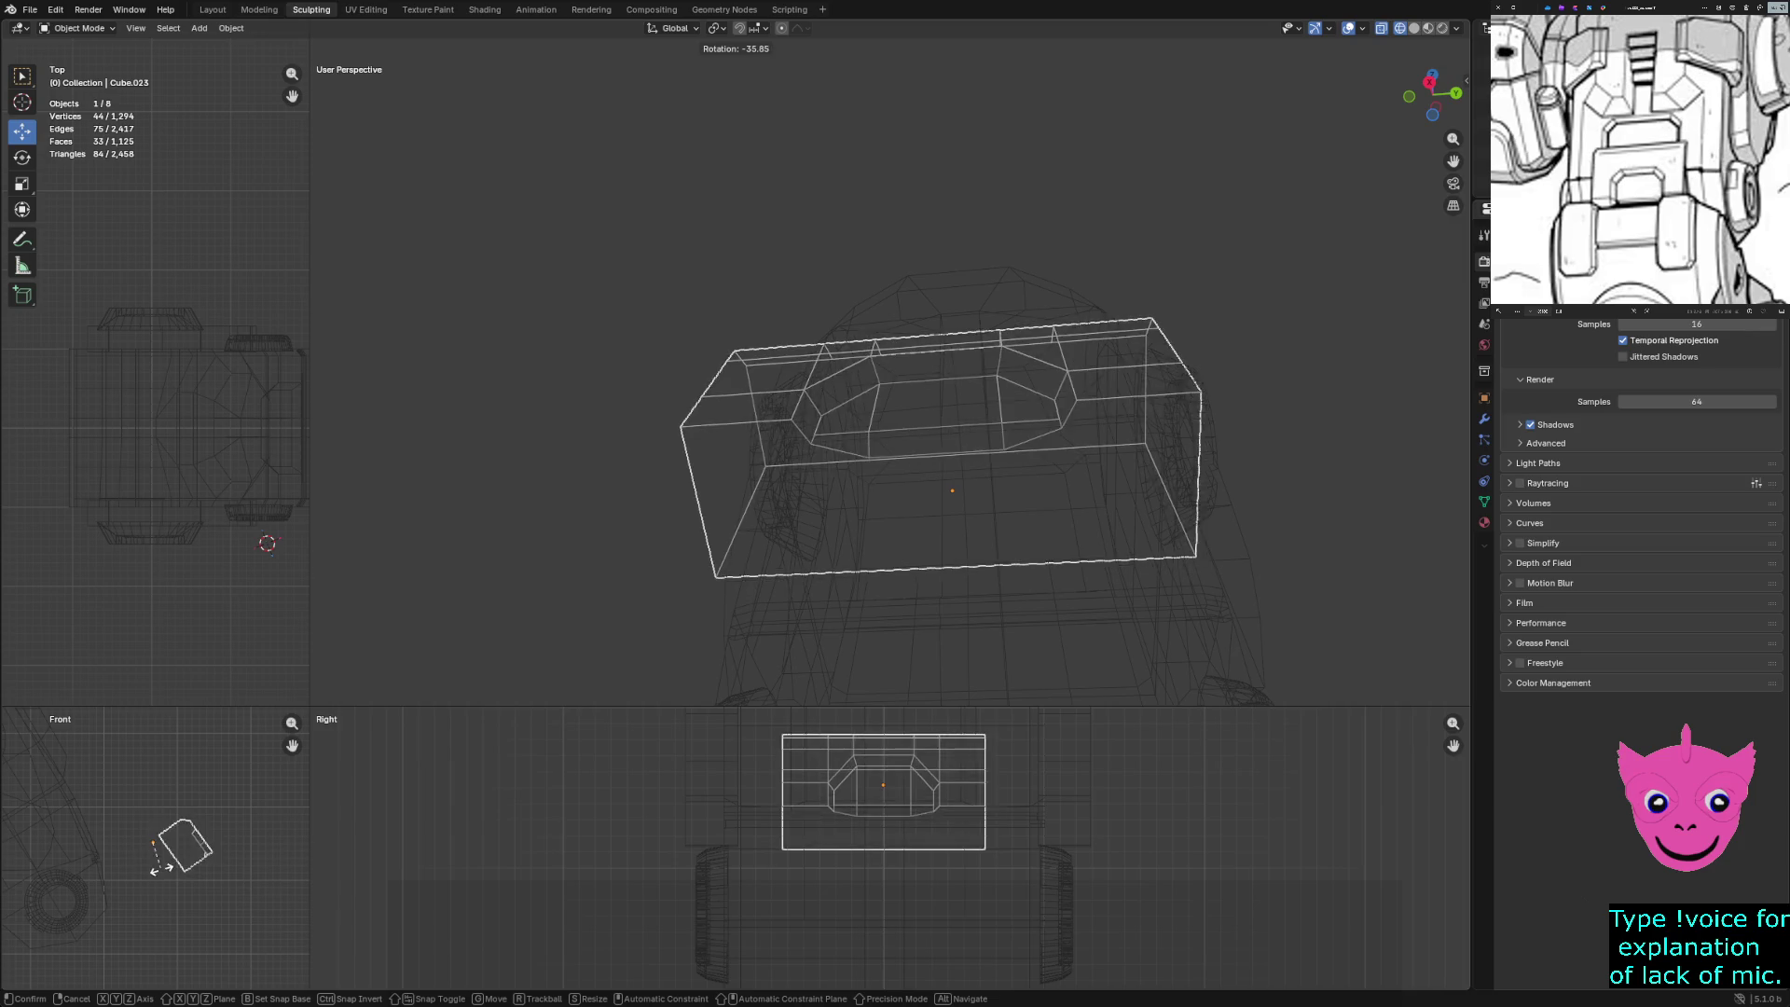
left_click(158, 870)
Enlarge the top and front views and shift Cube.023 about 1.38 m along X
middle_click_drag(154, 839, 168, 770, "shift")
mouse_move(310, 706)
left_mouse_down()
mouse_move(743, 319)
mouse_move(964, 326)
left_mouse_up()
mouse_move(520, 425)
left_mouse_down()
mouse_move(327, 430)
mouse_move(285, 408)
mouse_move(315, 415)
left_mouse_up()
key("ctrl+z")
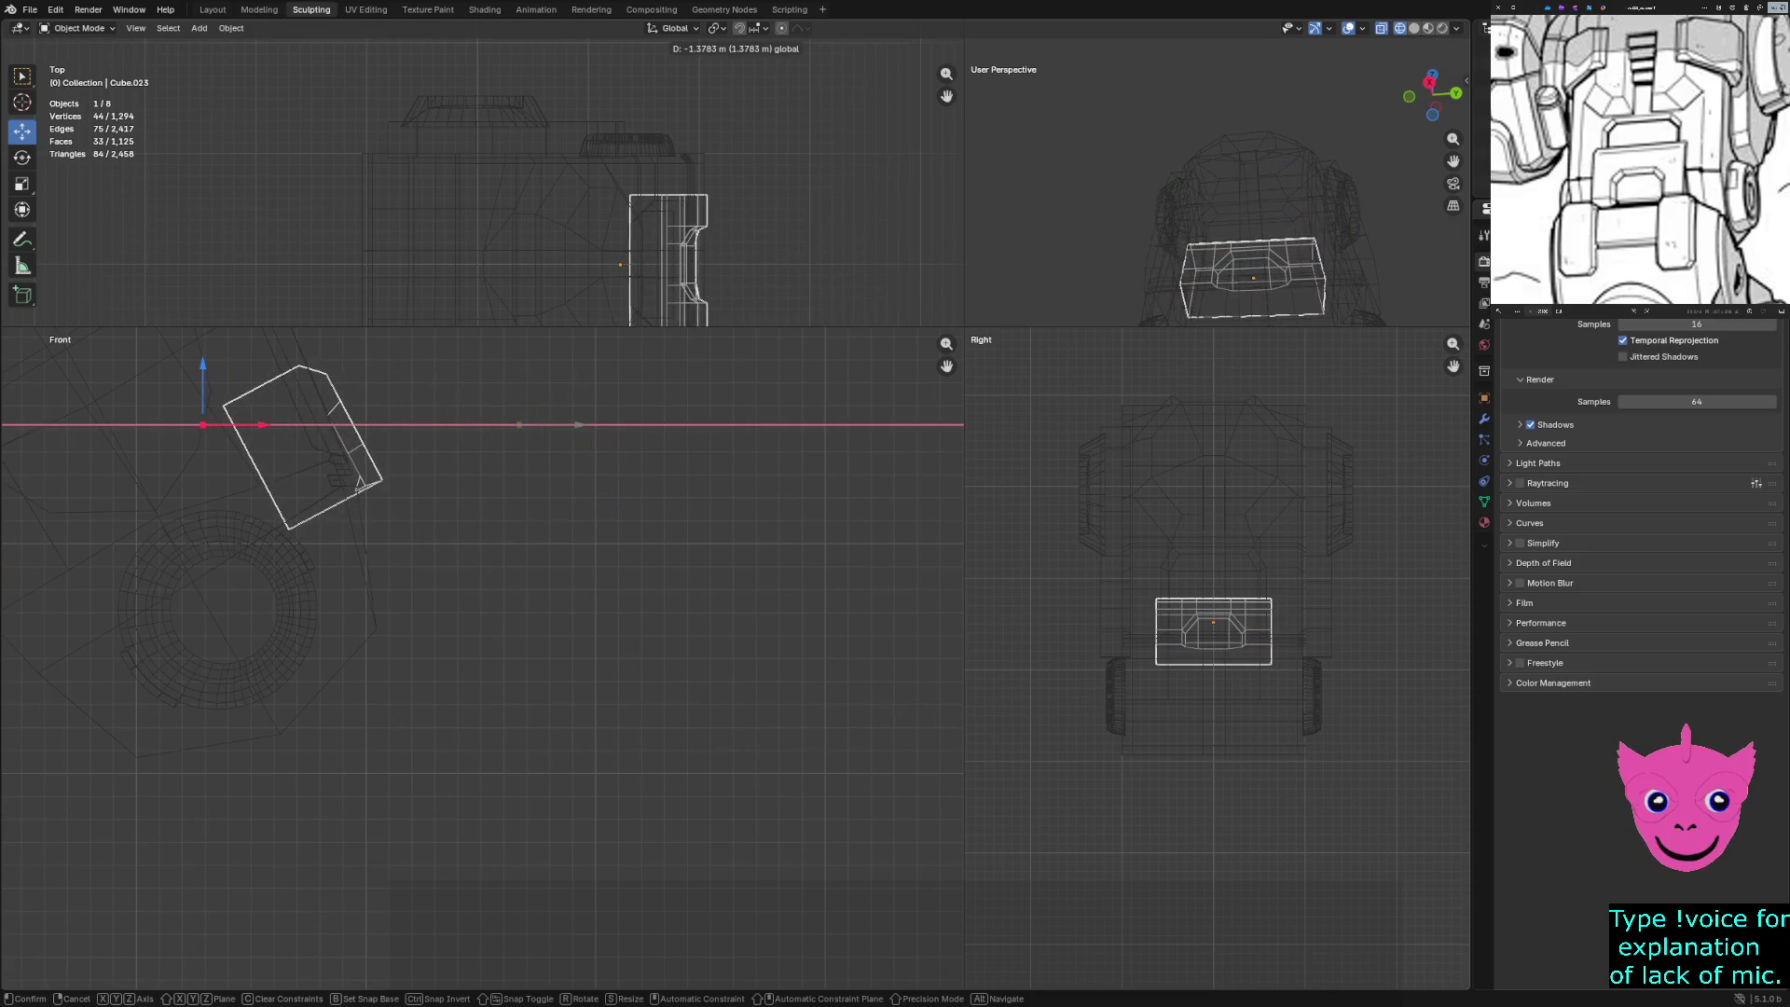
key("Return")
key("alt+a")
Select Cube.023 and drag it 0.073 m down along Z in see-through wireframe
key("z")
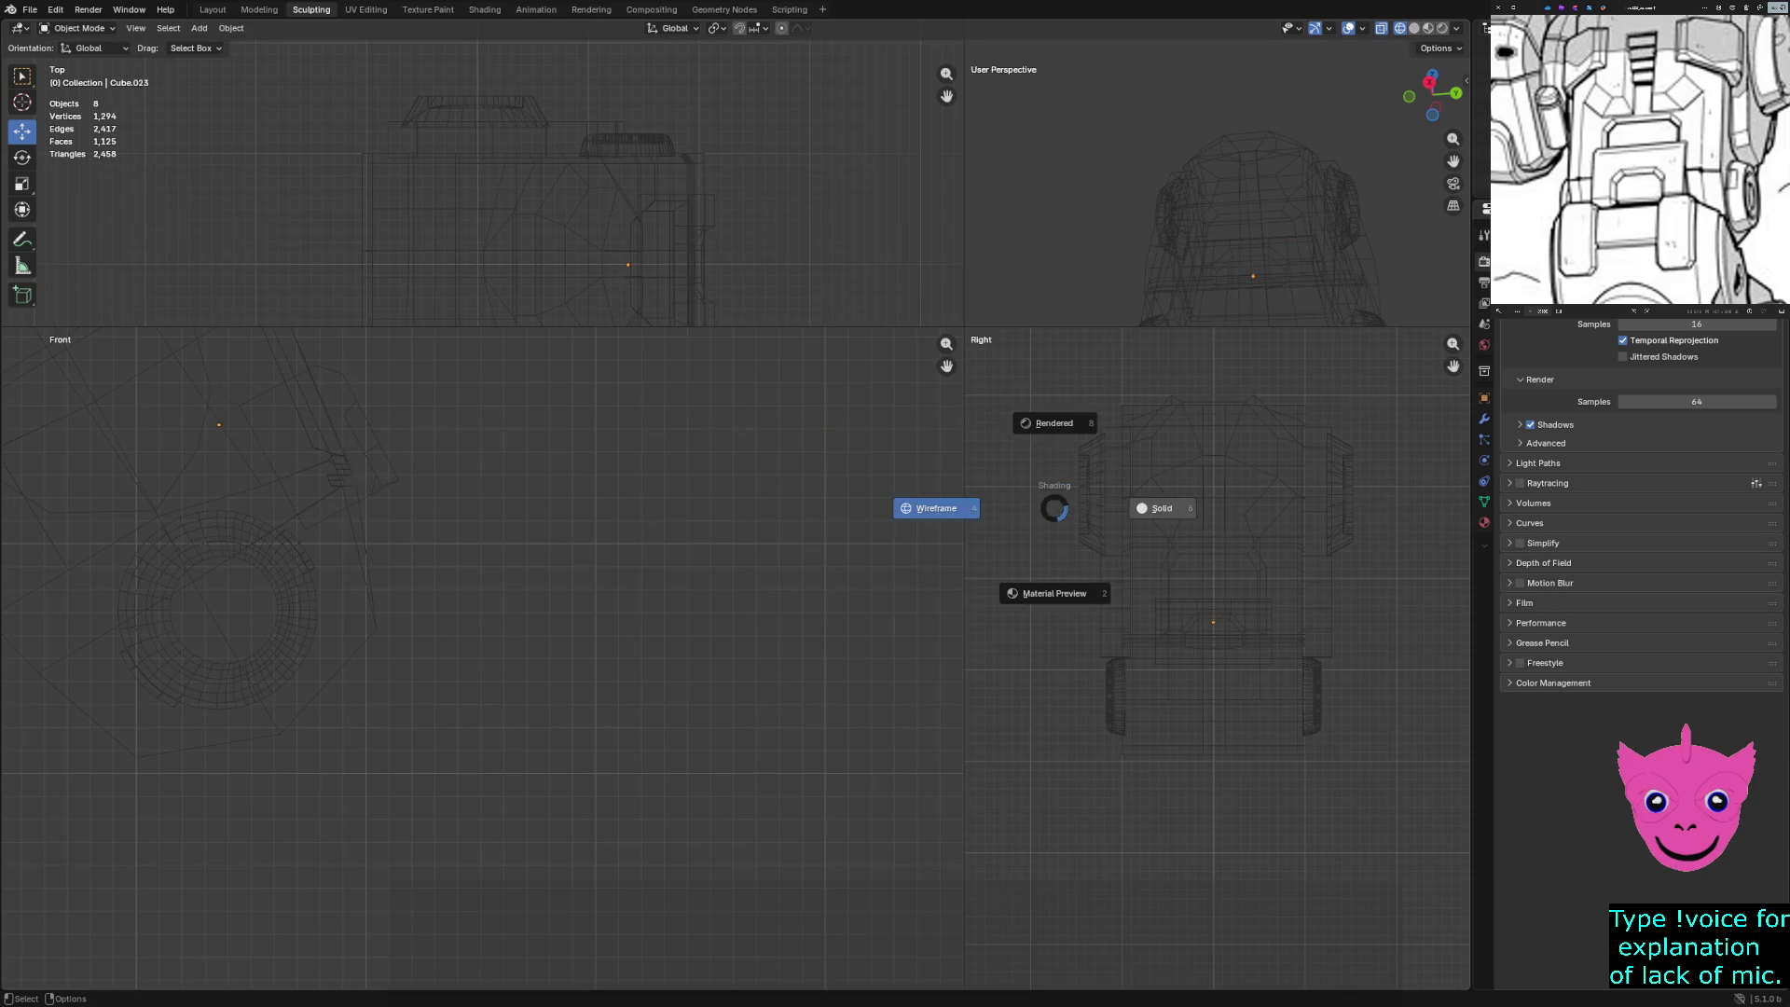
left_click(1159, 507)
middle_click_drag(1212, 214, 1077, 233)
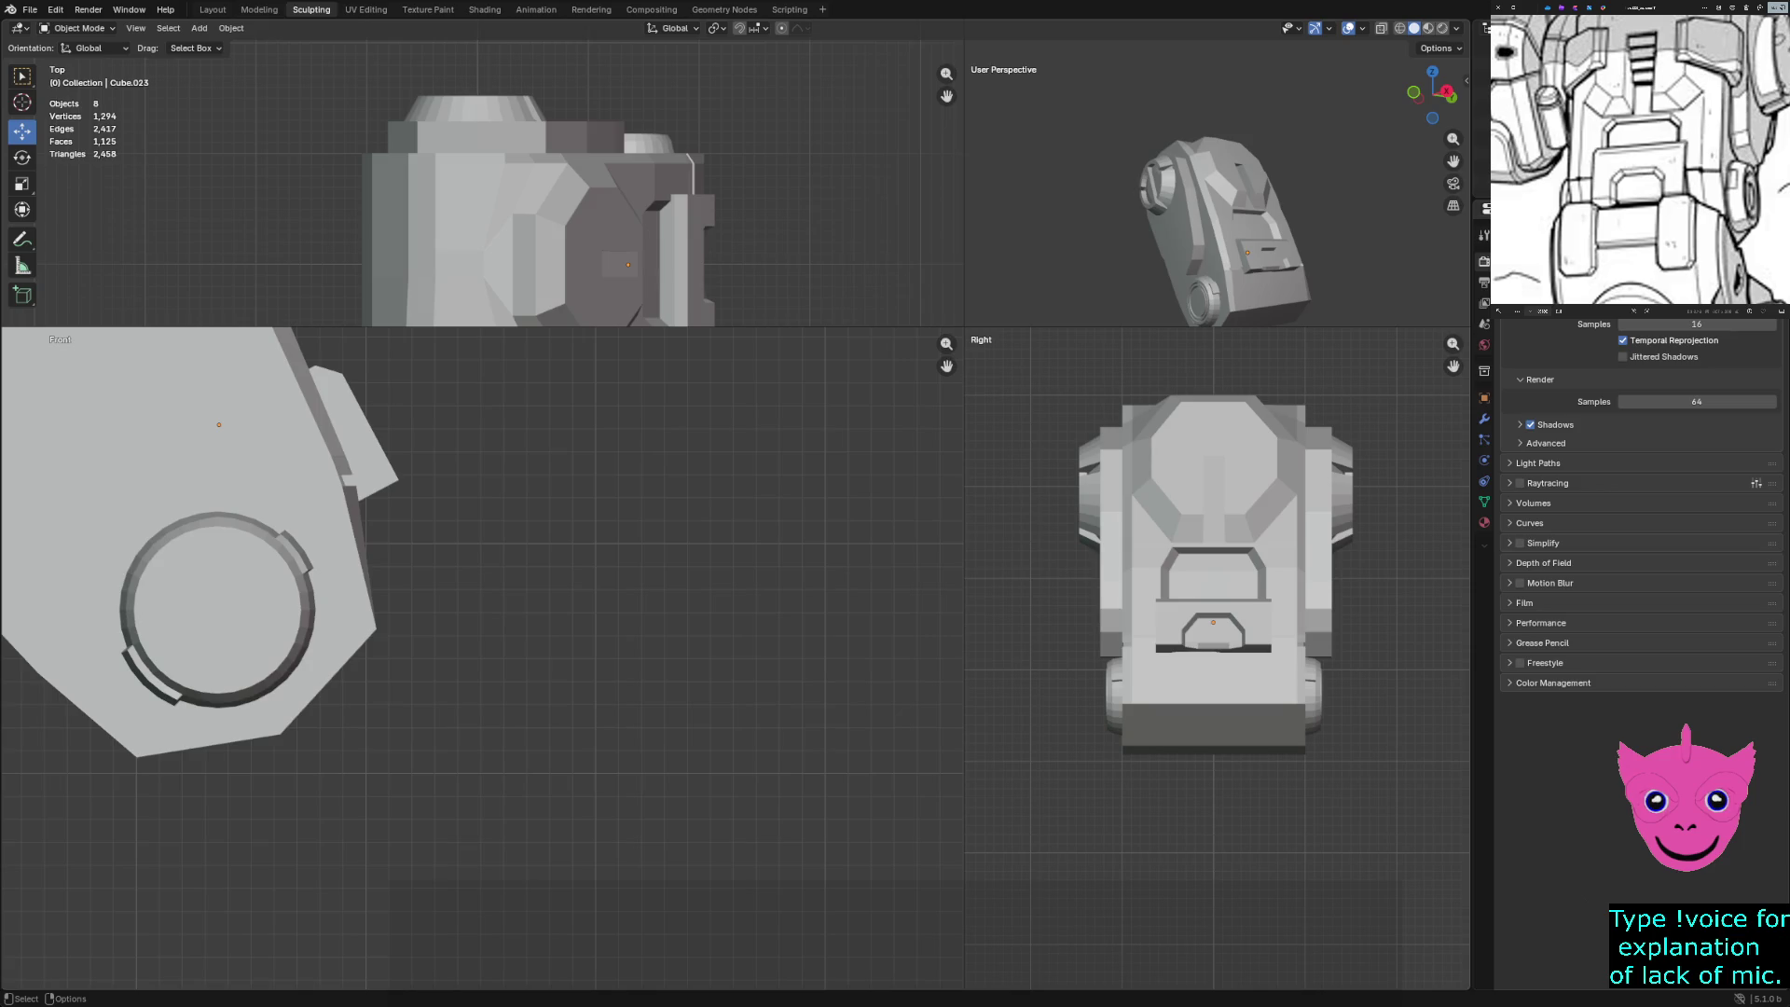
left_click(1263, 260)
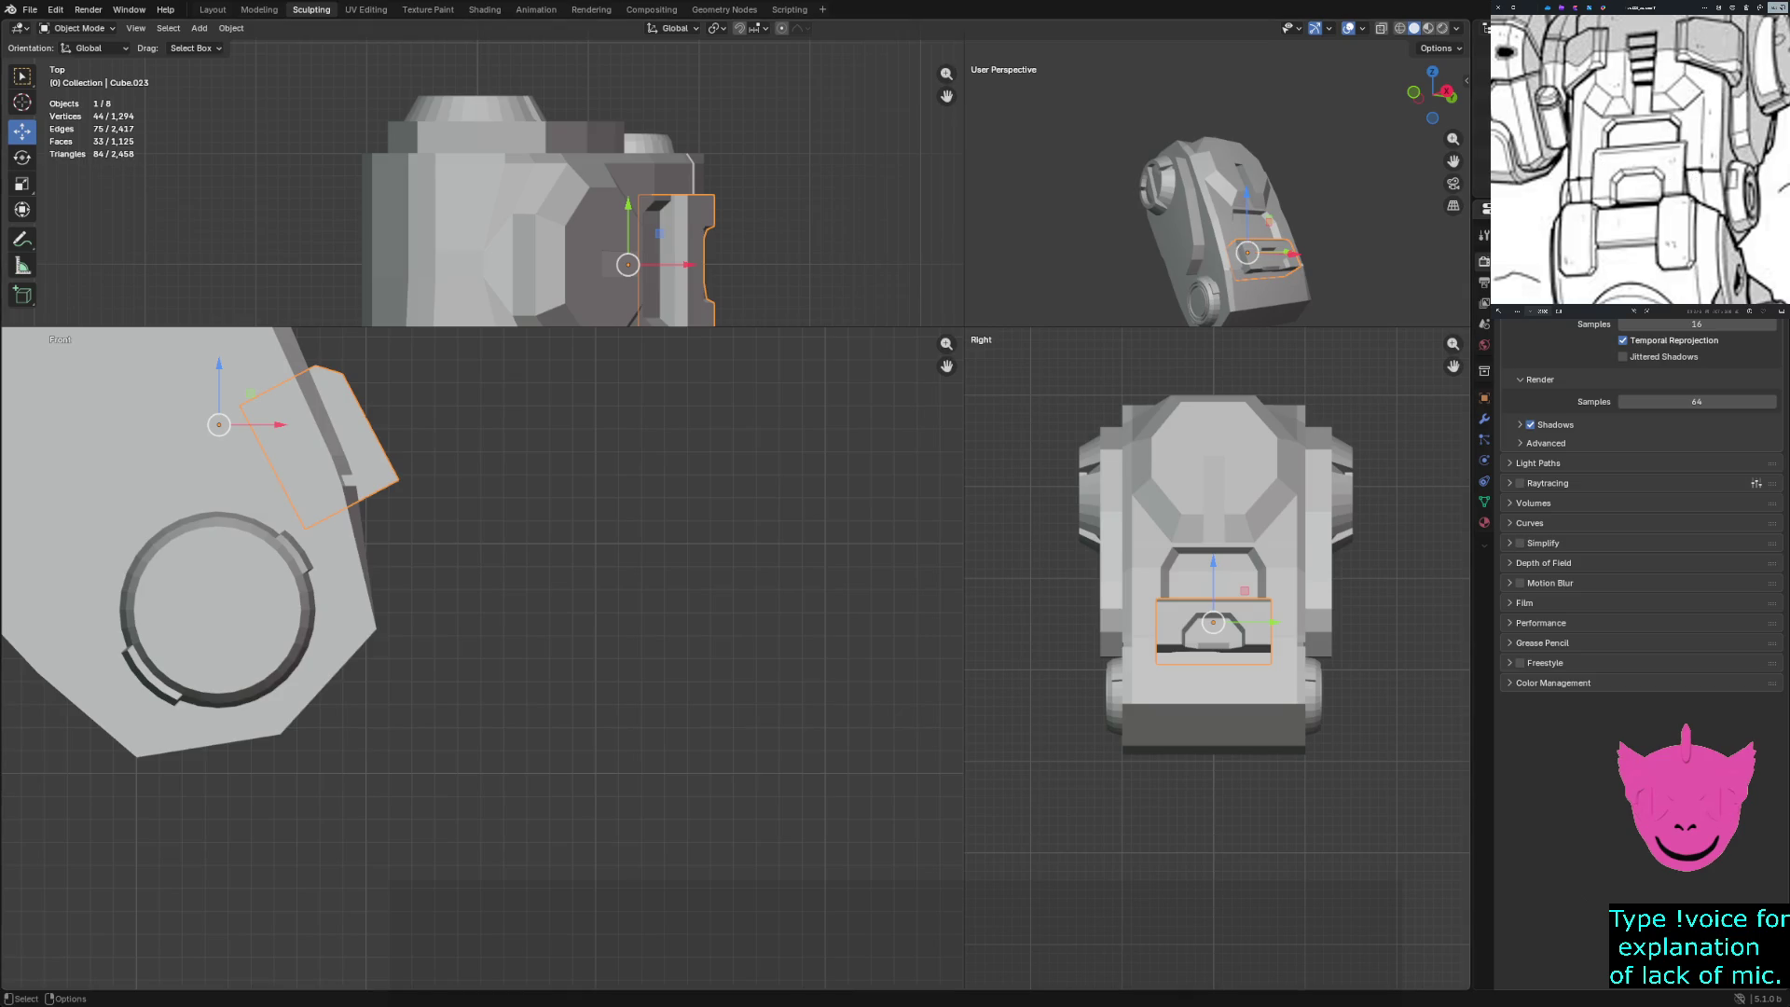
scroll(1216, 656, "up", 2)
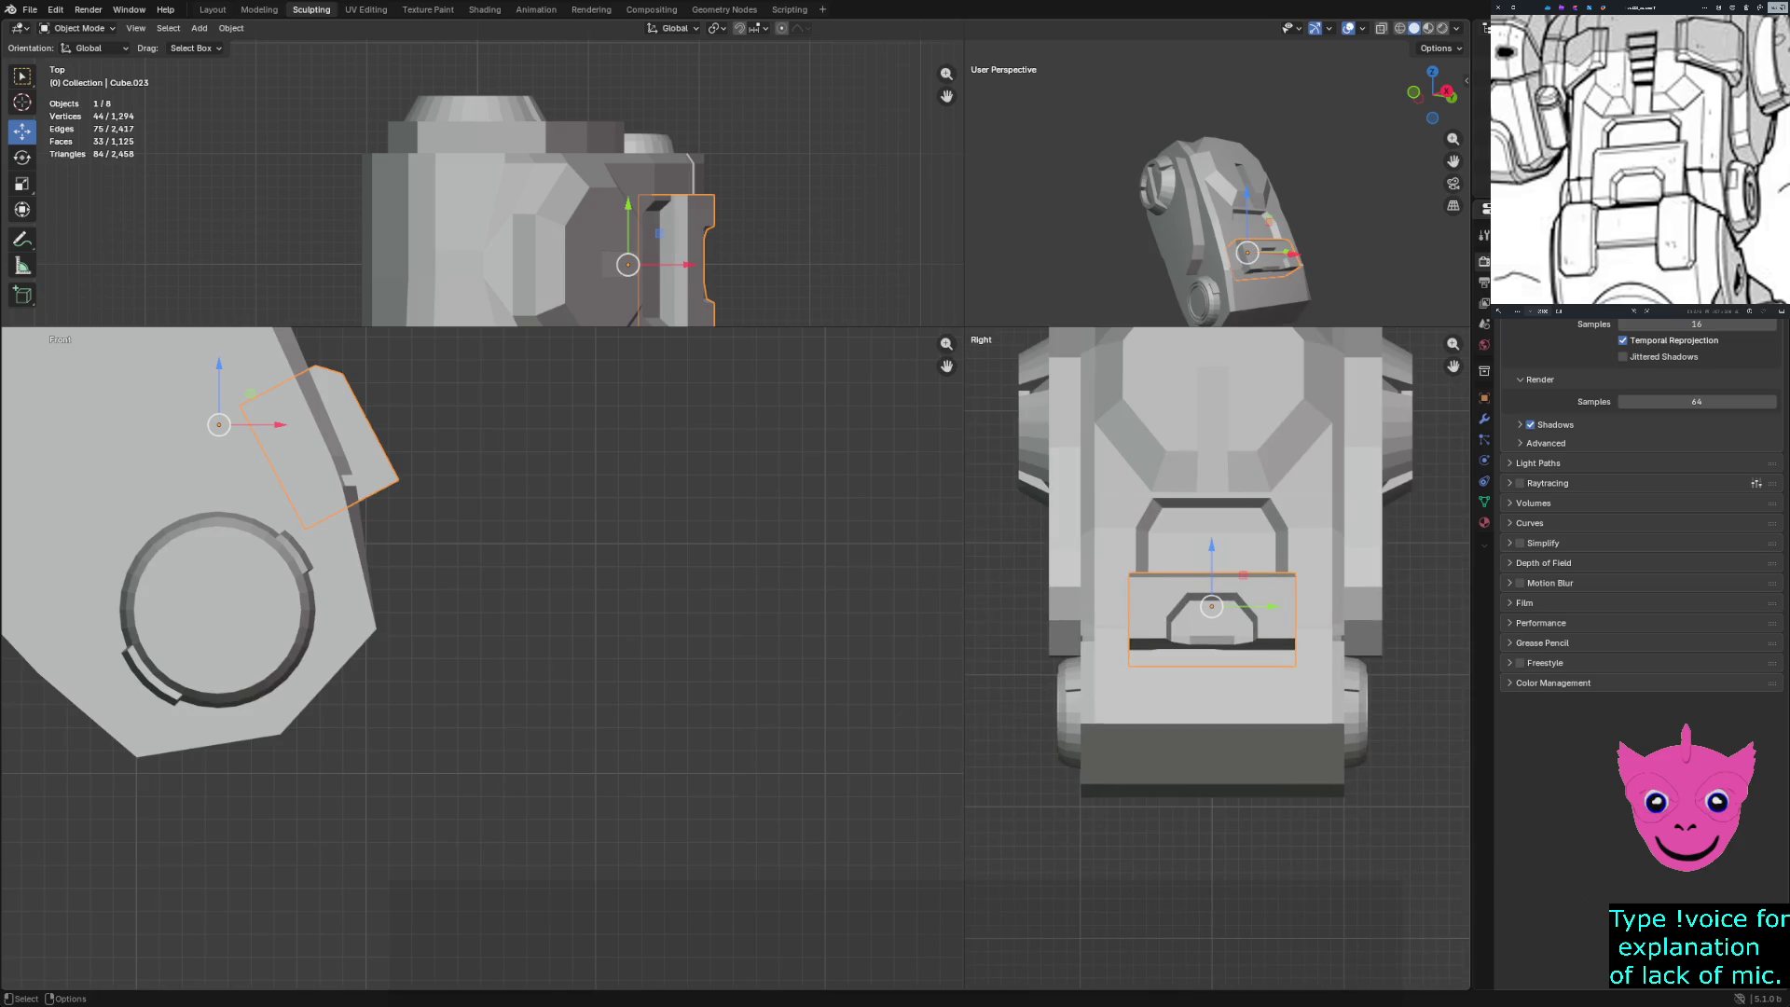
key("z")
left_click(1007, 650)
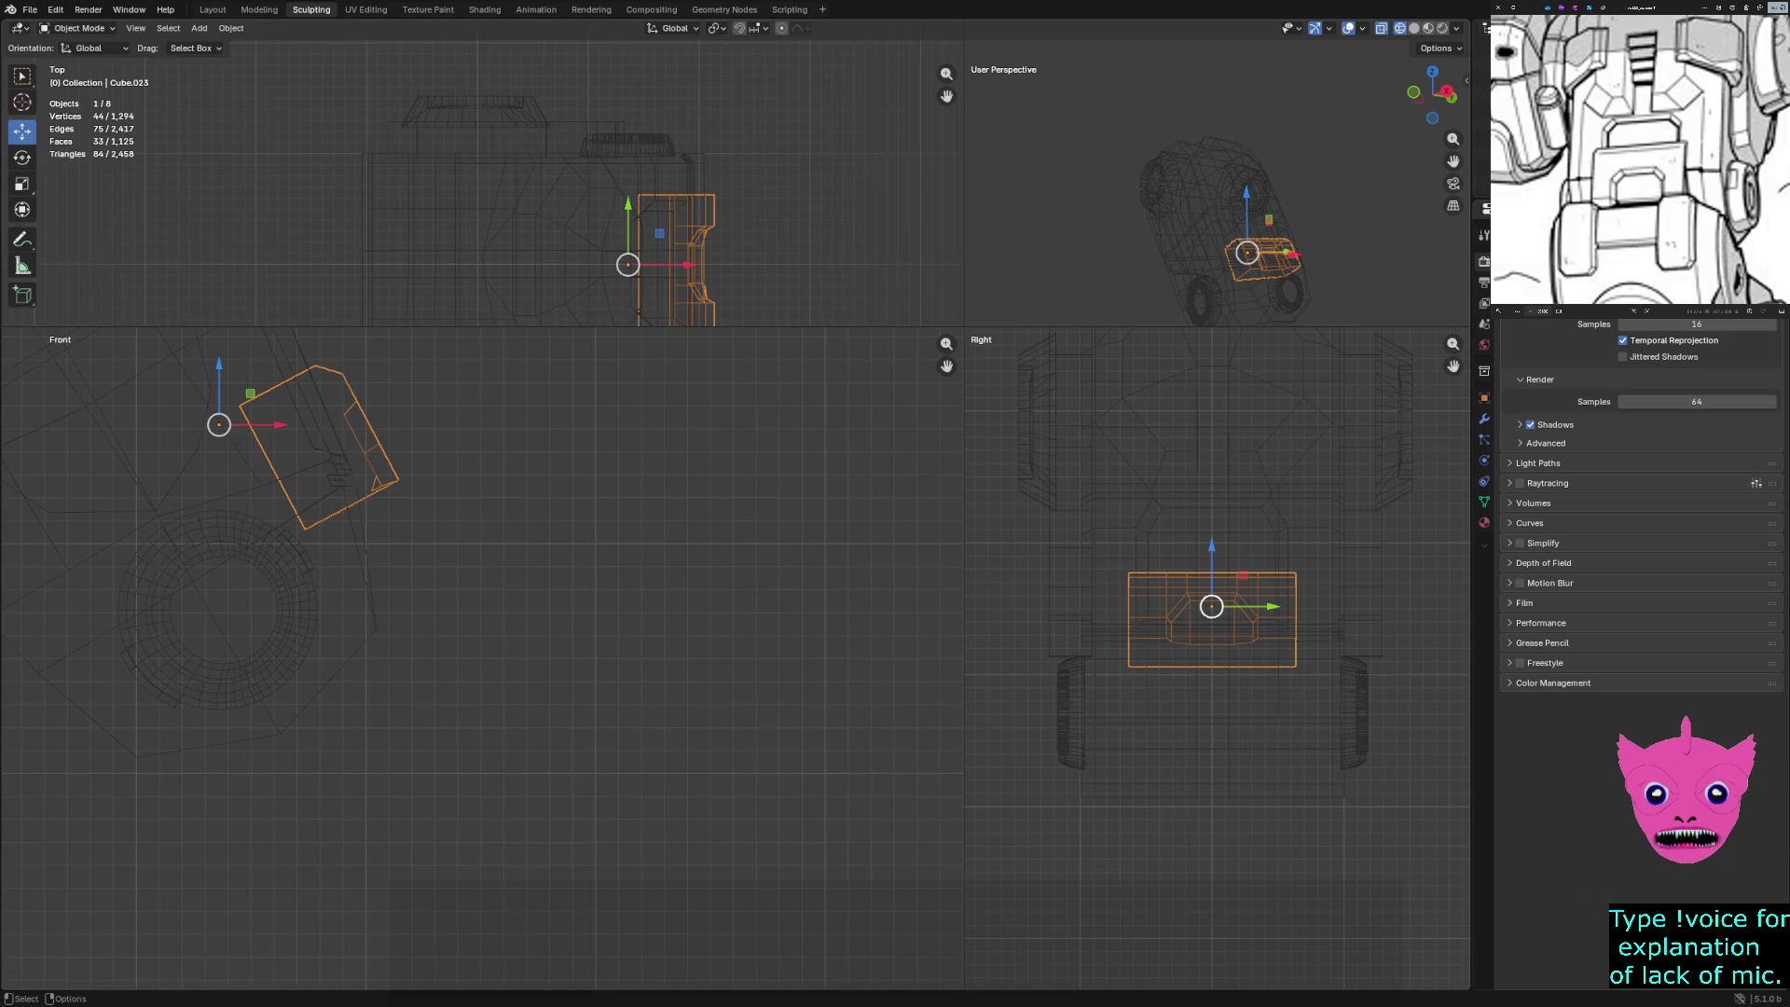
left_click_drag(1212, 546, 1212, 556)
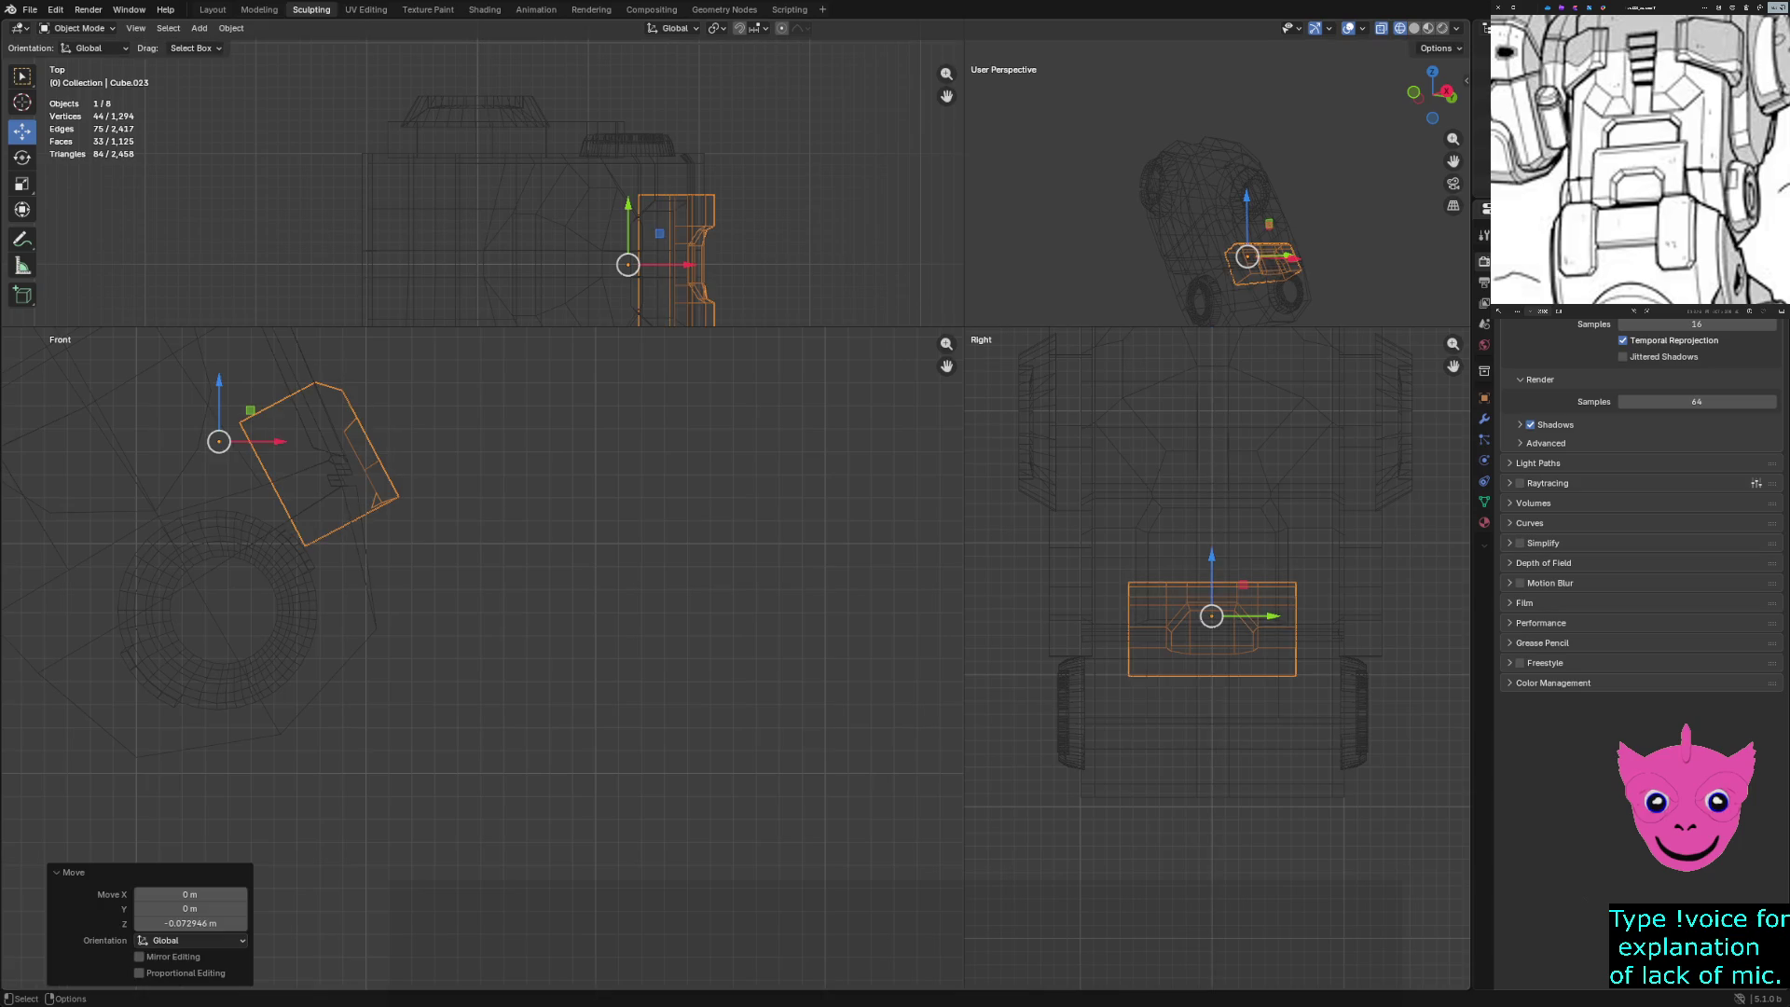
Return to solid shading, inspect the result, and select the arm body Cube.016
key("alt+a")
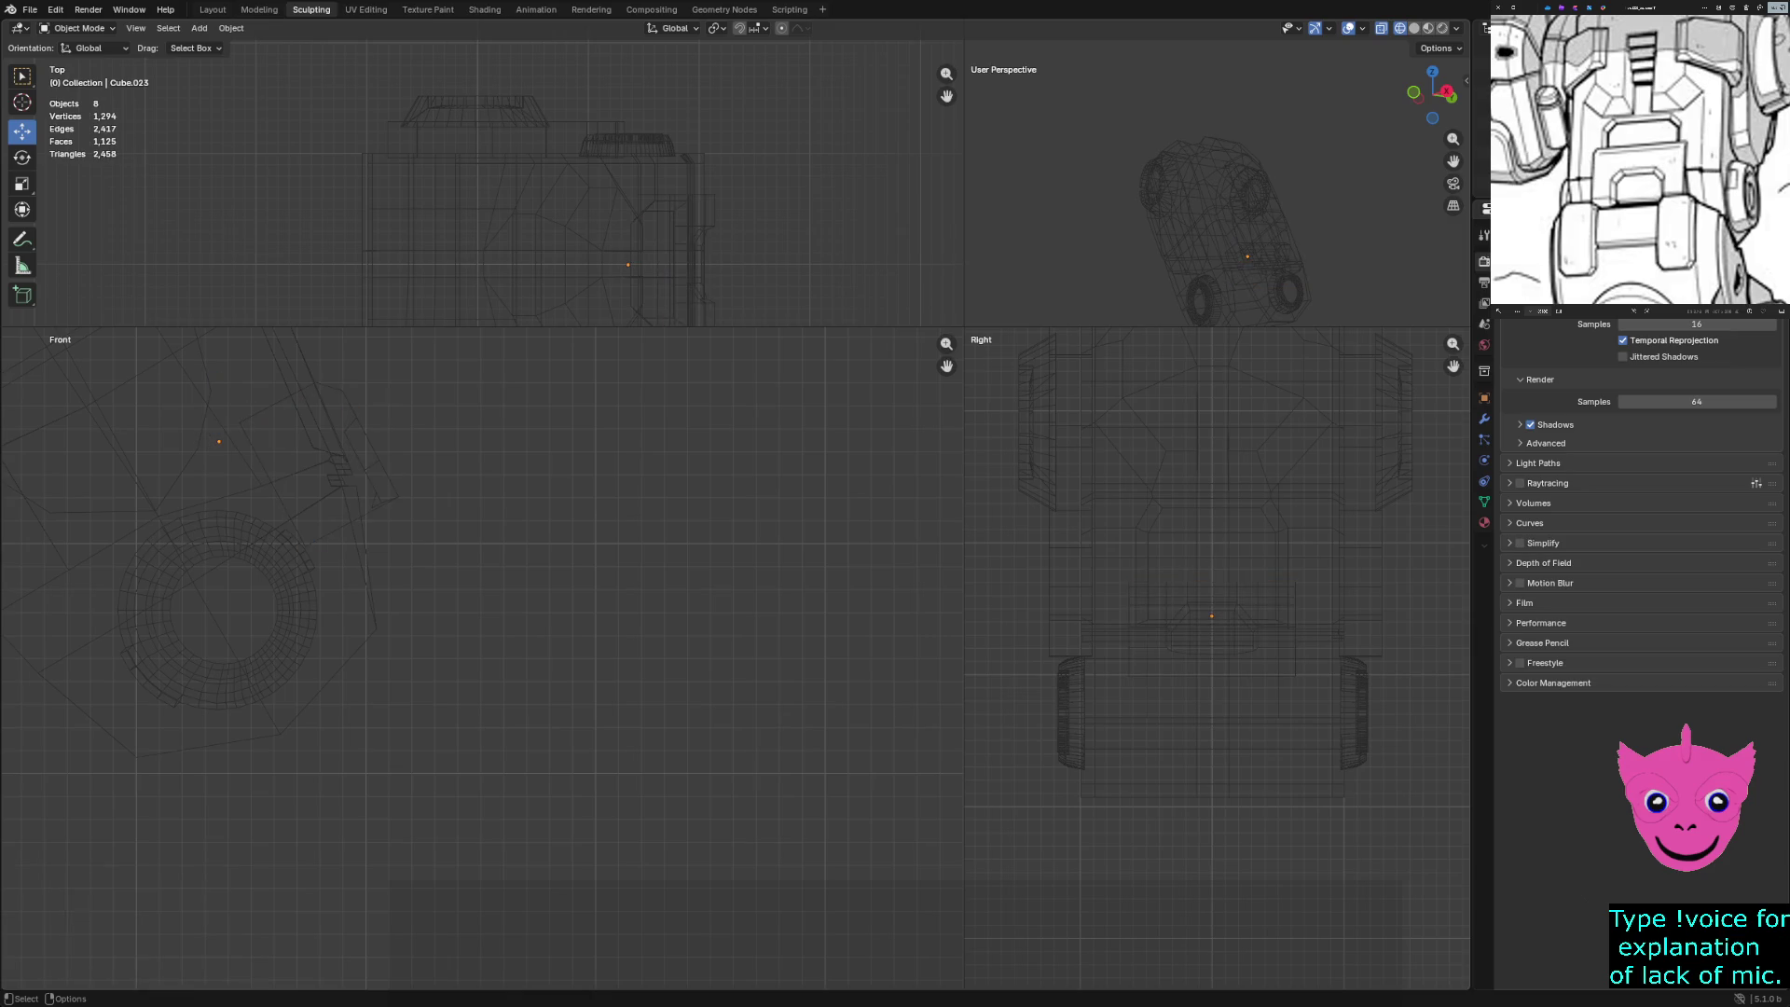
key("z")
left_click(1111, 631)
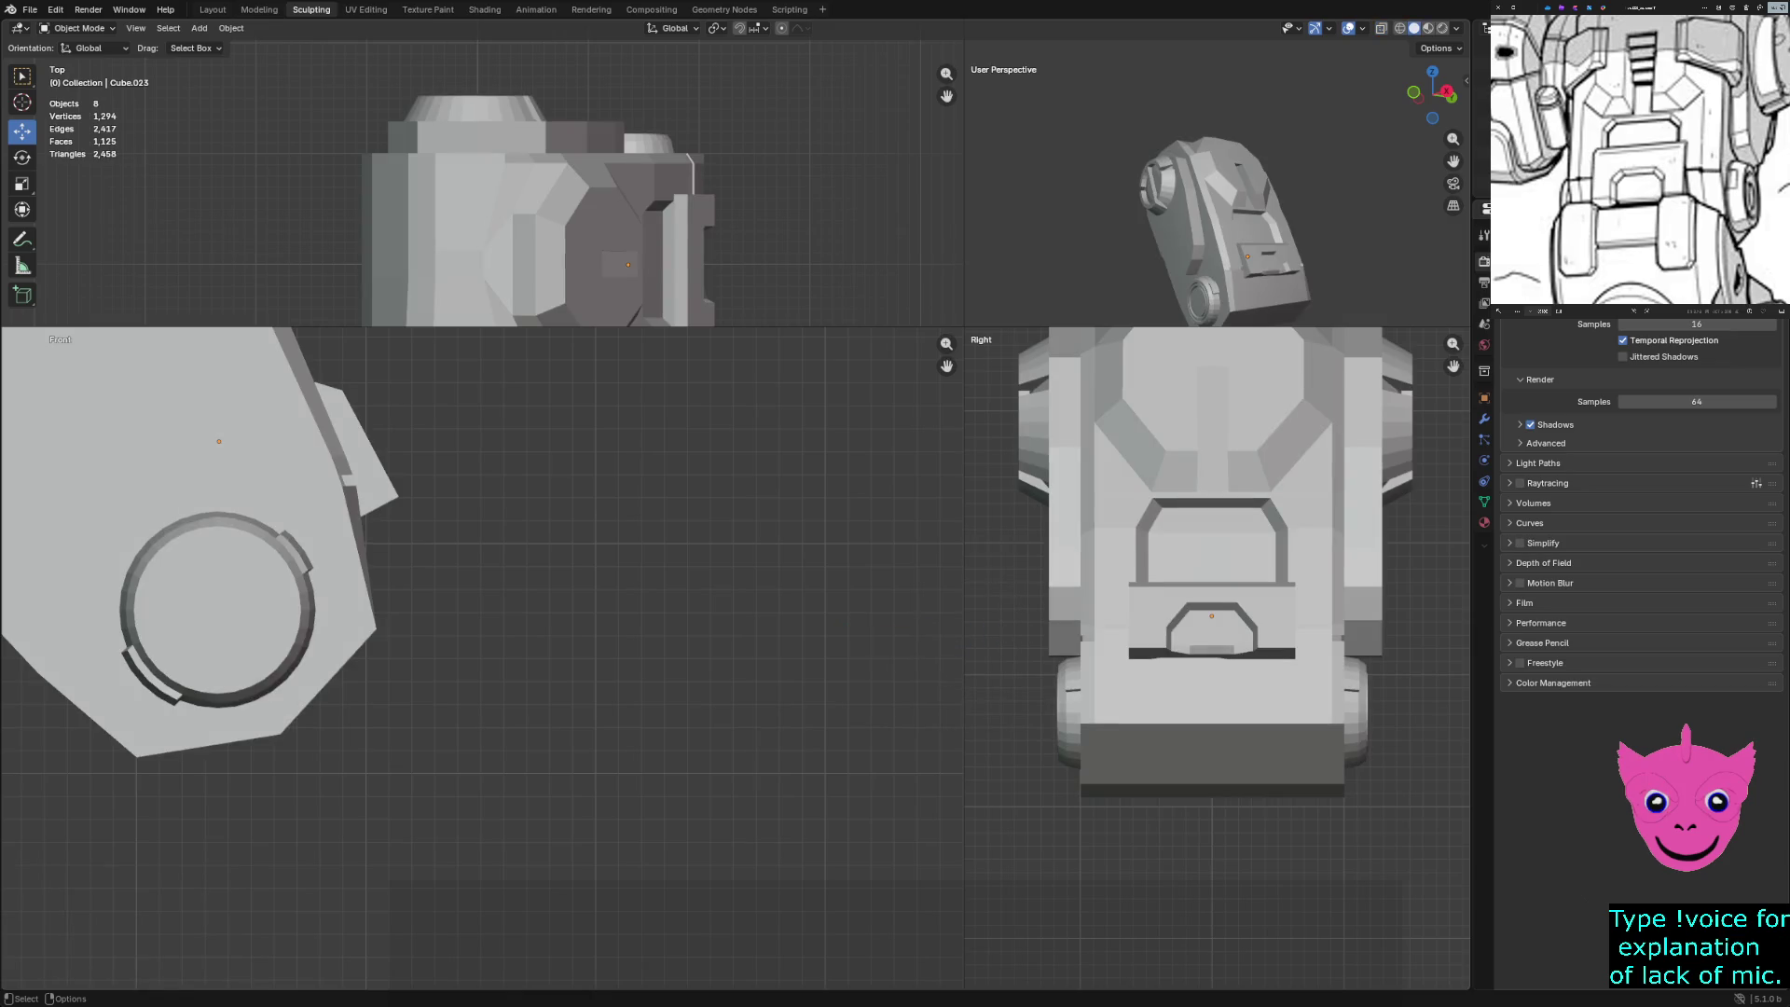
middle_click_drag(1212, 205, 1305, 163)
left_click(344, 653, "shift")
Switch to wireframe and enter vertex editing on Cube.016
key("z")
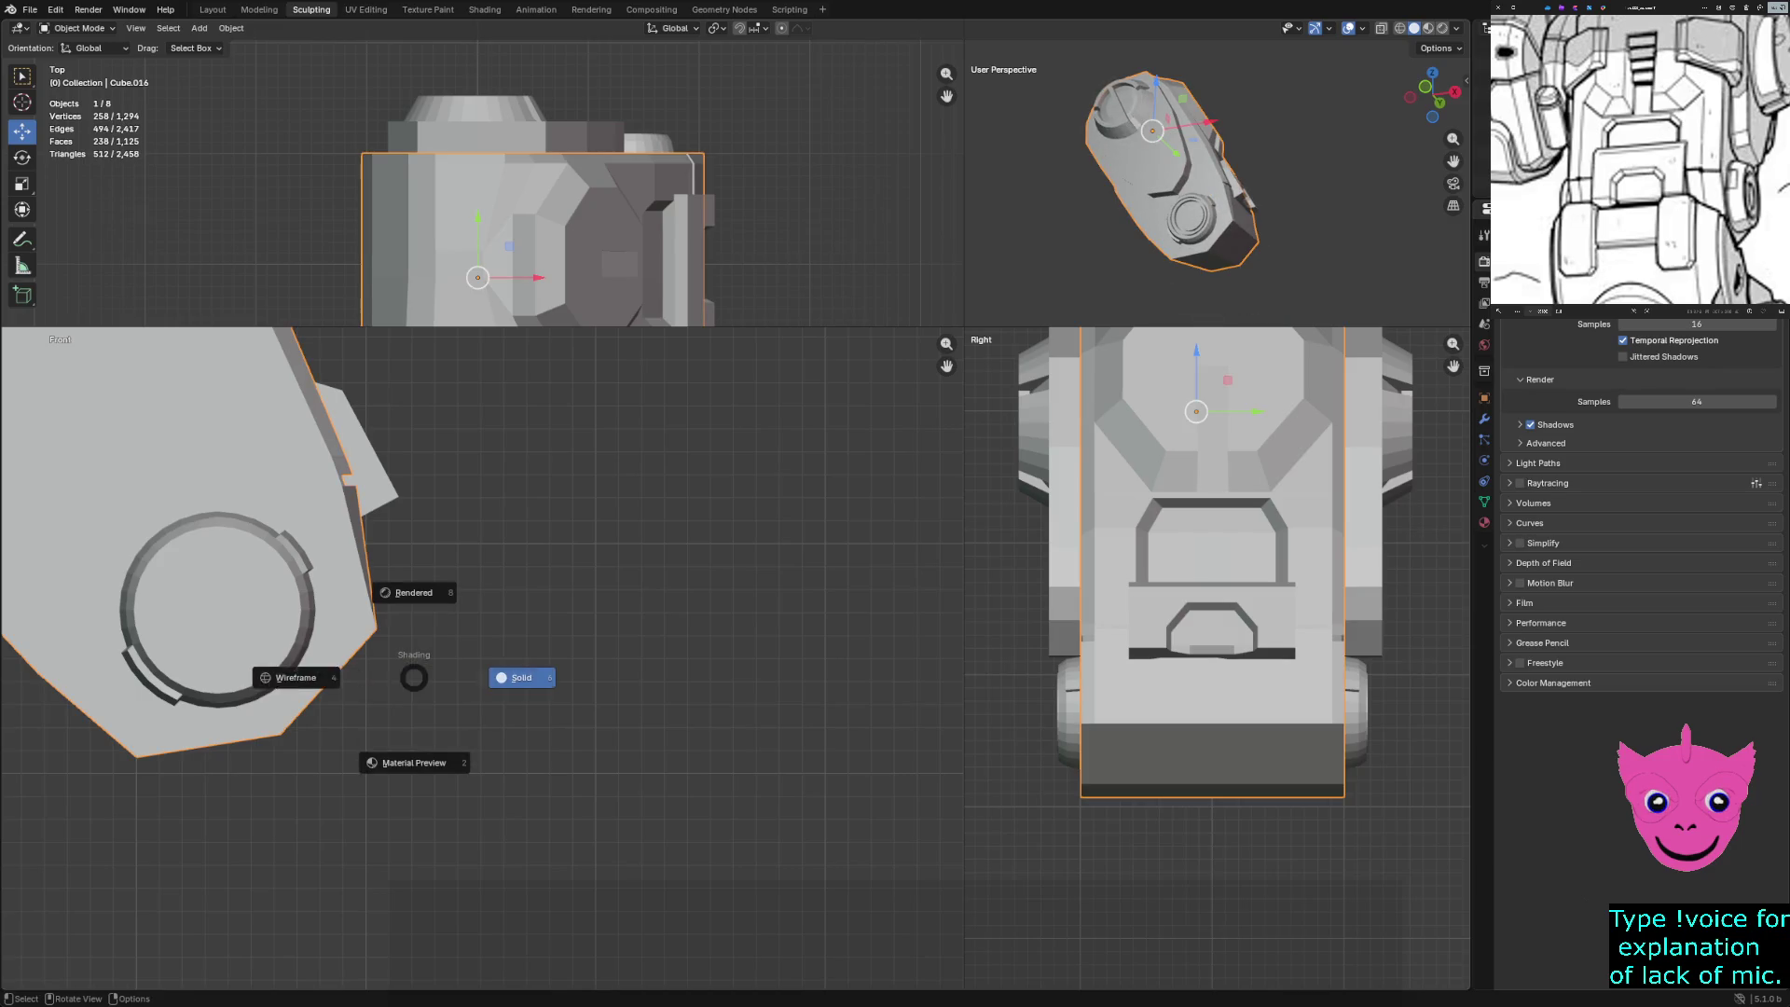
left_click(295, 678)
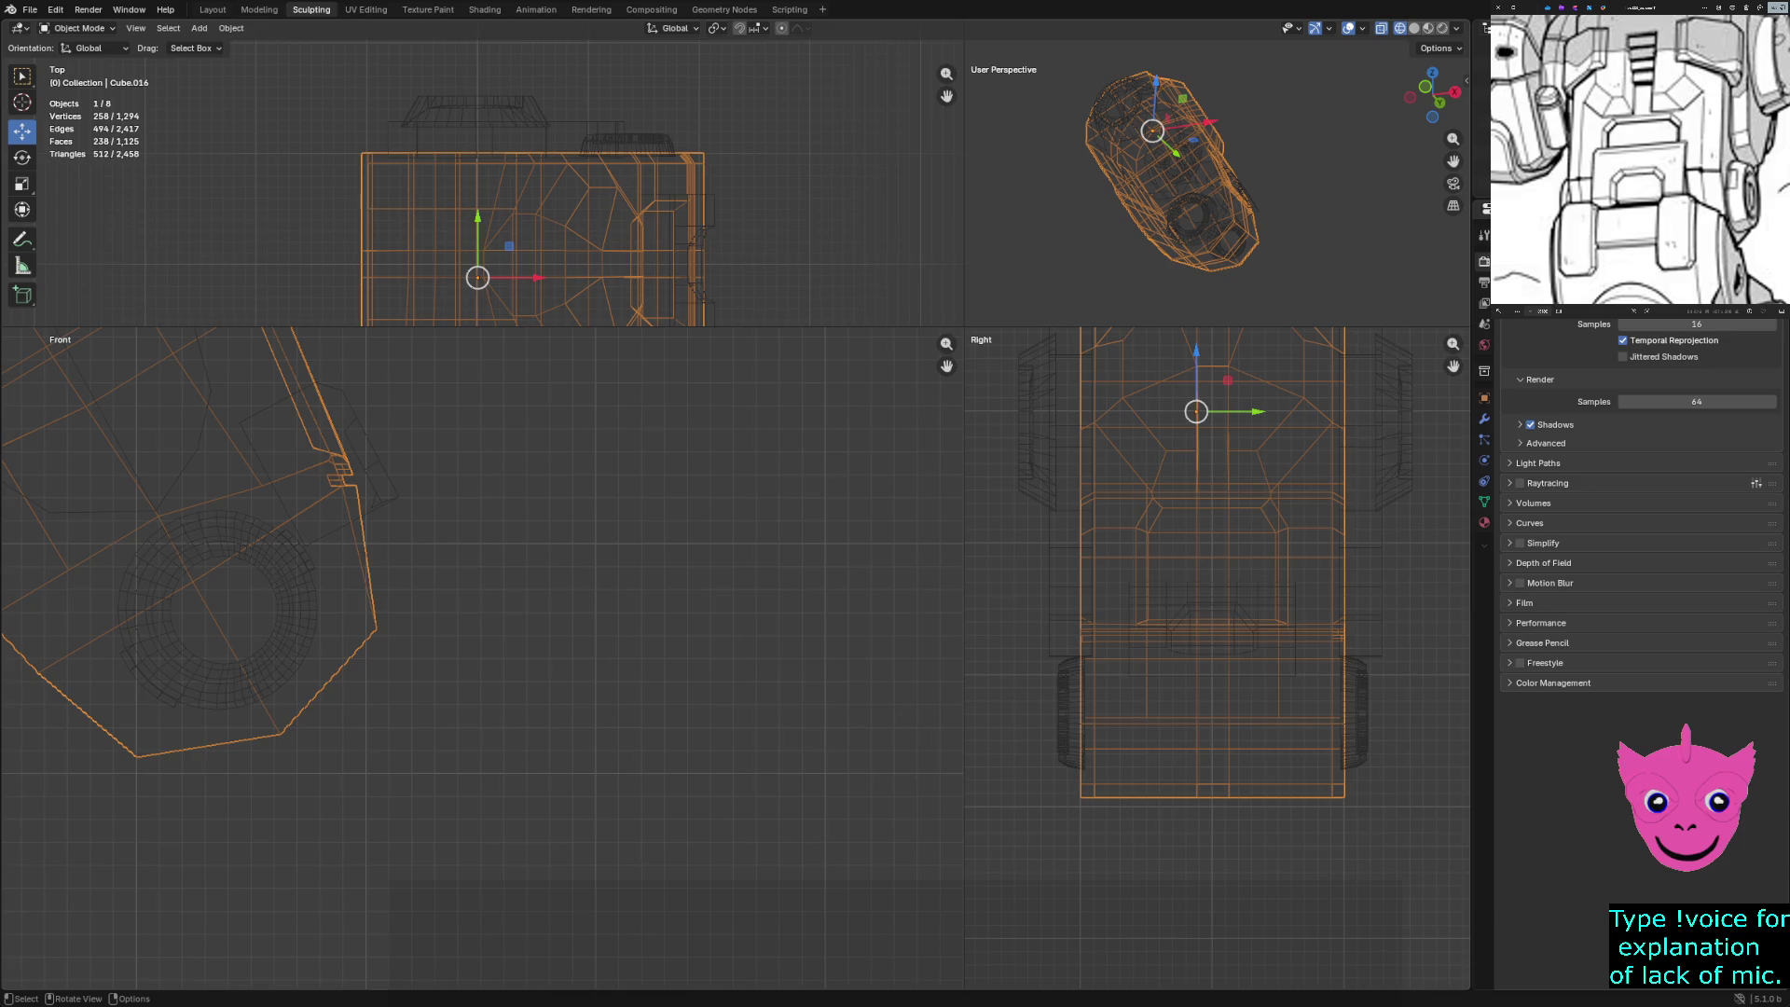
key("Tab")
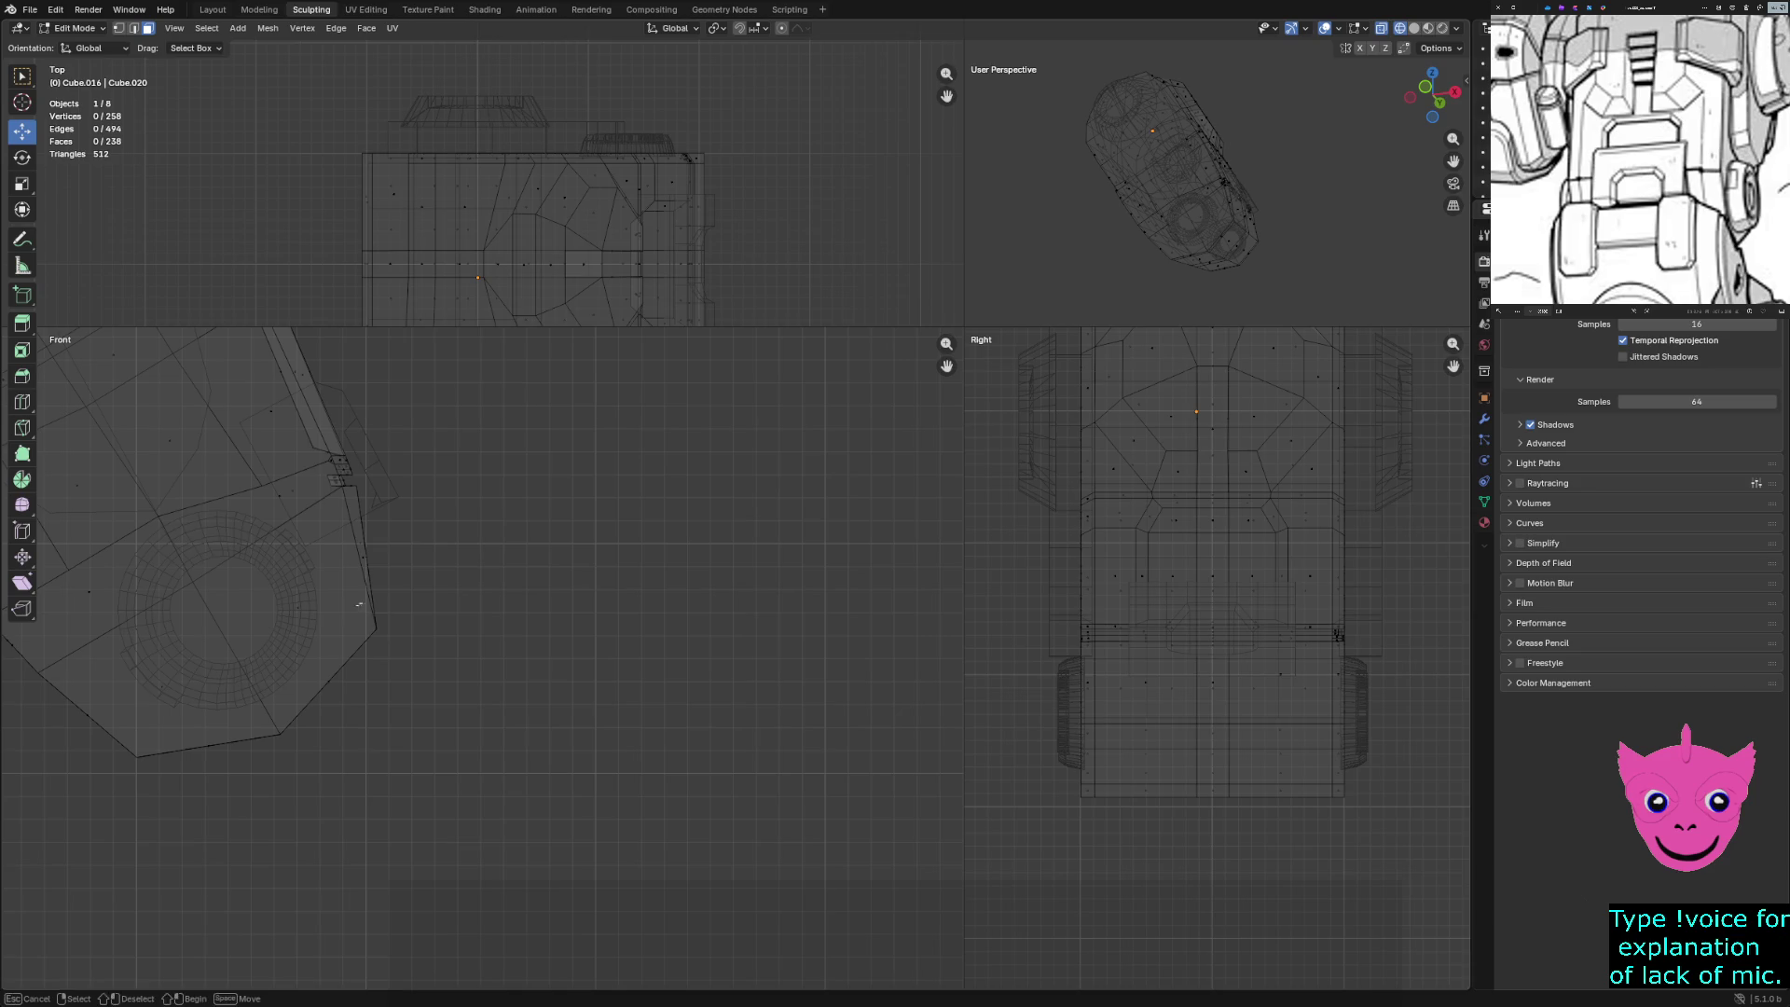
key("Tab")
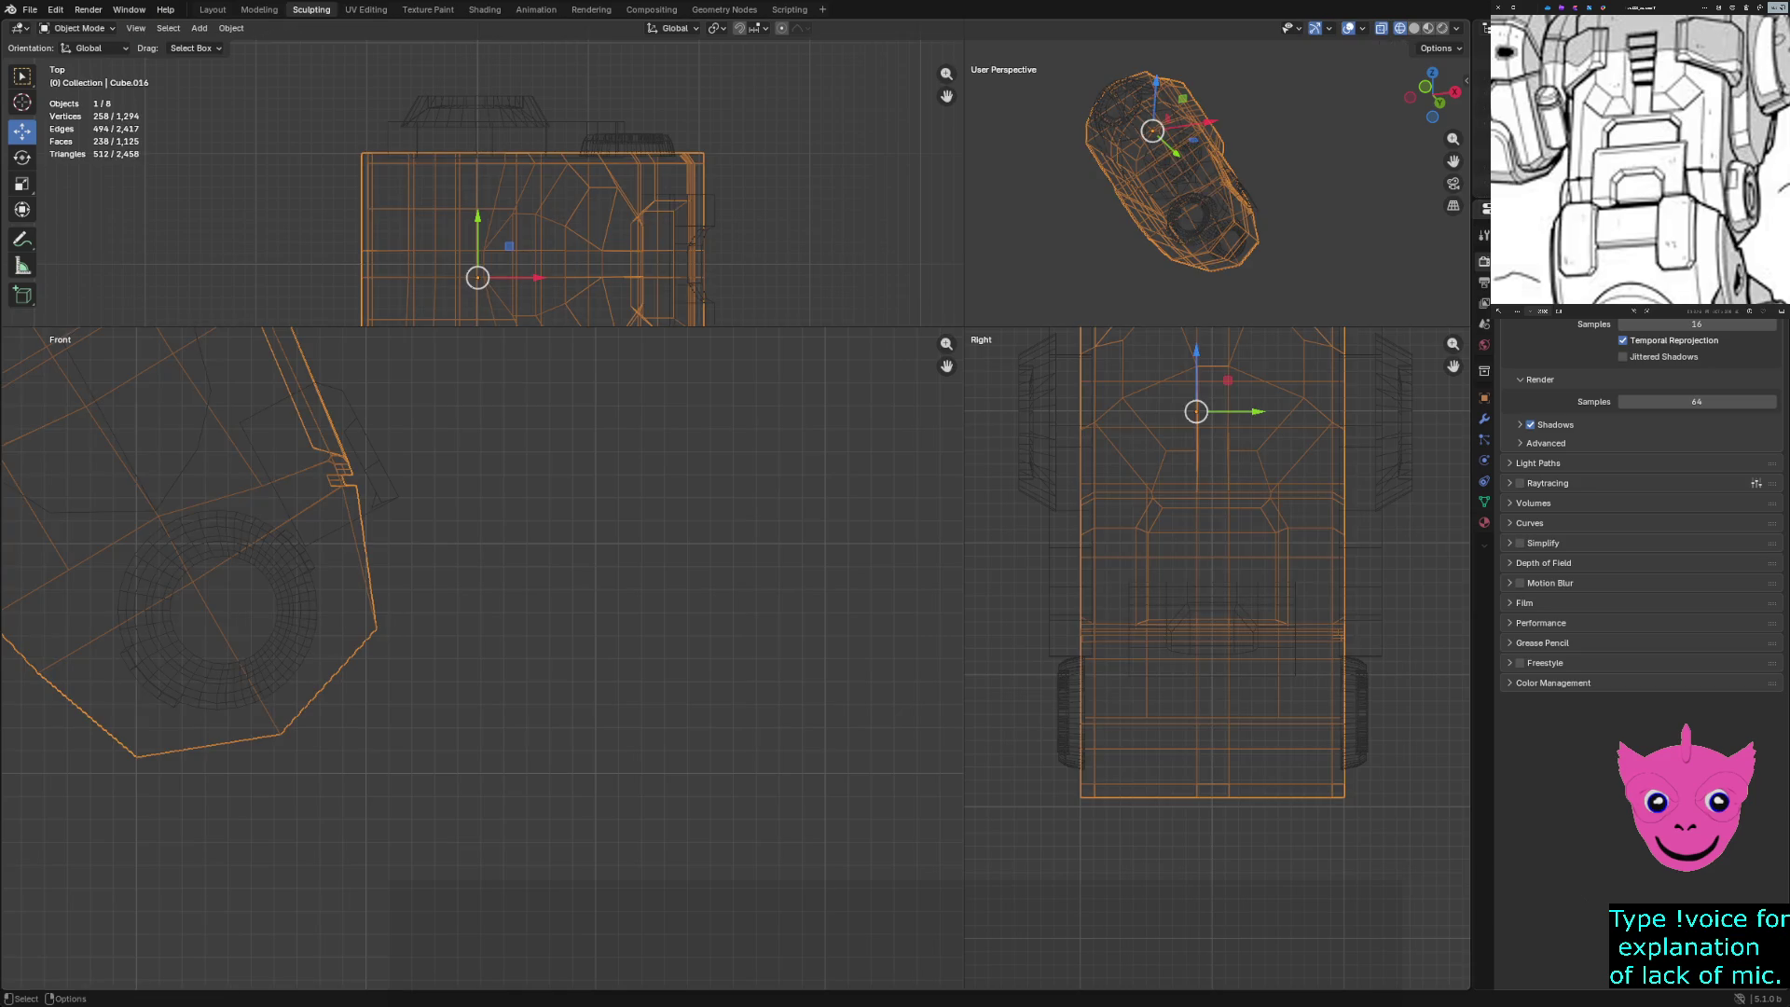
key("Tab")
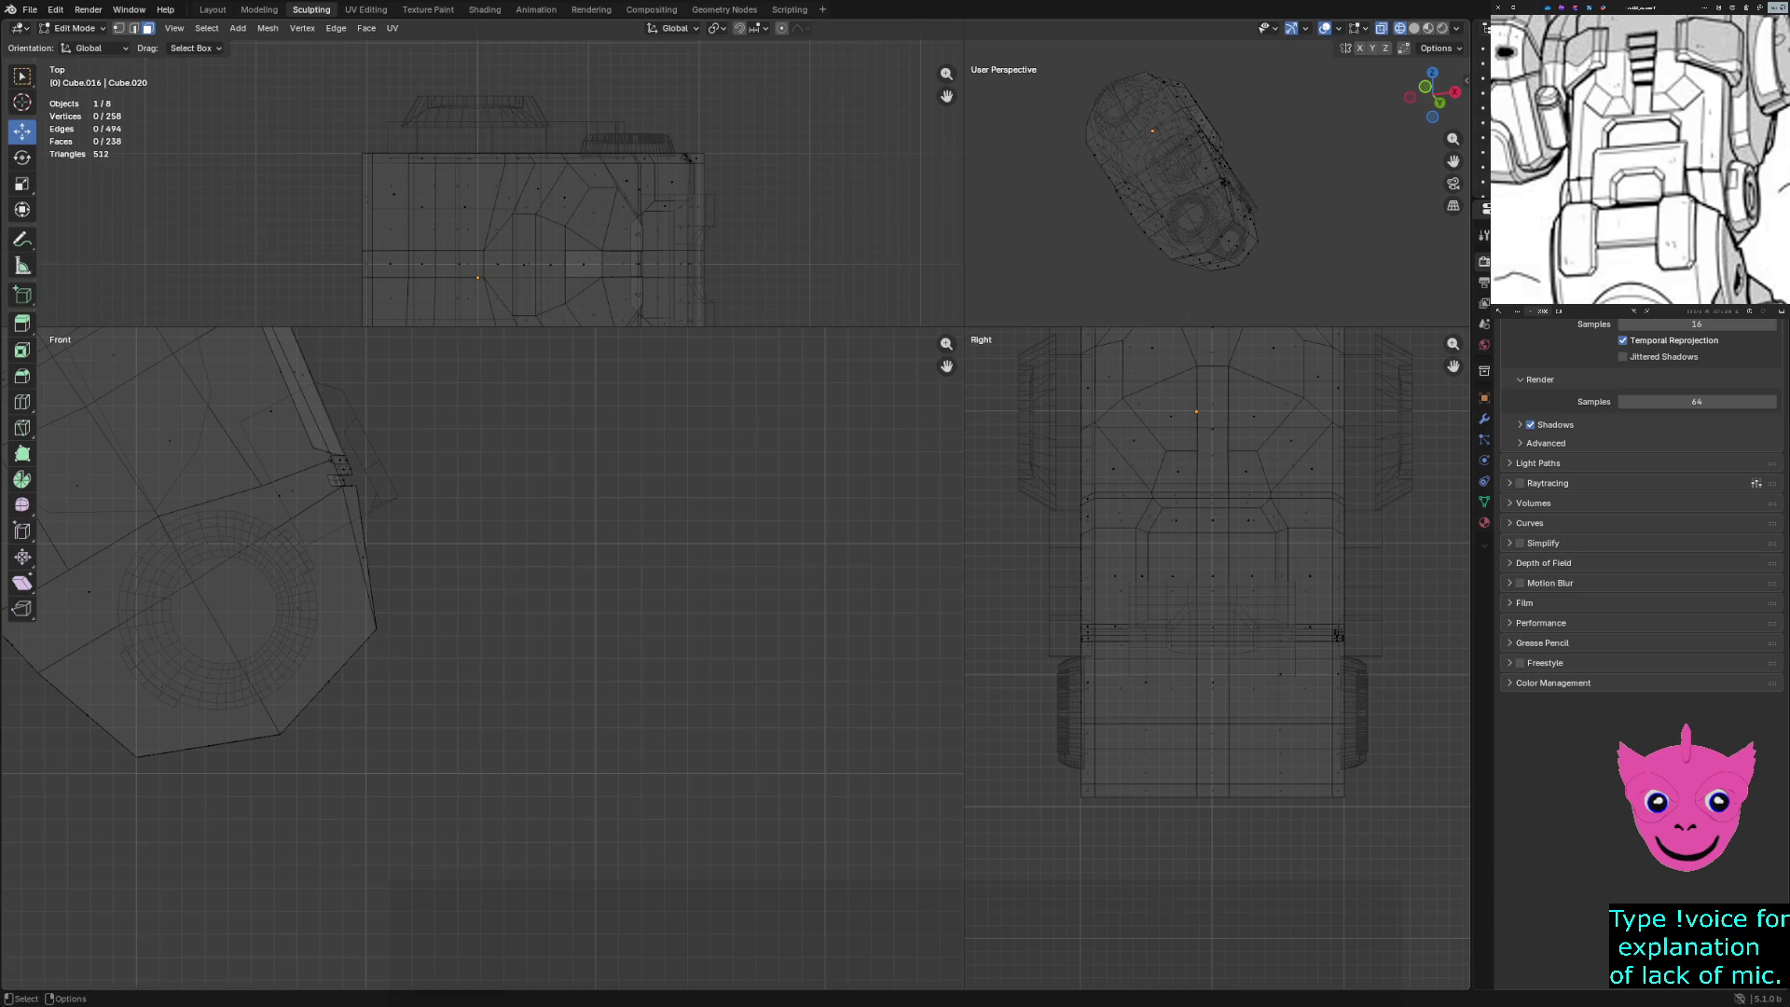
key("1")
Box-select the bottom vertices, raise them about 0.132 m along Z, then restore solid shading
left_click_drag(335, 606, 397, 653)
left_click_drag(230, 704, 288, 744)
left_click_drag(112, 728, 154, 802, "shift")
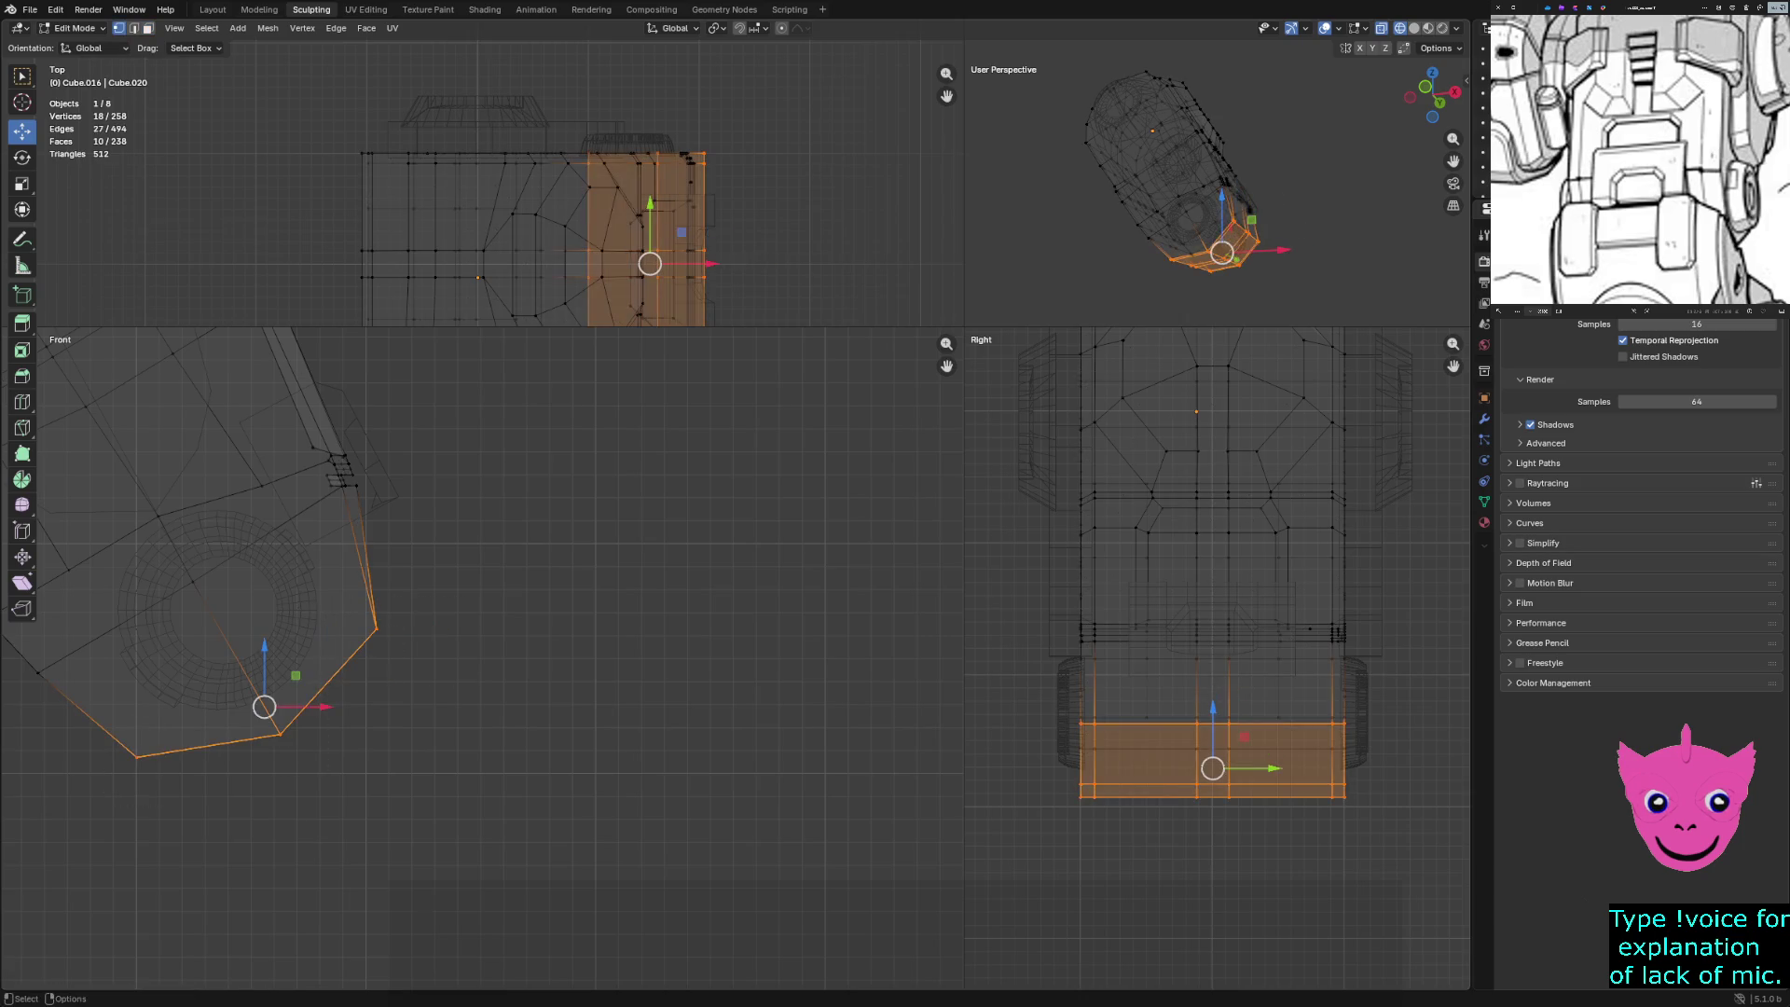
left_click_drag(296, 675, 287, 645)
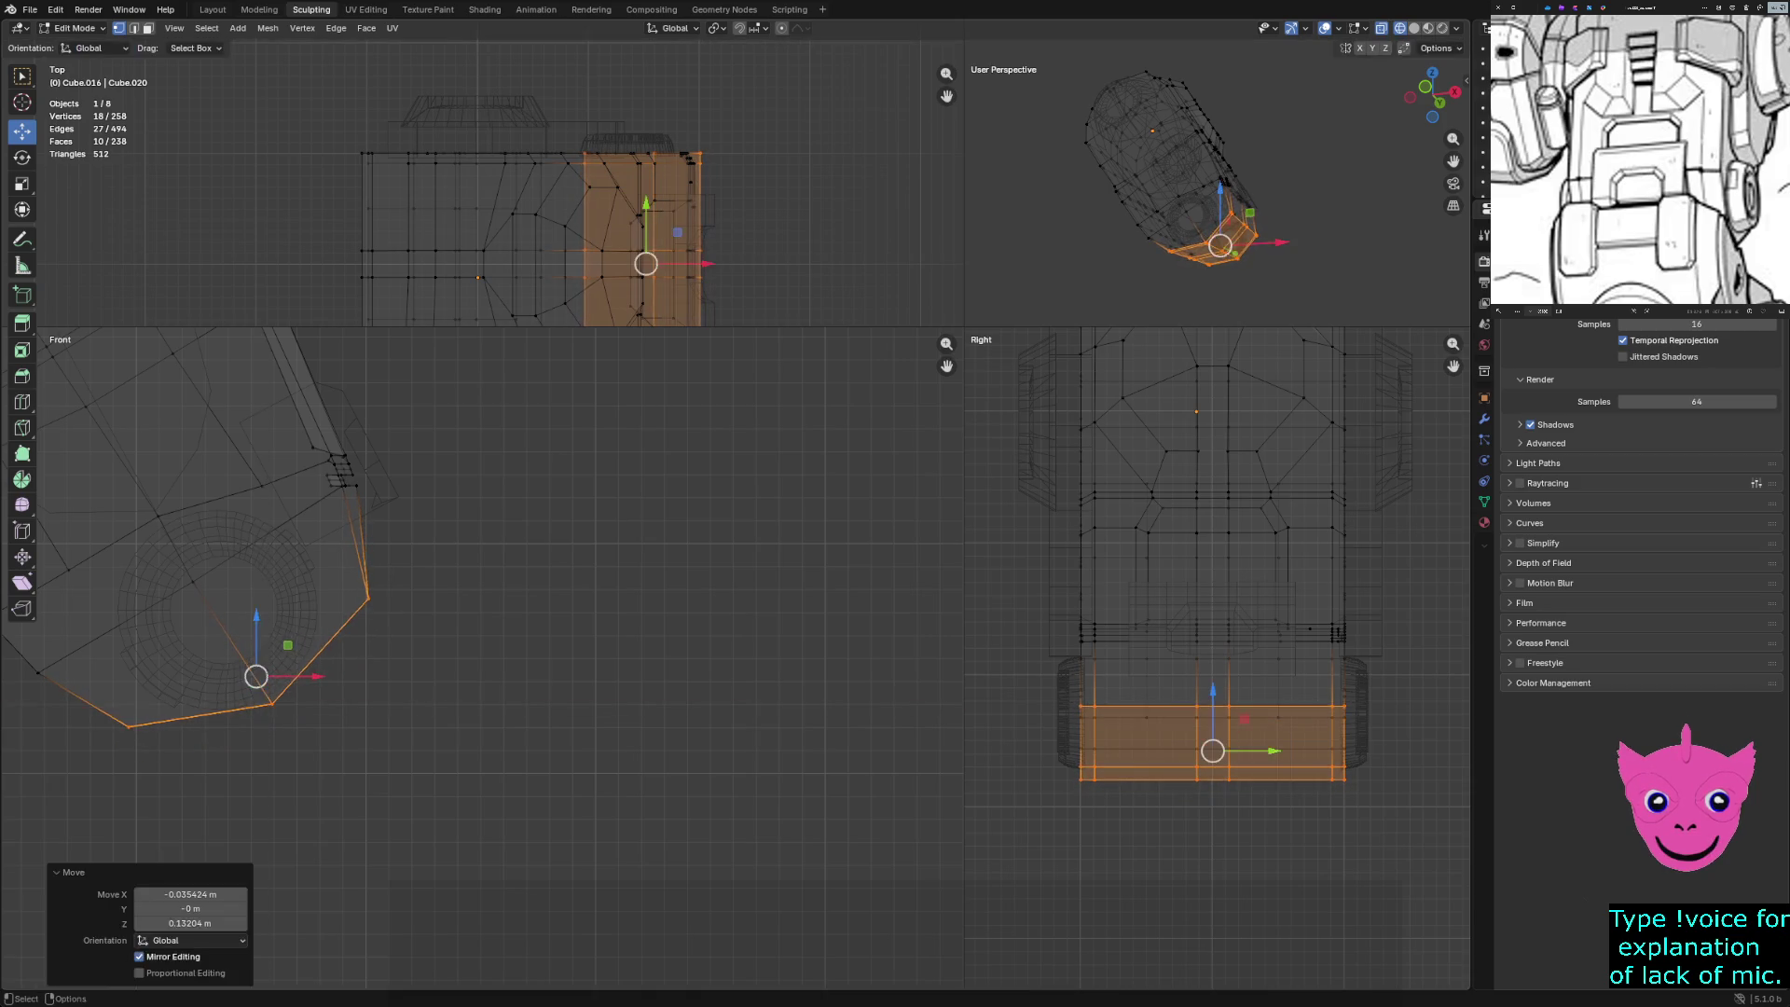
key("alt+a")
mouse_move(345, 573)
left_mouse_down()
mouse_move(391, 620)
mouse_move(379, 548)
mouse_move(160, 695)
mouse_move(180, 691)
left_mouse_up()
key("alt+a")
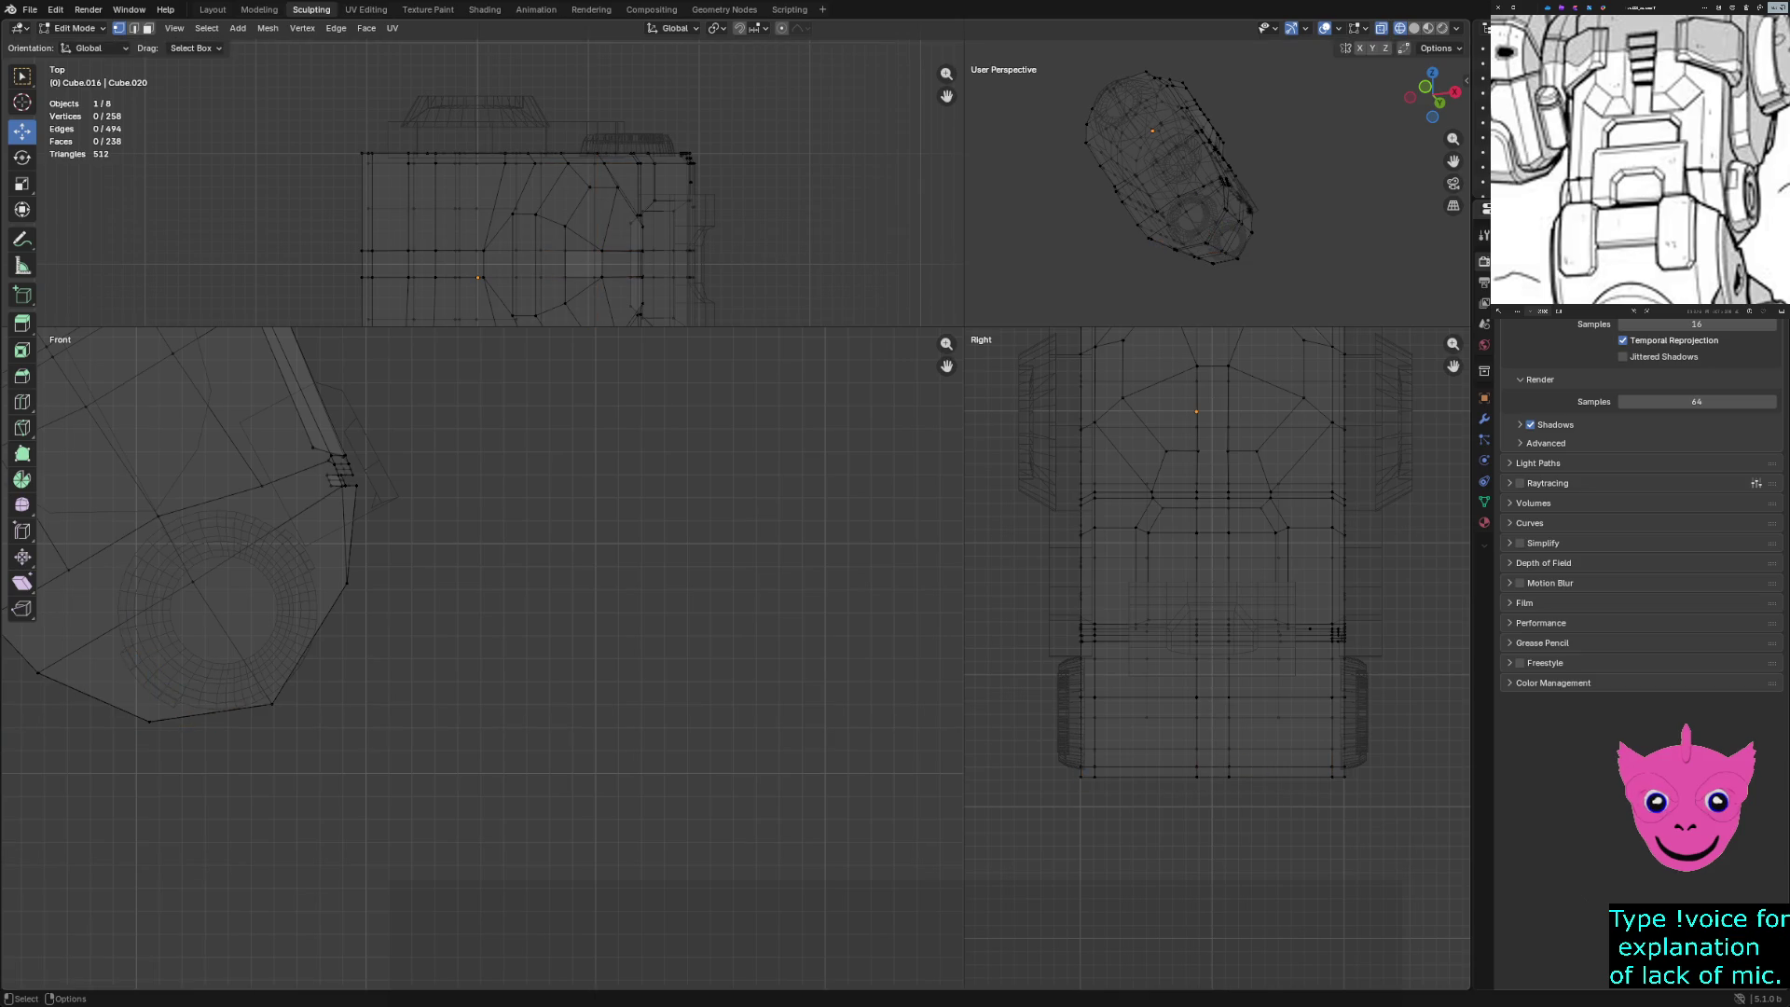
key("shift+z")
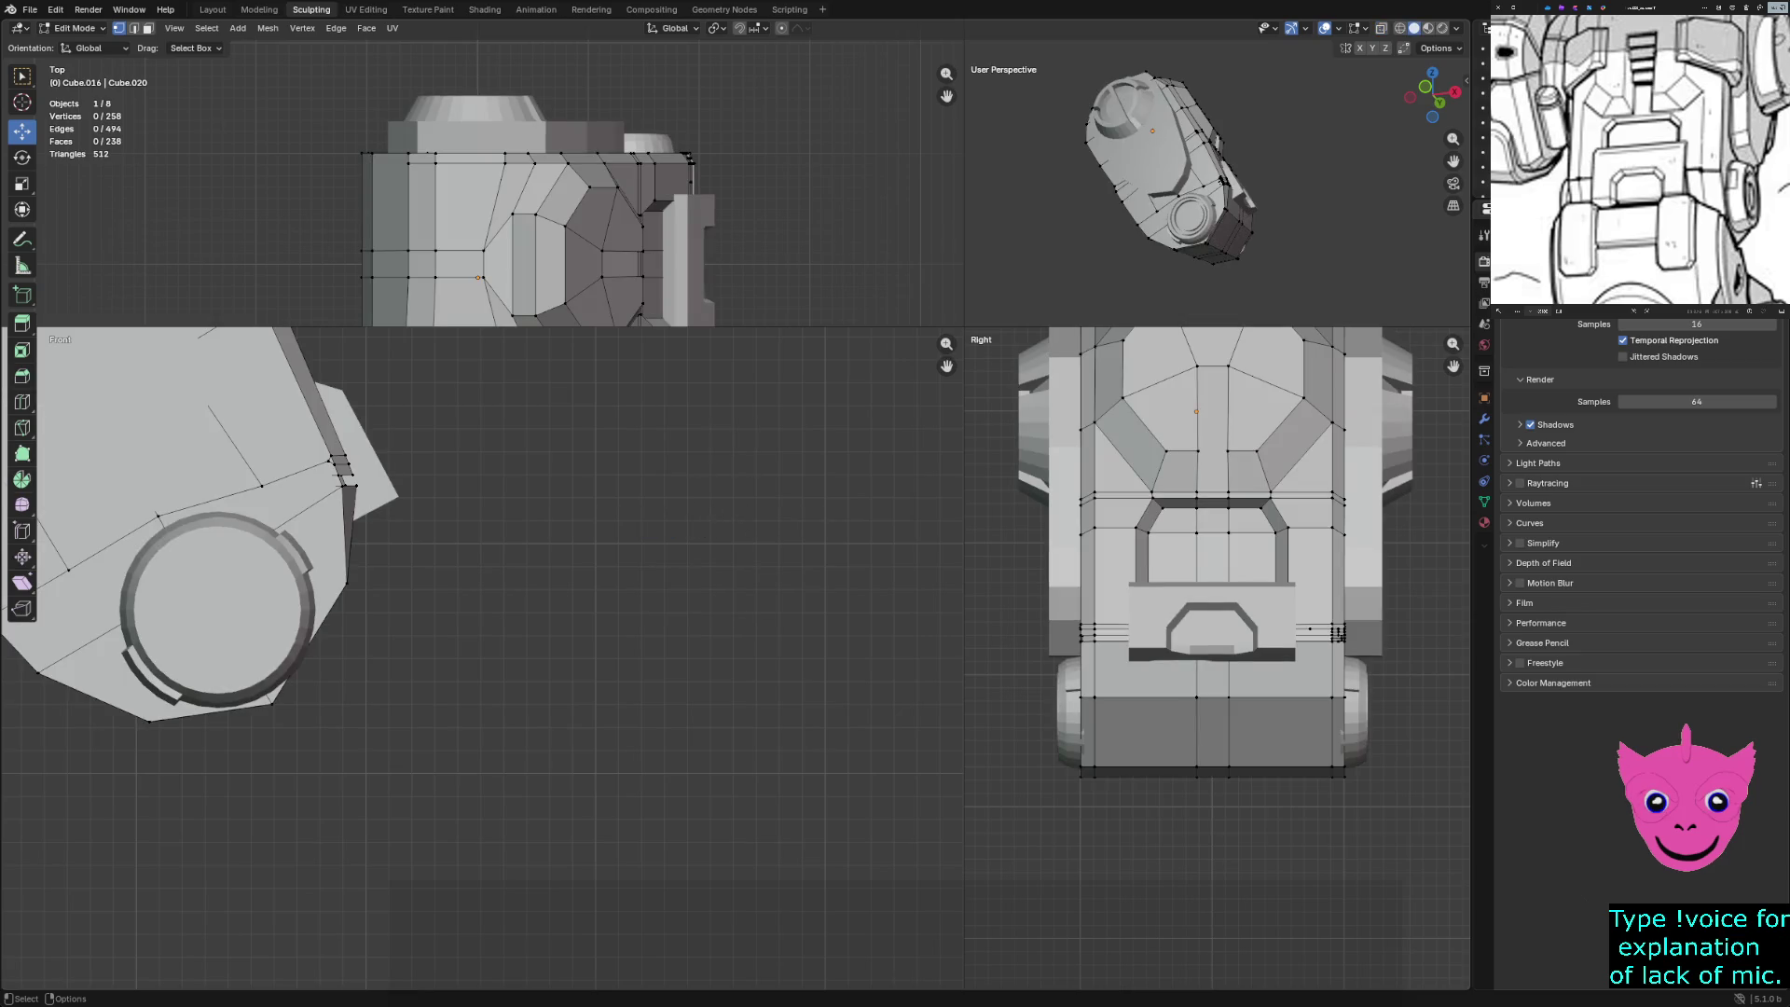
Check the housing's corner vertices, then go to Object Mode and select Cube.023
scroll(1212, 559, "down", 2)
middle_click_drag(1212, 186, 979, 162)
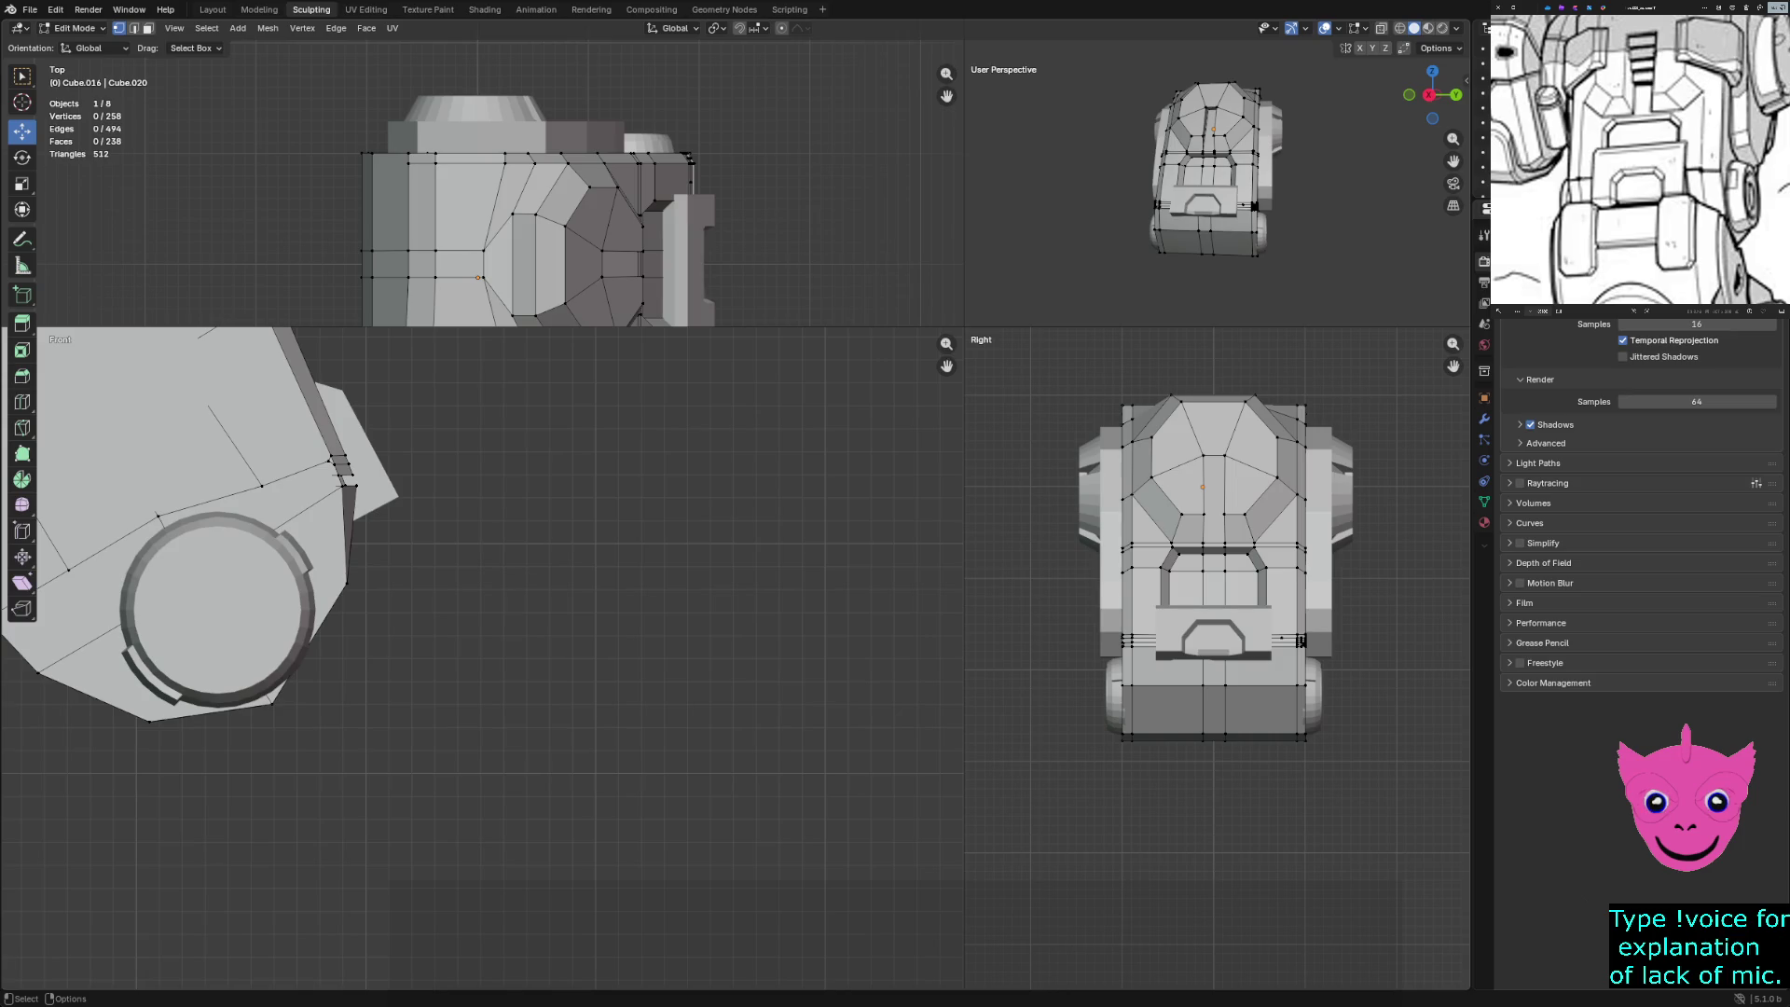
left_click(347, 463)
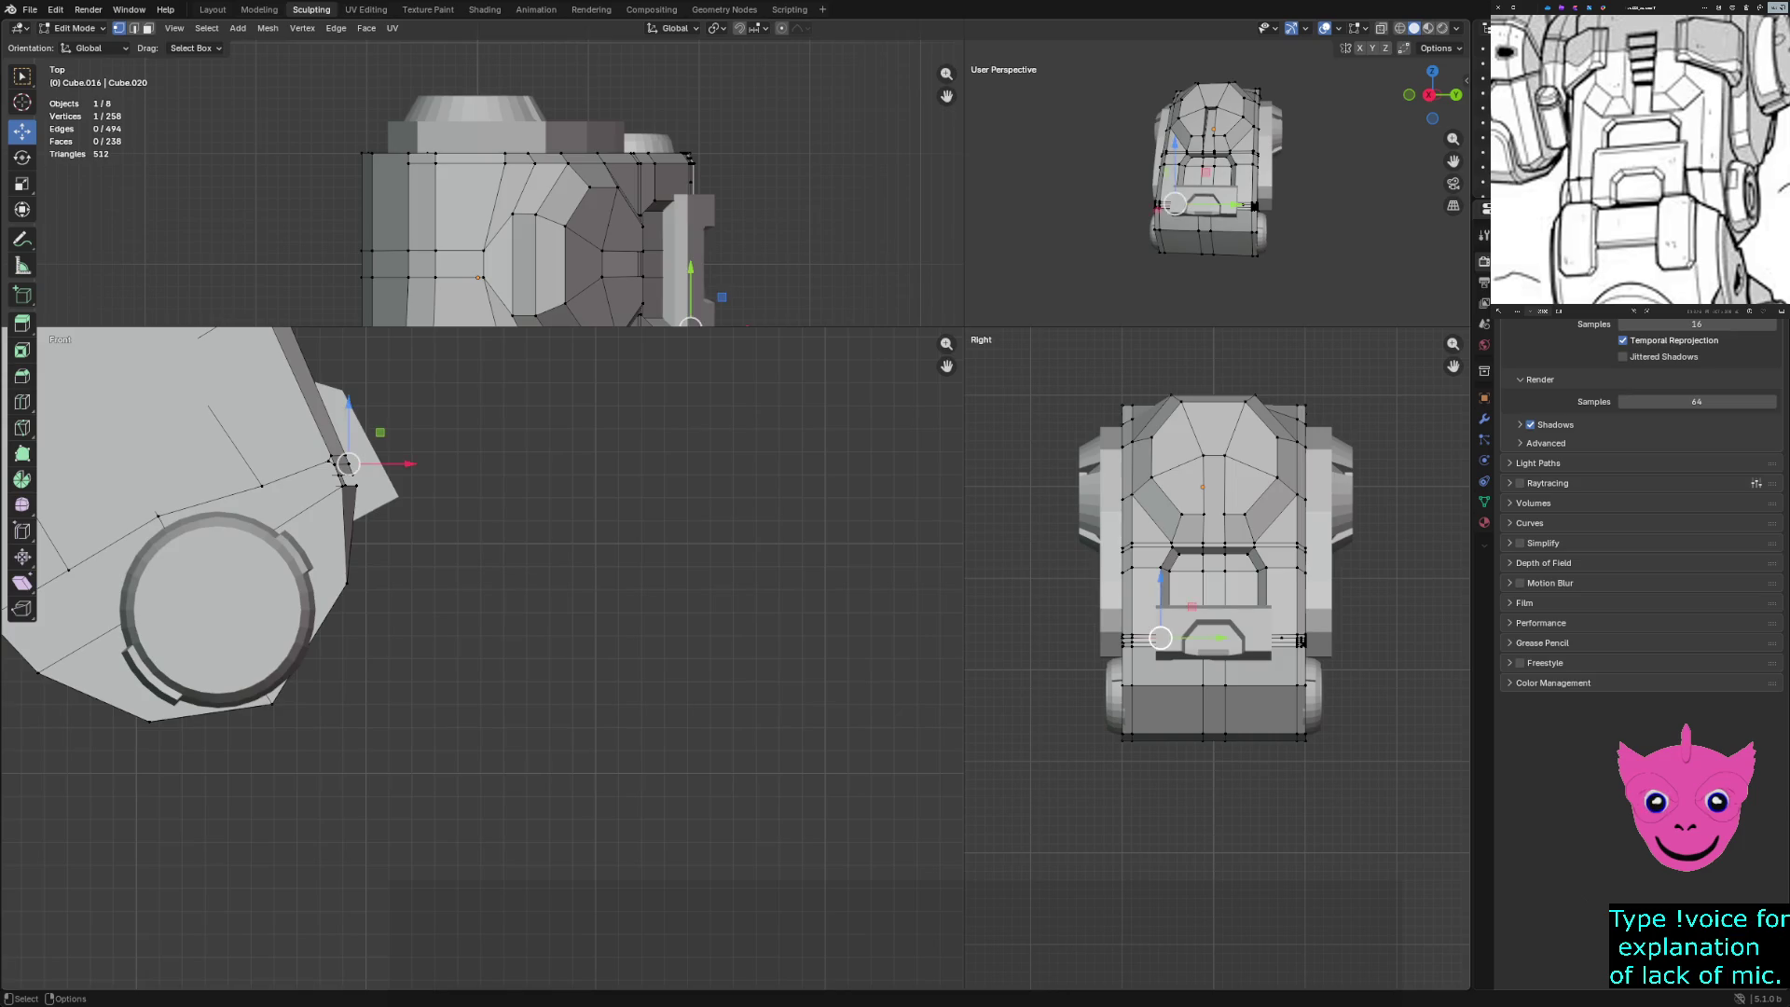
key("alt+a")
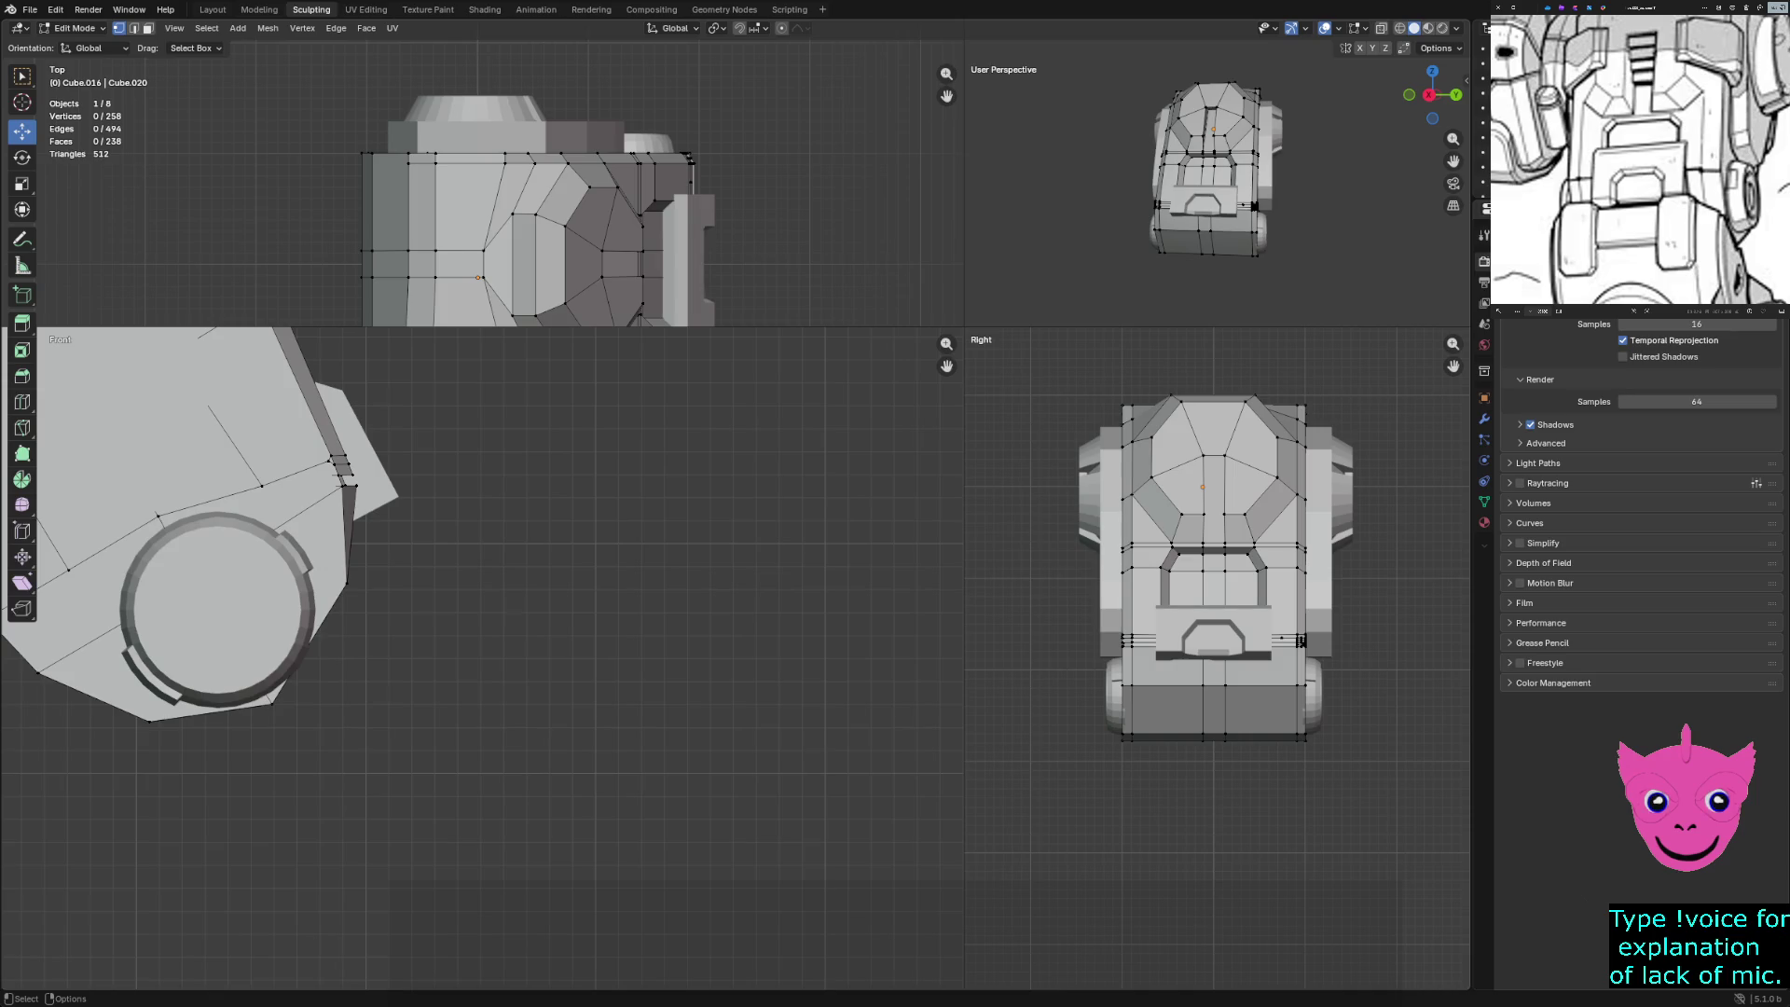
left_click(354, 484)
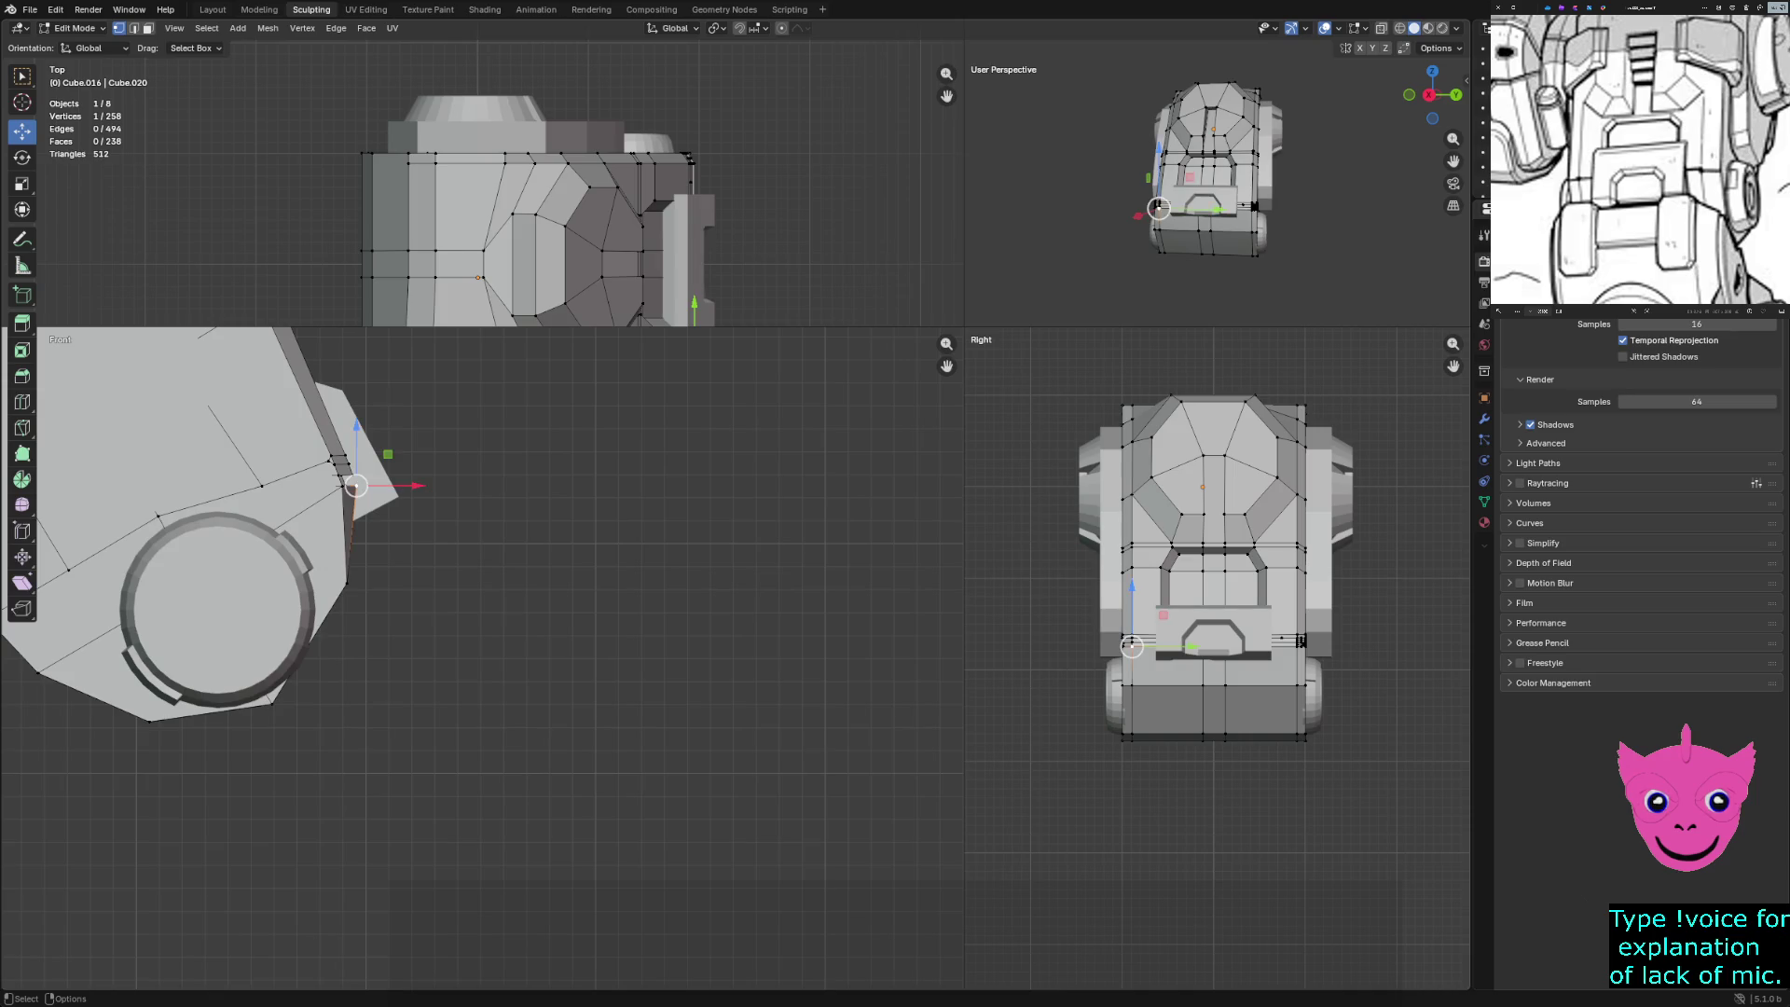
key("Tab")
left_click(1212, 709)
left_click(1212, 643)
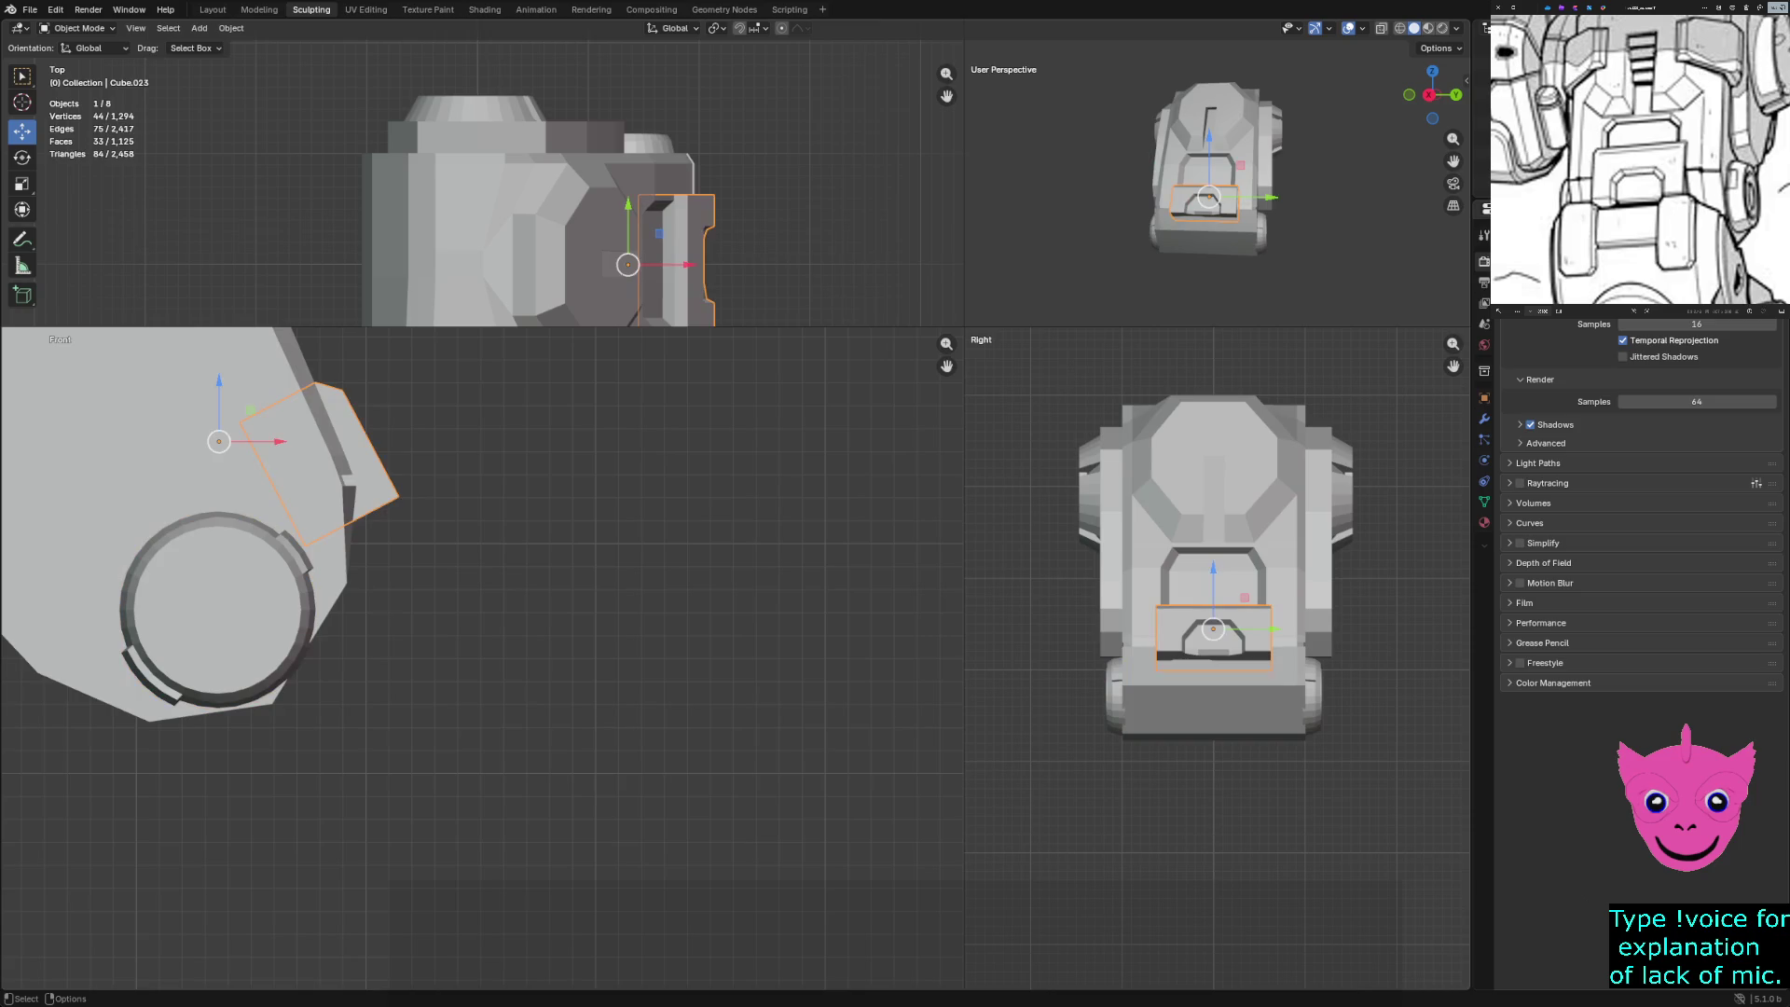
In wireframe Edit Mode, stretch the bracket's lower-right vertices down to the housing's lower corner
scroll(482, 657, "up", 1)
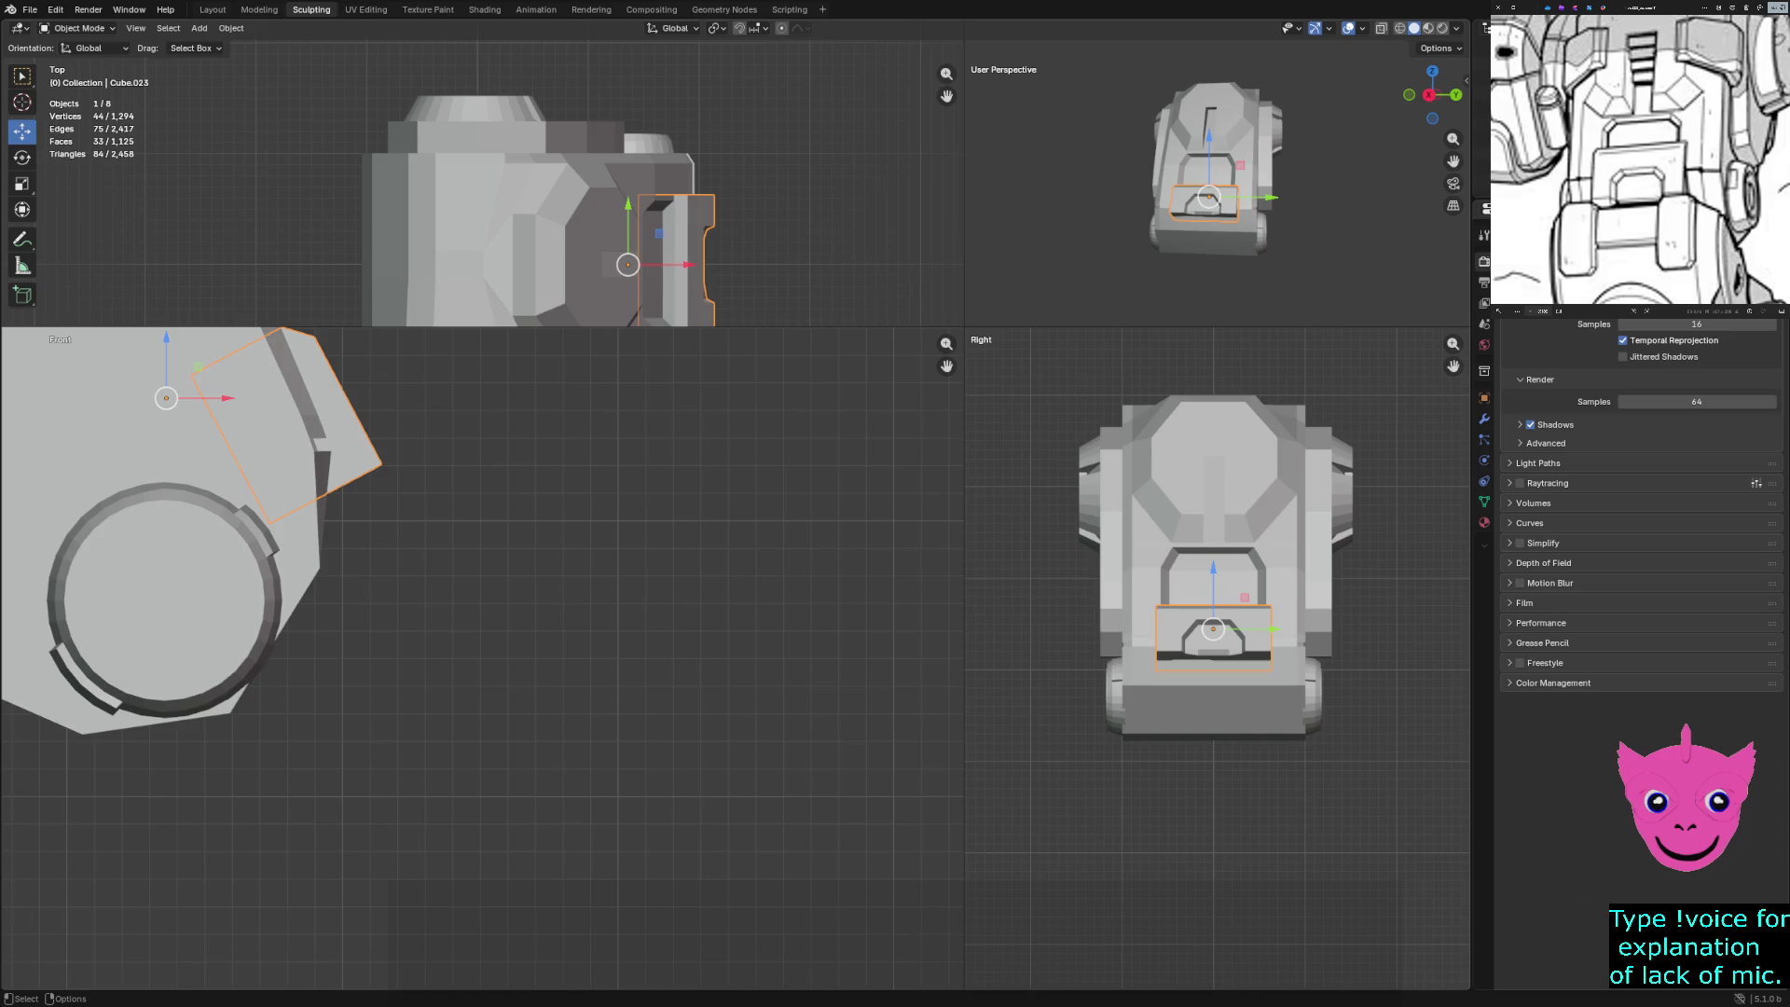
key("z")
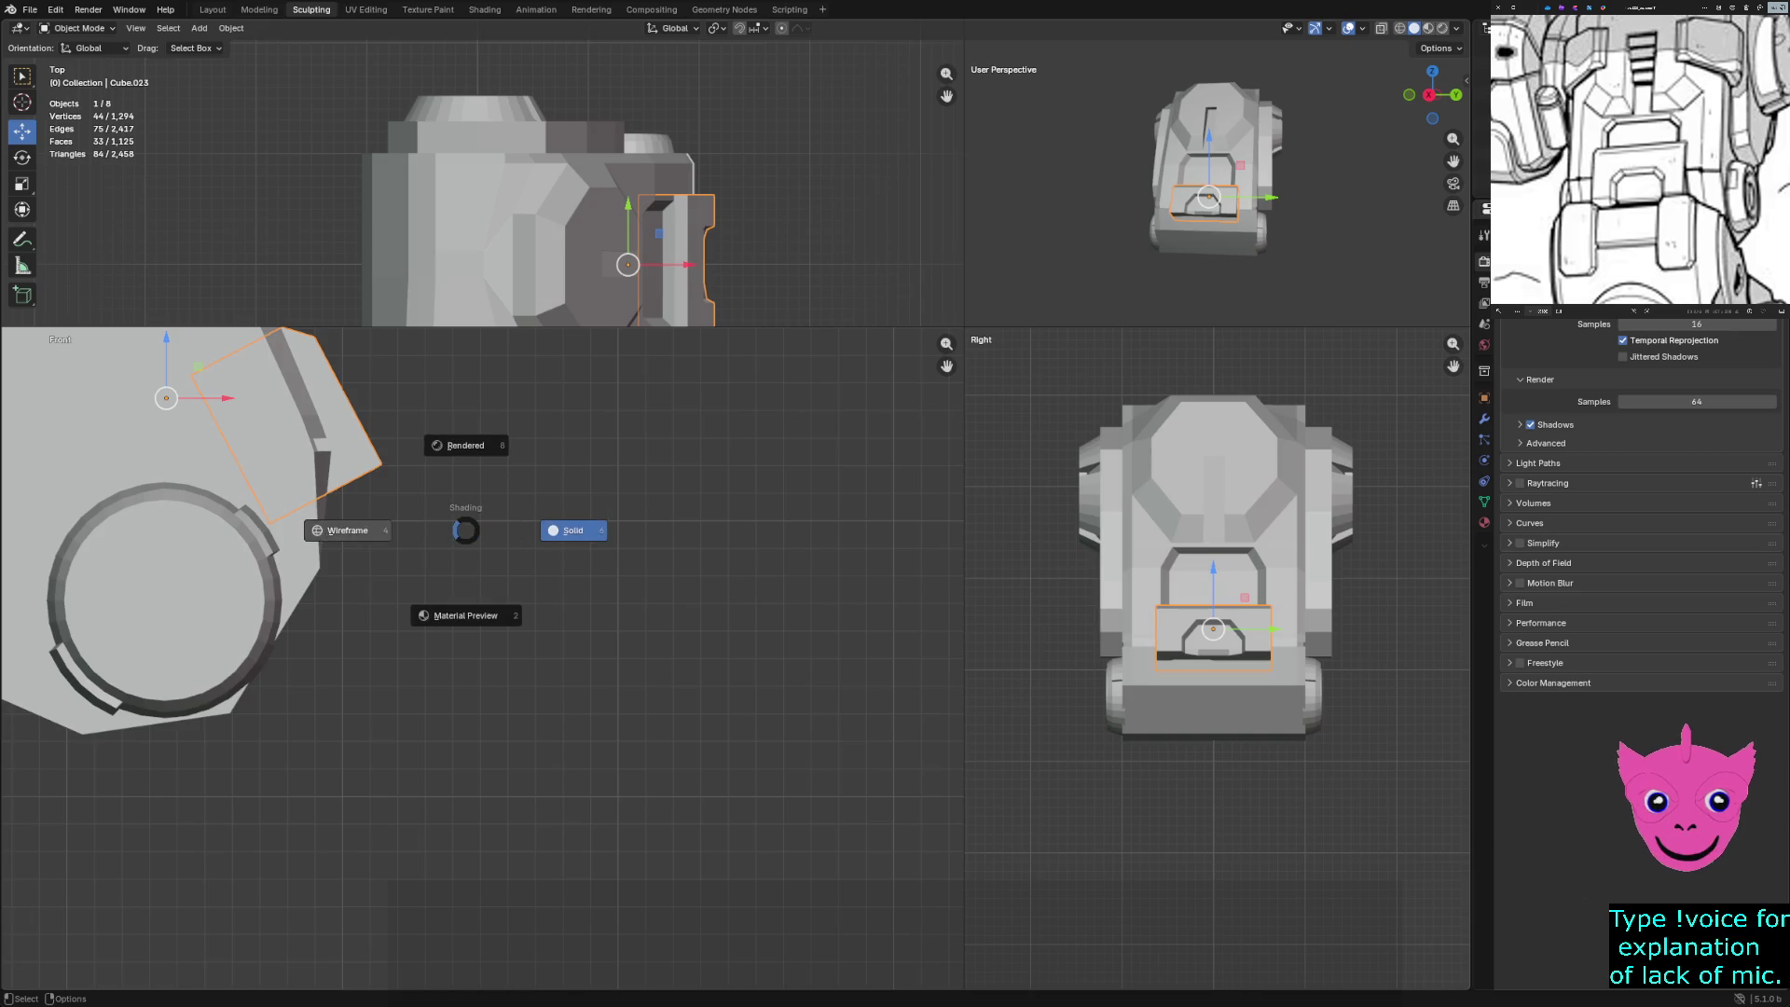
key("4")
key("Tab")
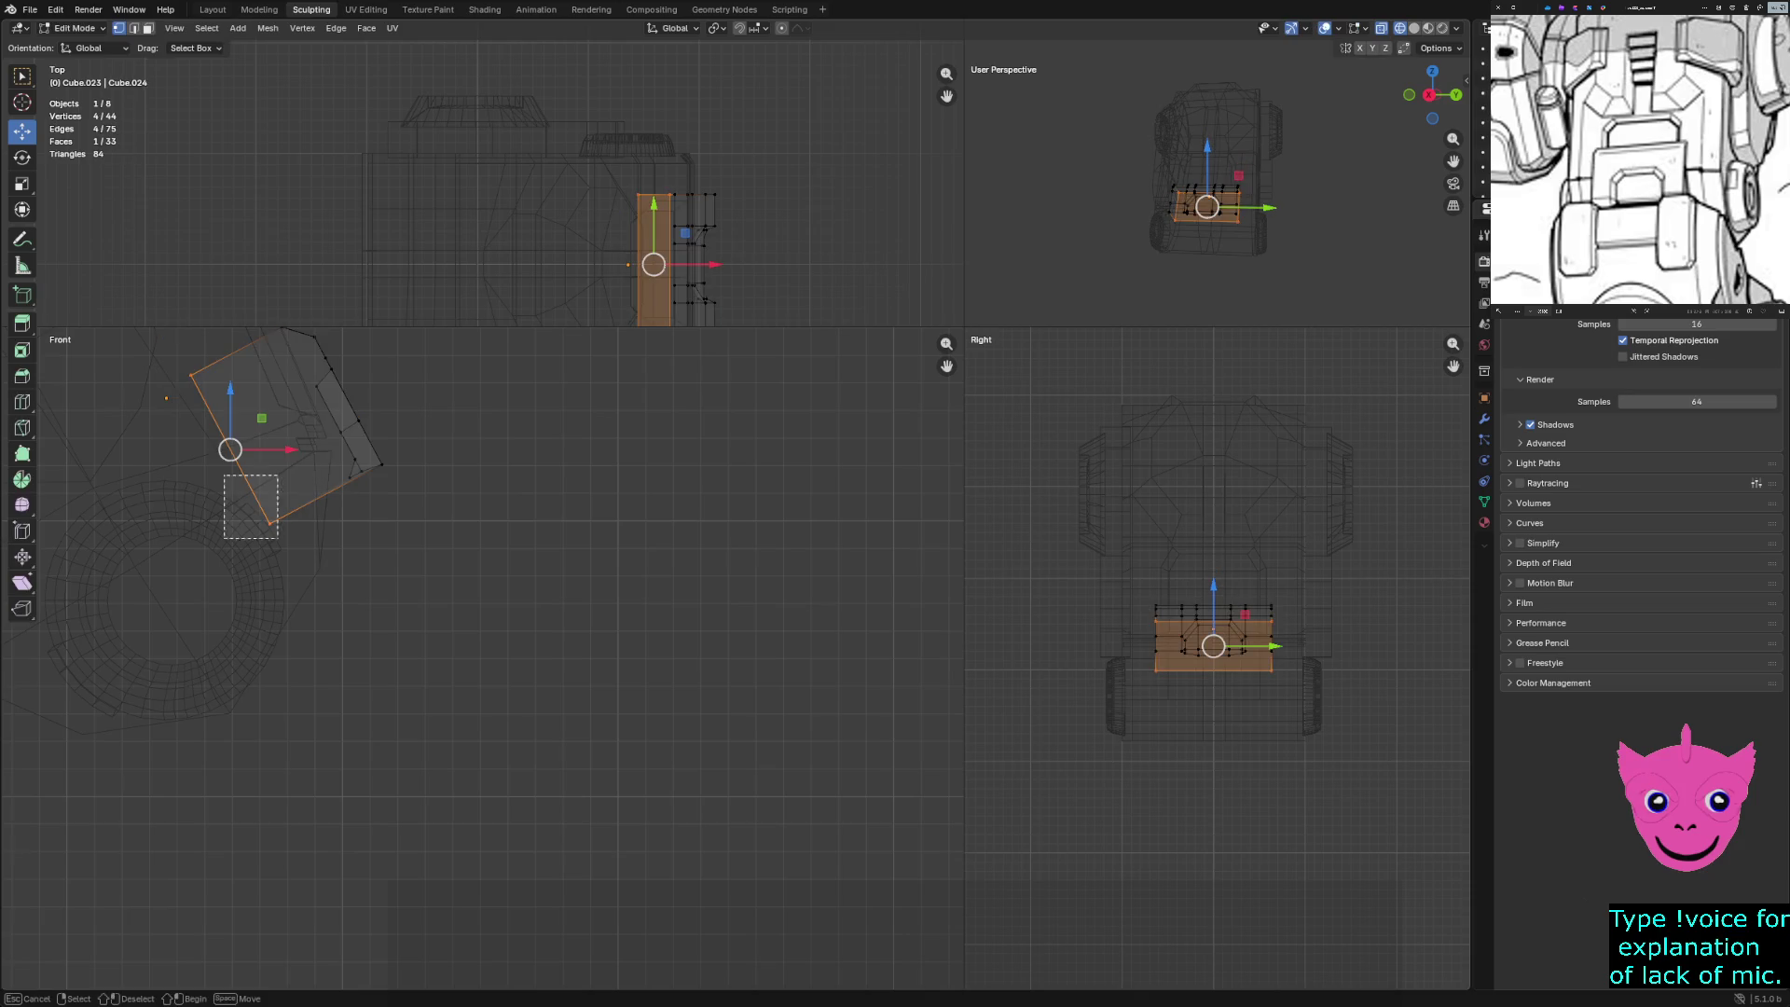
left_click(432, 504)
left_click_drag(432, 503, 352, 471)
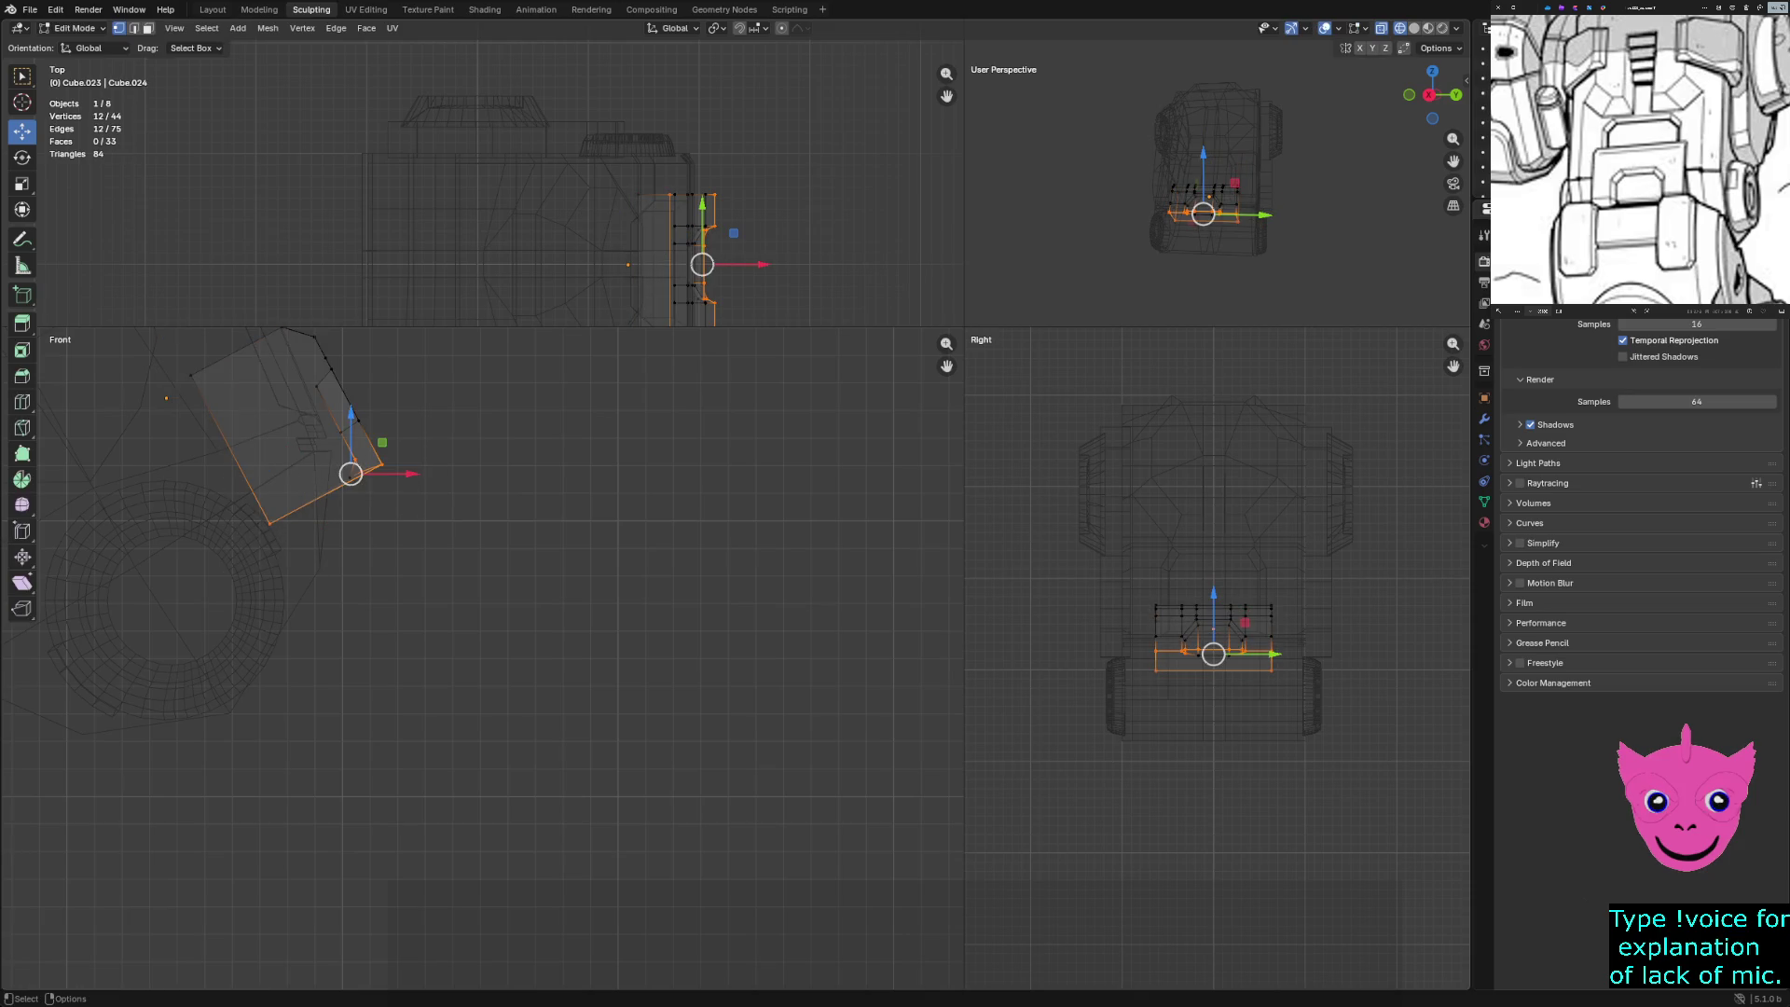
left_click_drag(351, 473, 375, 537)
Back in solid shading, select the four vertices forming the arch opening's base edge
key("shift+z")
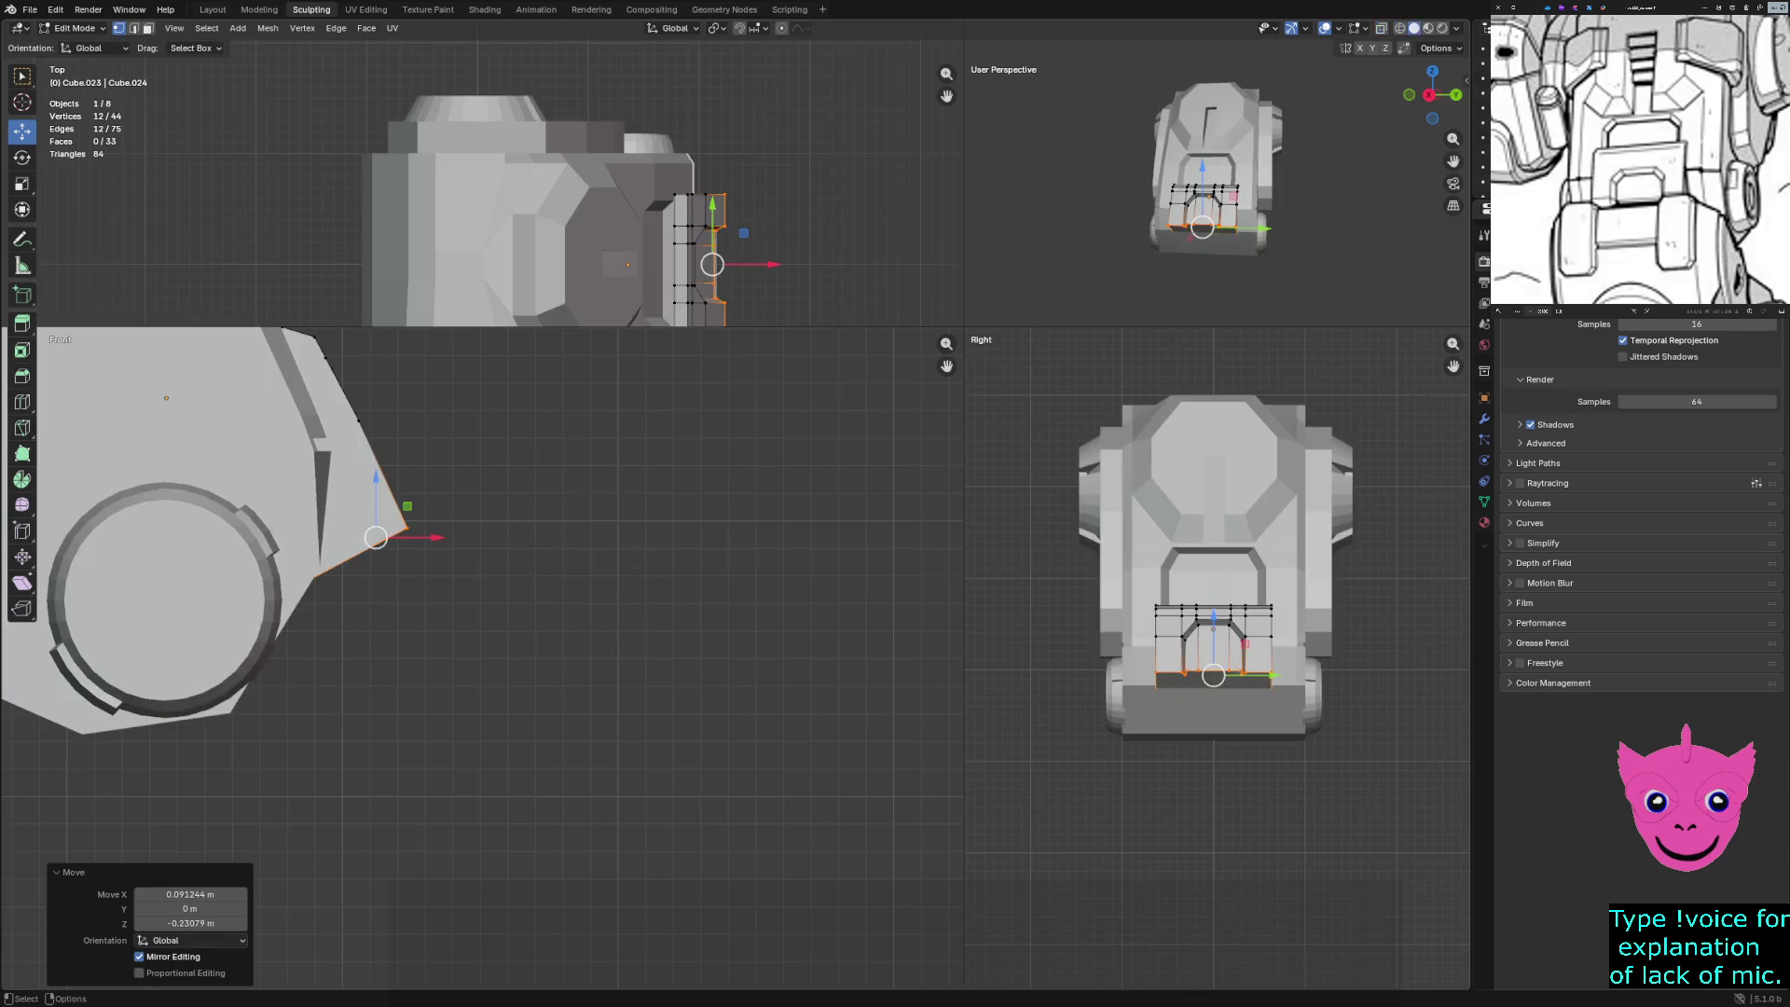
left_click(294, 587)
mouse_move(1212, 187)
middle_mouse_down()
mouse_move(1296, 158)
mouse_move(1230, 173)
mouse_move(1258, 168)
middle_mouse_up()
scroll(1228, 202, "up", 4)
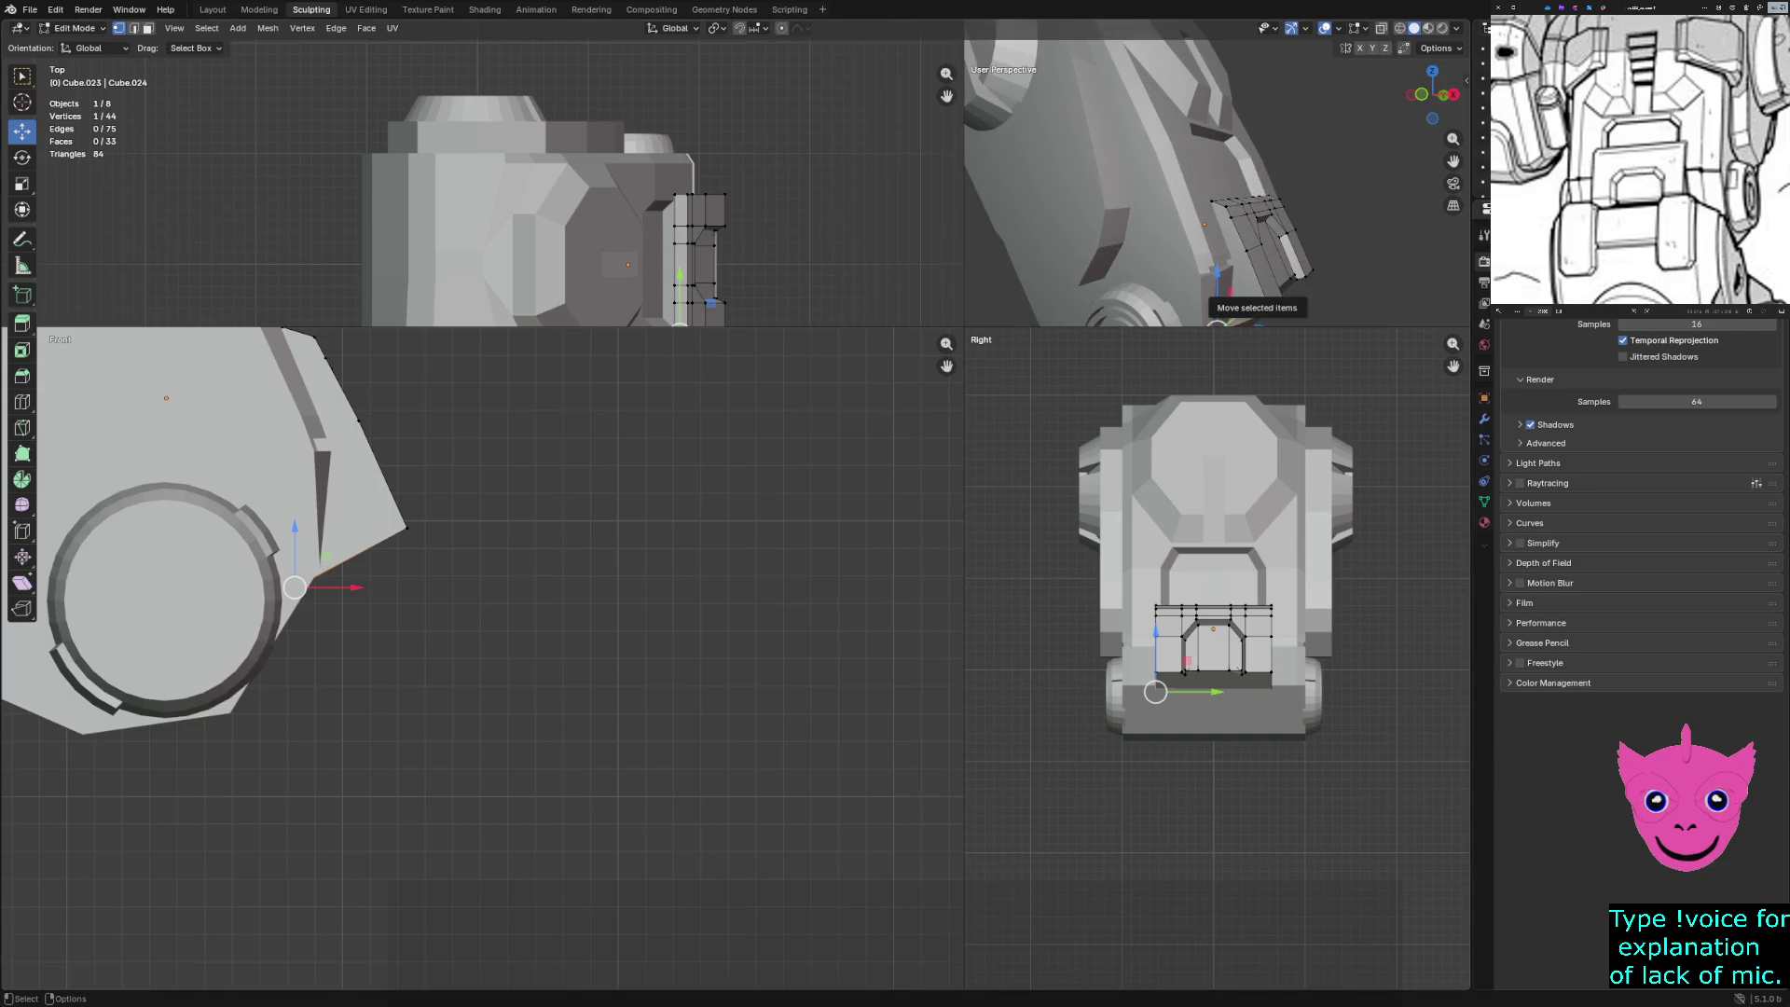
mouse_move(1212, 289)
middle_mouse_down()
mouse_move(1286, 271)
mouse_move(1119, 271)
middle_mouse_up()
left_click(1191, 260)
left_click(1314, 287, "shift")
middle_click_drag(1315, 287, 1362, 261)
mouse_move(1212, 233)
middle_mouse_down()
mouse_move(1231, 177)
mouse_move(1240, 250)
mouse_move(1217, 187)
middle_mouse_up()
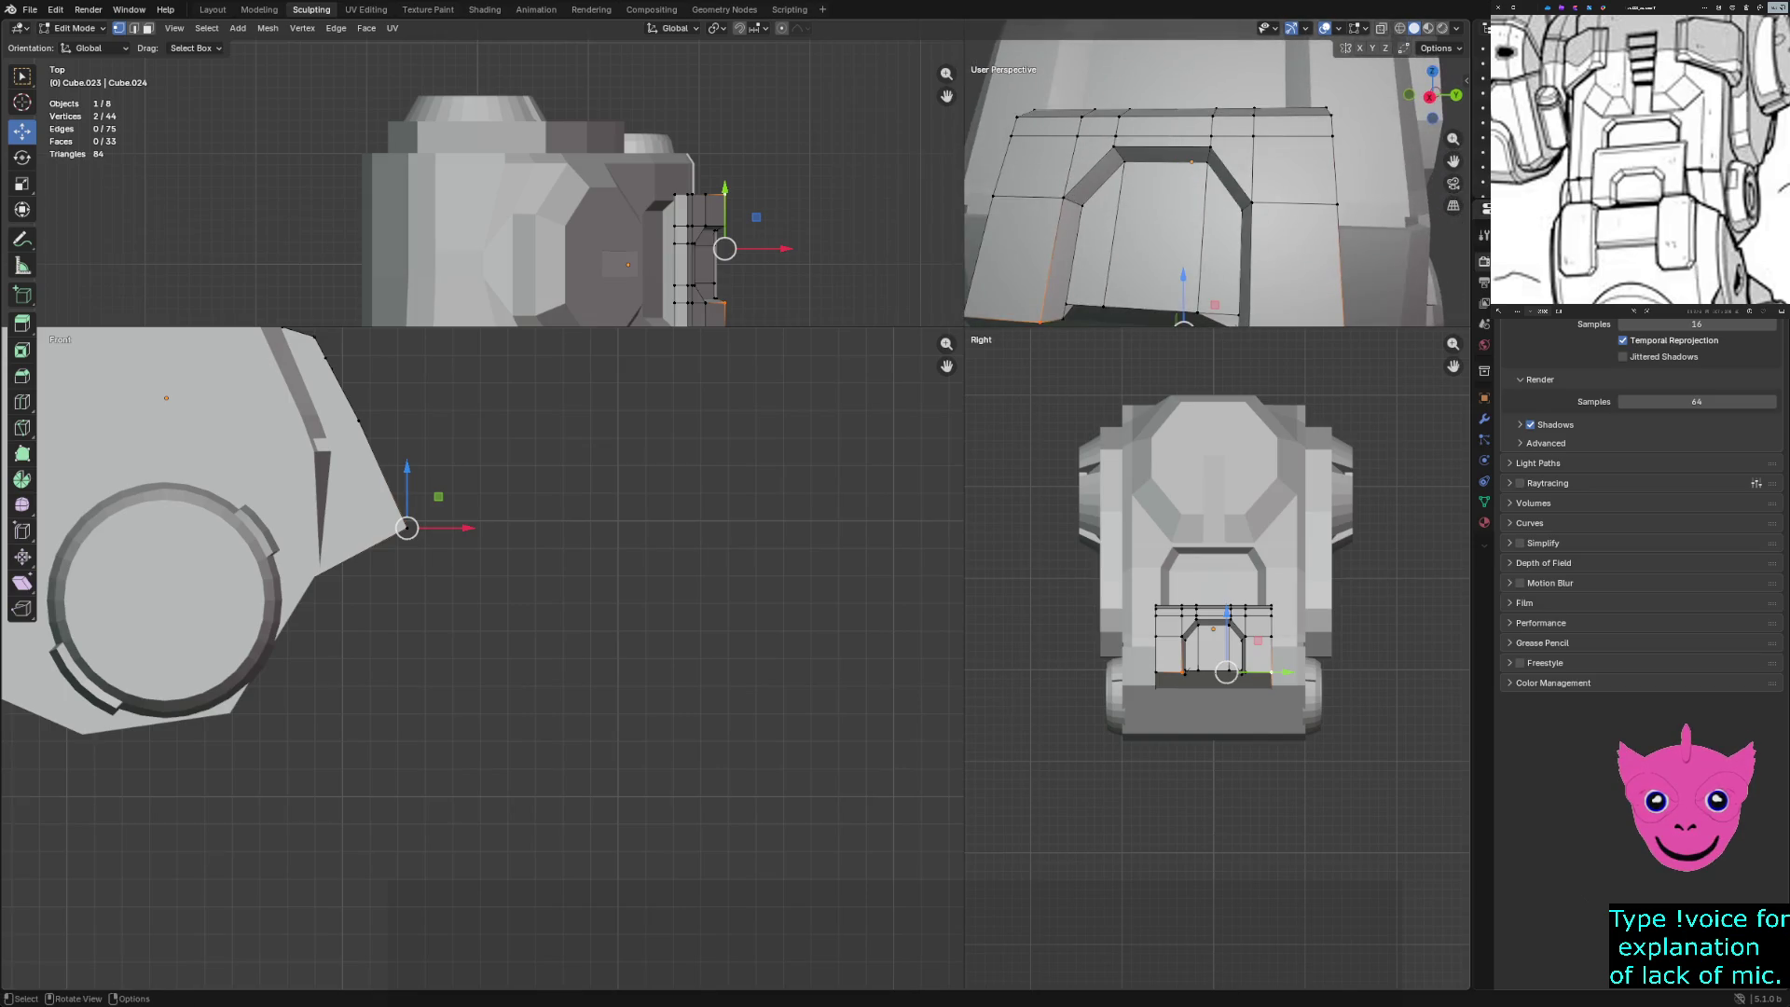
left_click(1066, 303)
left_click(1104, 308, "shift")
left_click(1197, 312, "shift")
left_click(1238, 315, "shift")
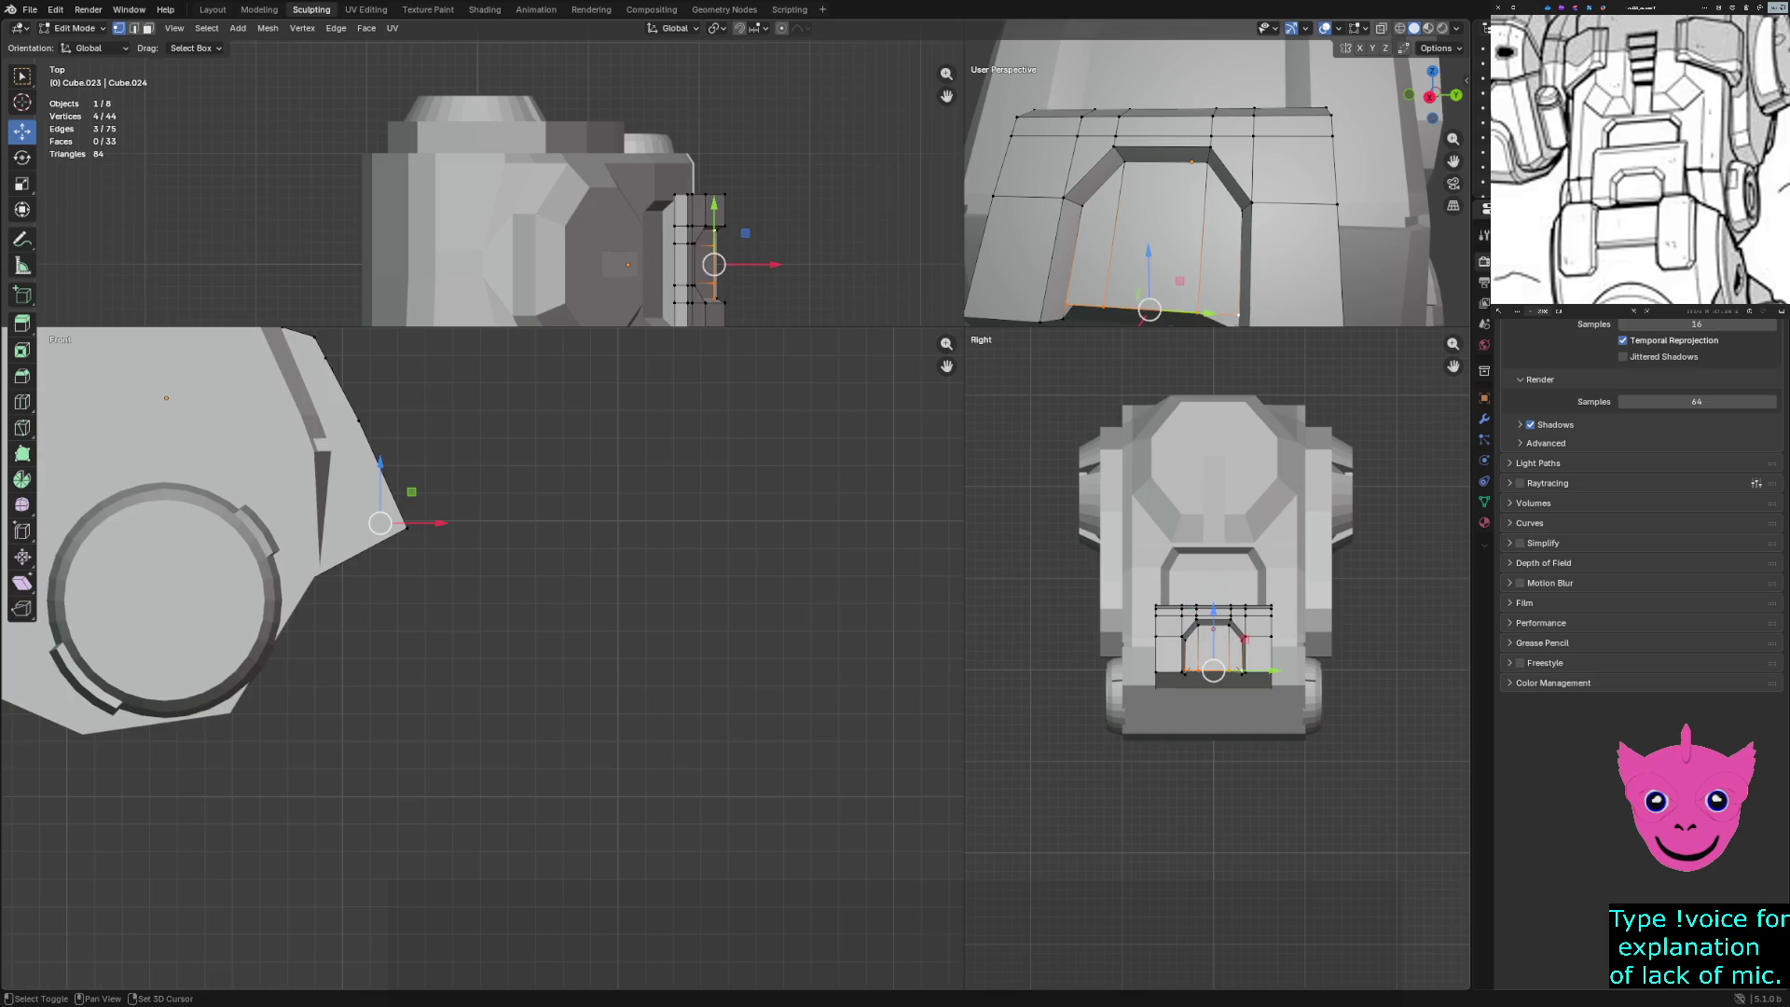
Lower the arch base edge along Z, ending 0.0456 m down
key("g")
left_click(401, 508)
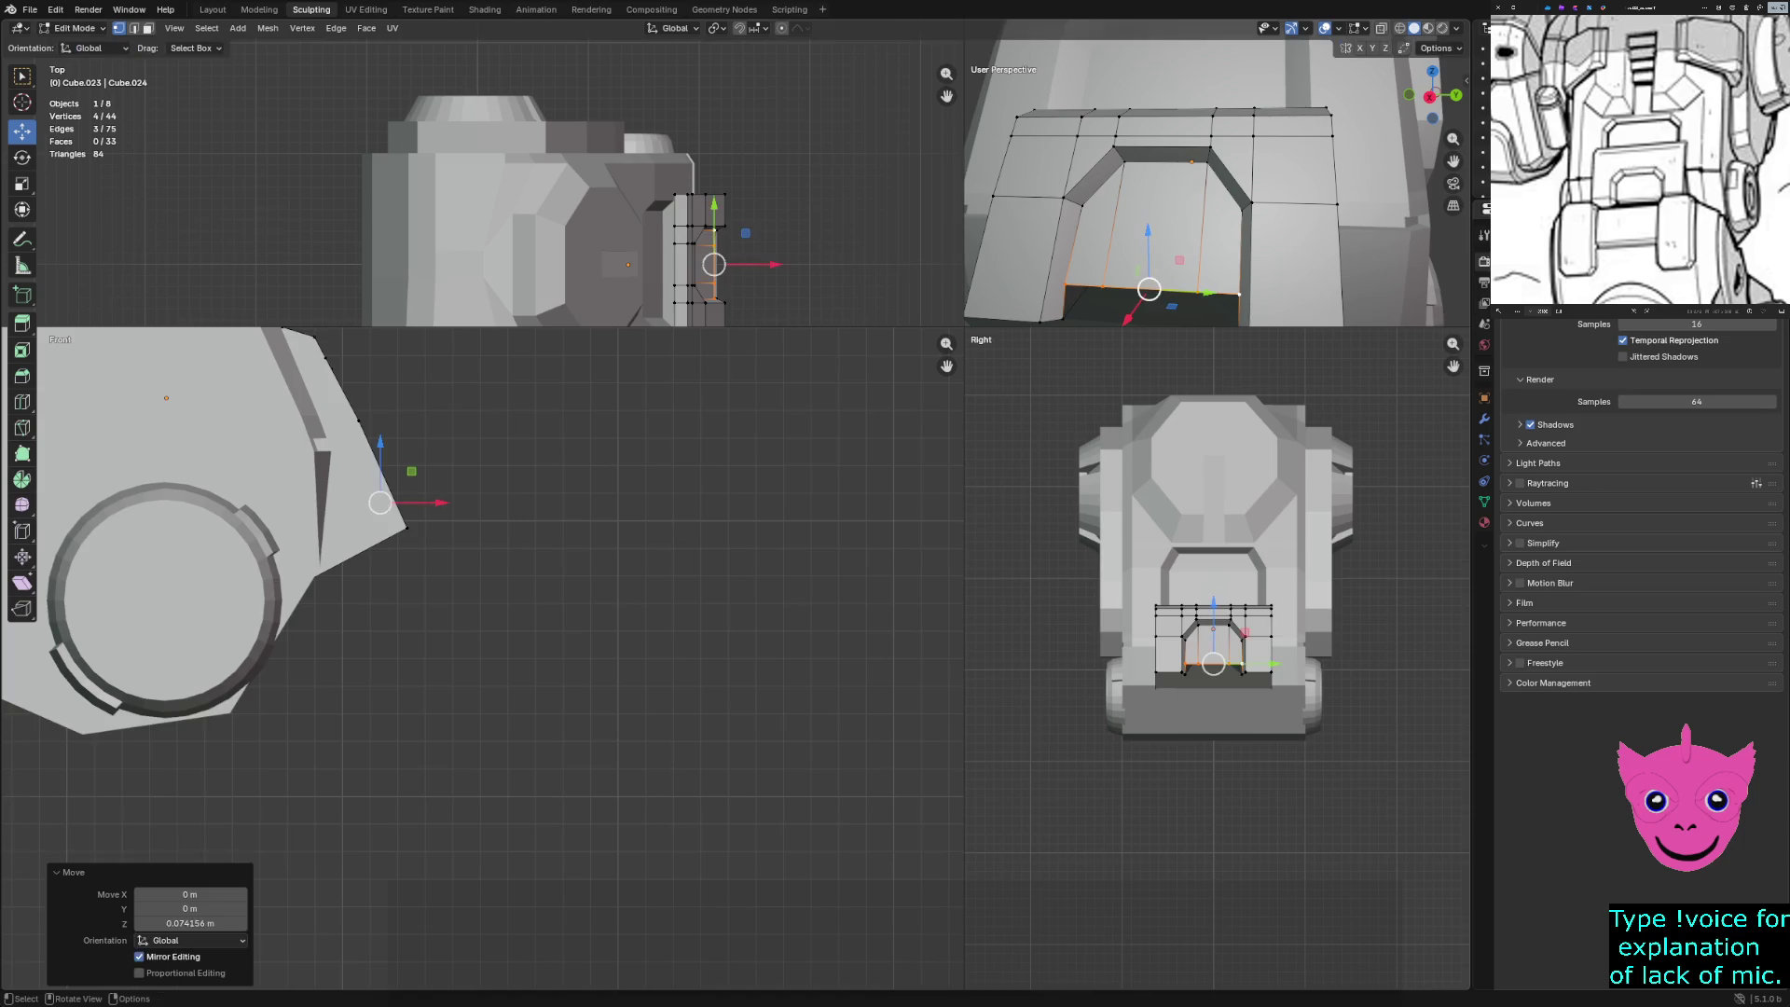
key("ctrl+z")
key("g")
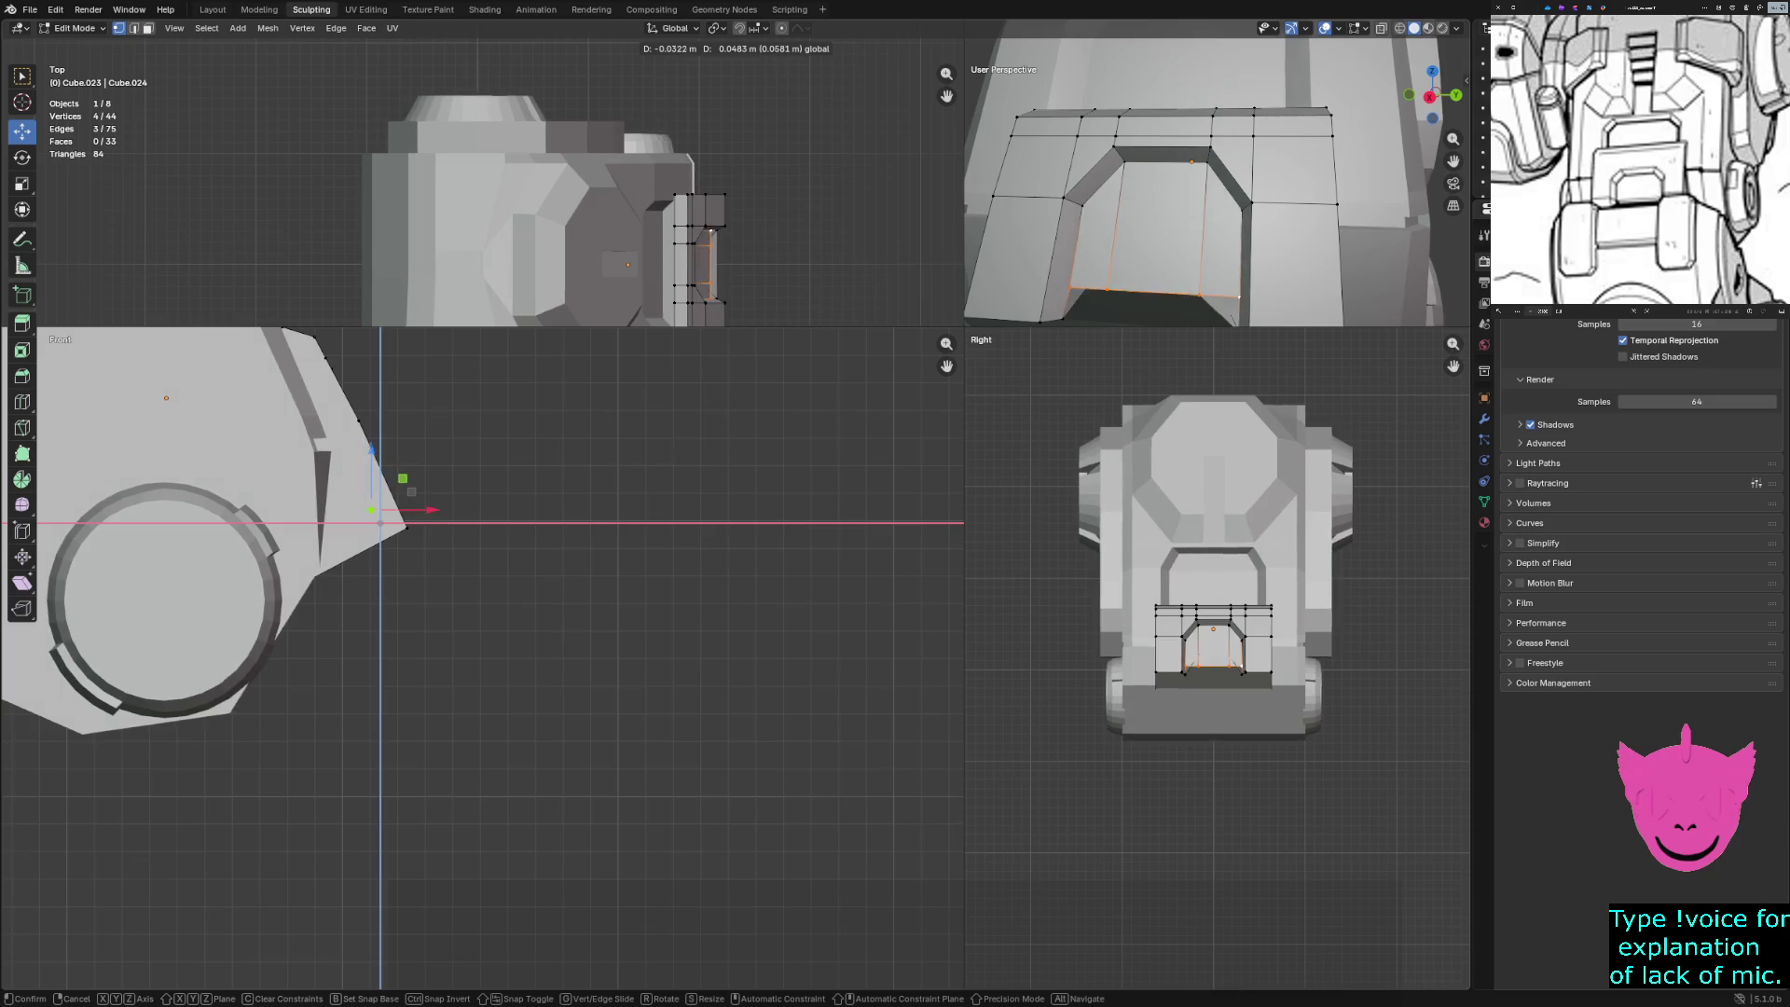
left_click(401, 508)
middle_click_drag(1212, 214, 1212, 135)
key("ctrl+z")
key("g")
key("z")
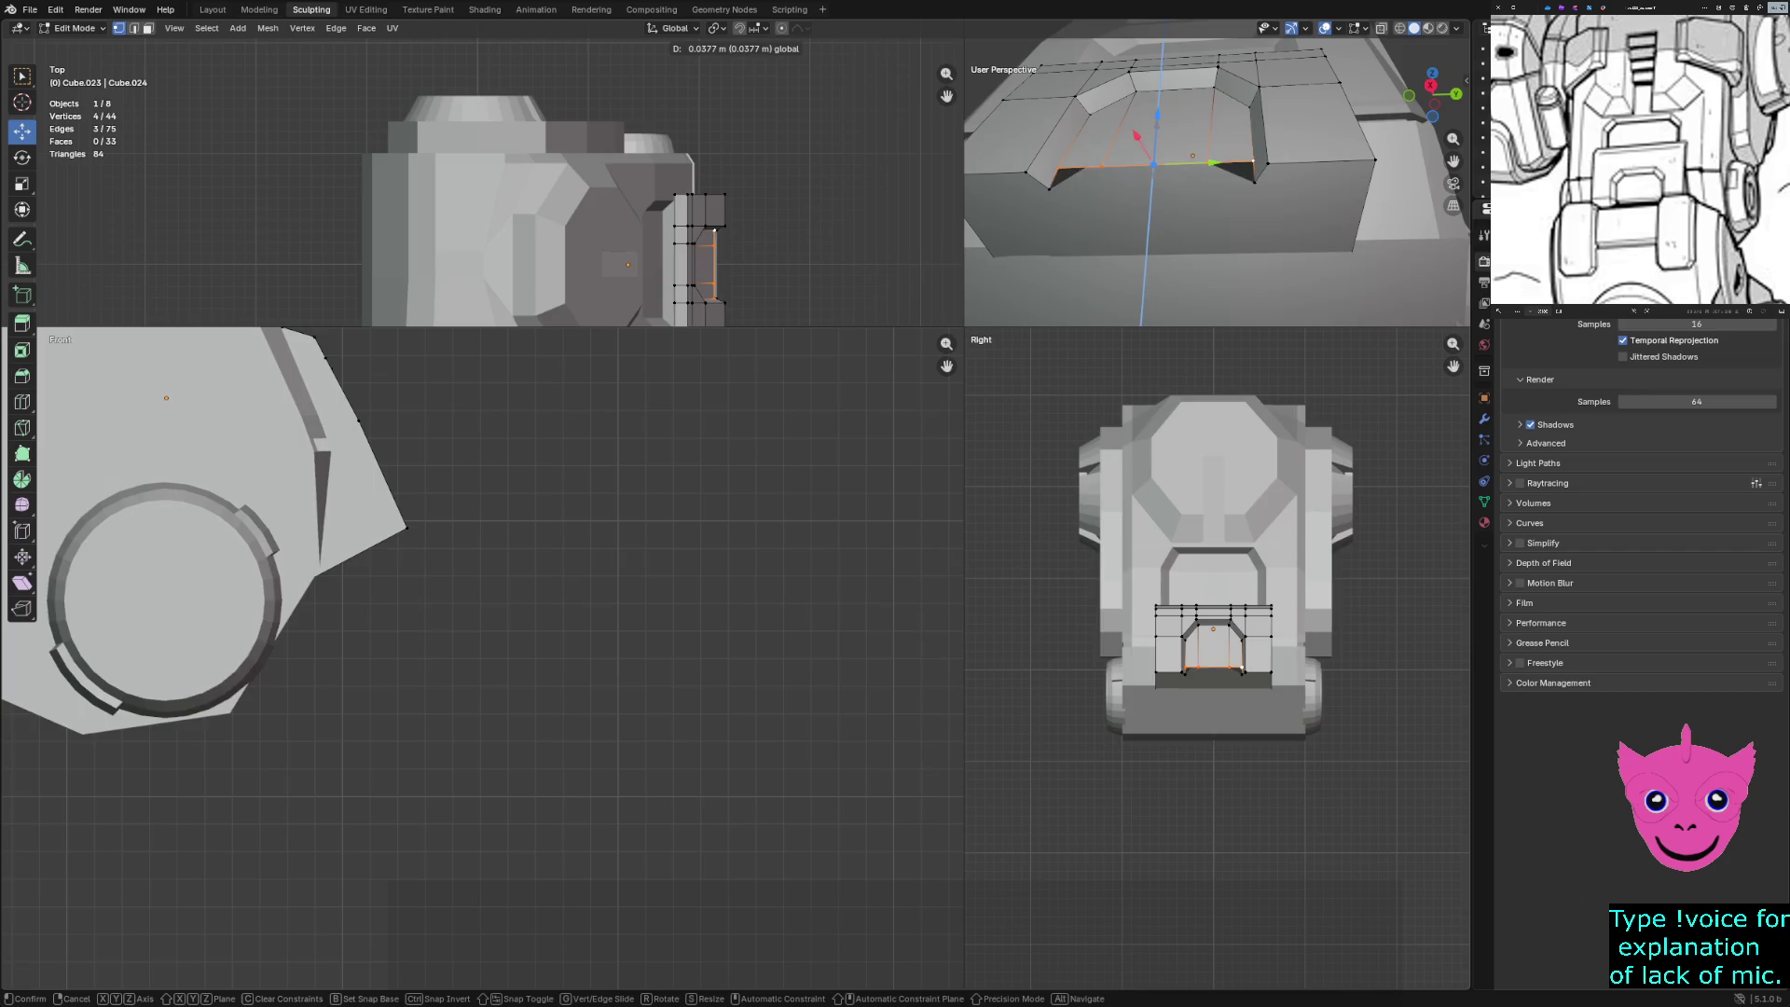
key("Return")
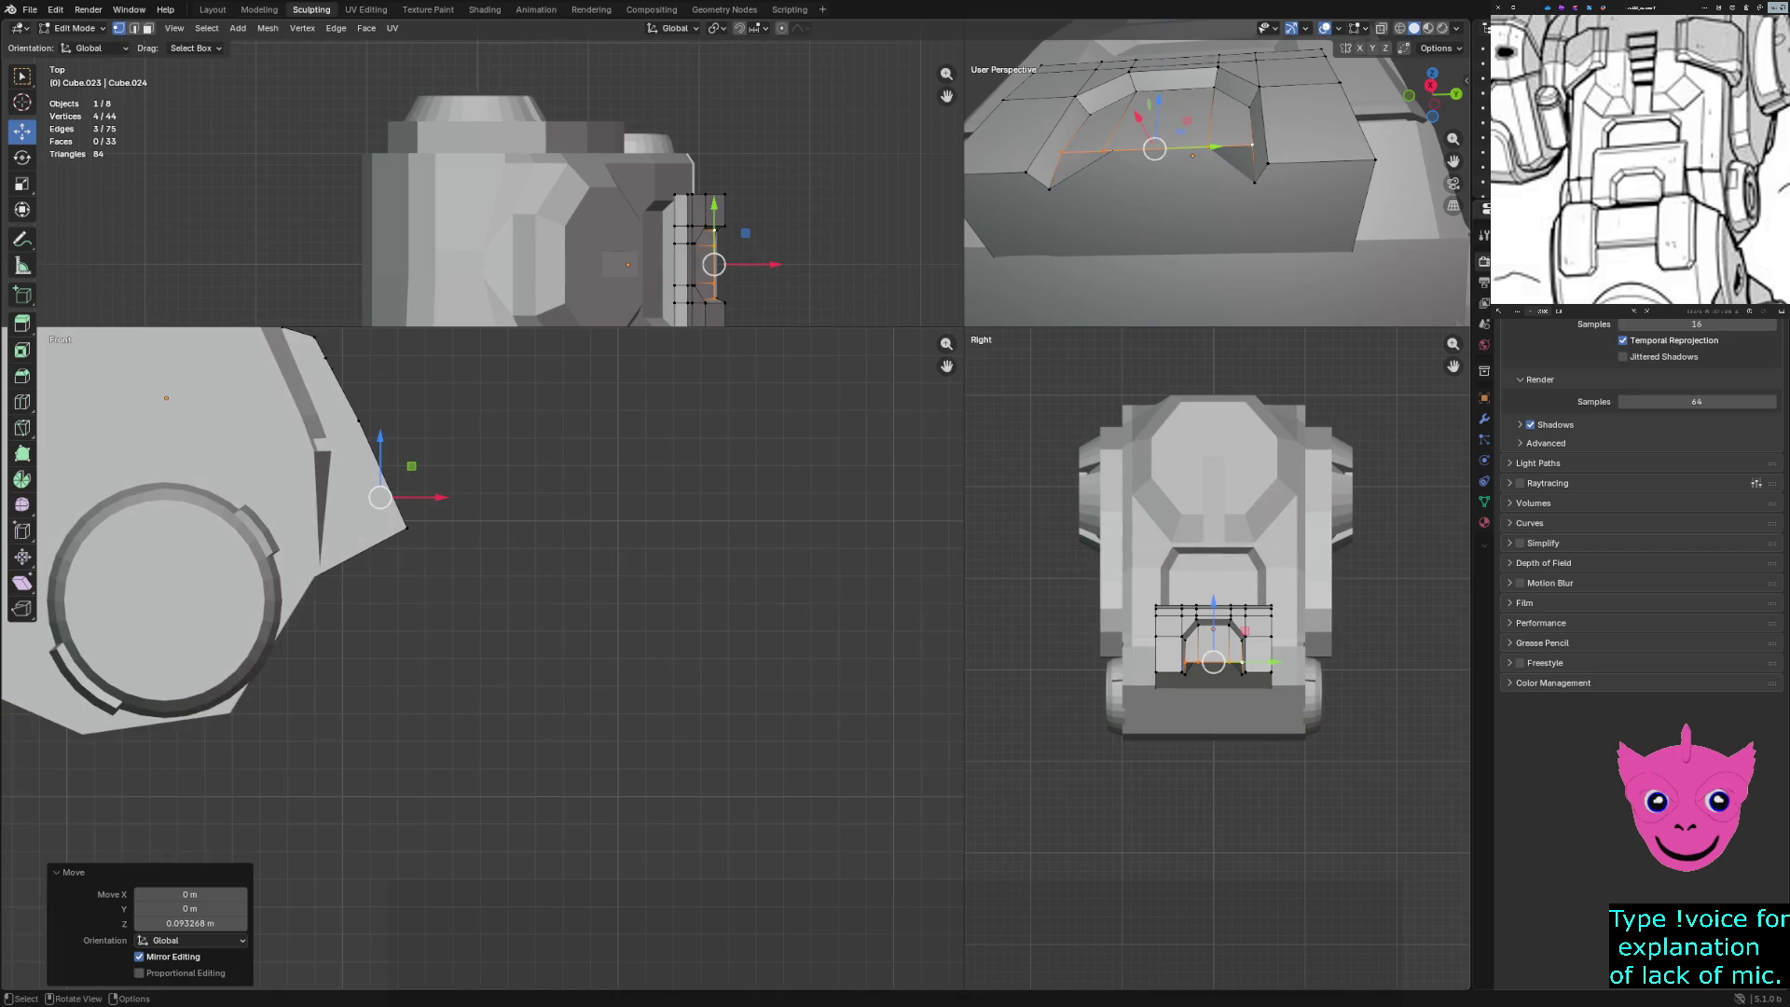
key("g")
key("z")
key("Return")
Shift the arch base edge 0.0179 m along X and clear the selection
mouse_move(1212, 186)
middle_mouse_down()
mouse_move(1201, 135)
mouse_move(1128, 131)
mouse_move(1212, 135)
mouse_move(1142, 191)
middle_mouse_up()
key("g")
key("x")
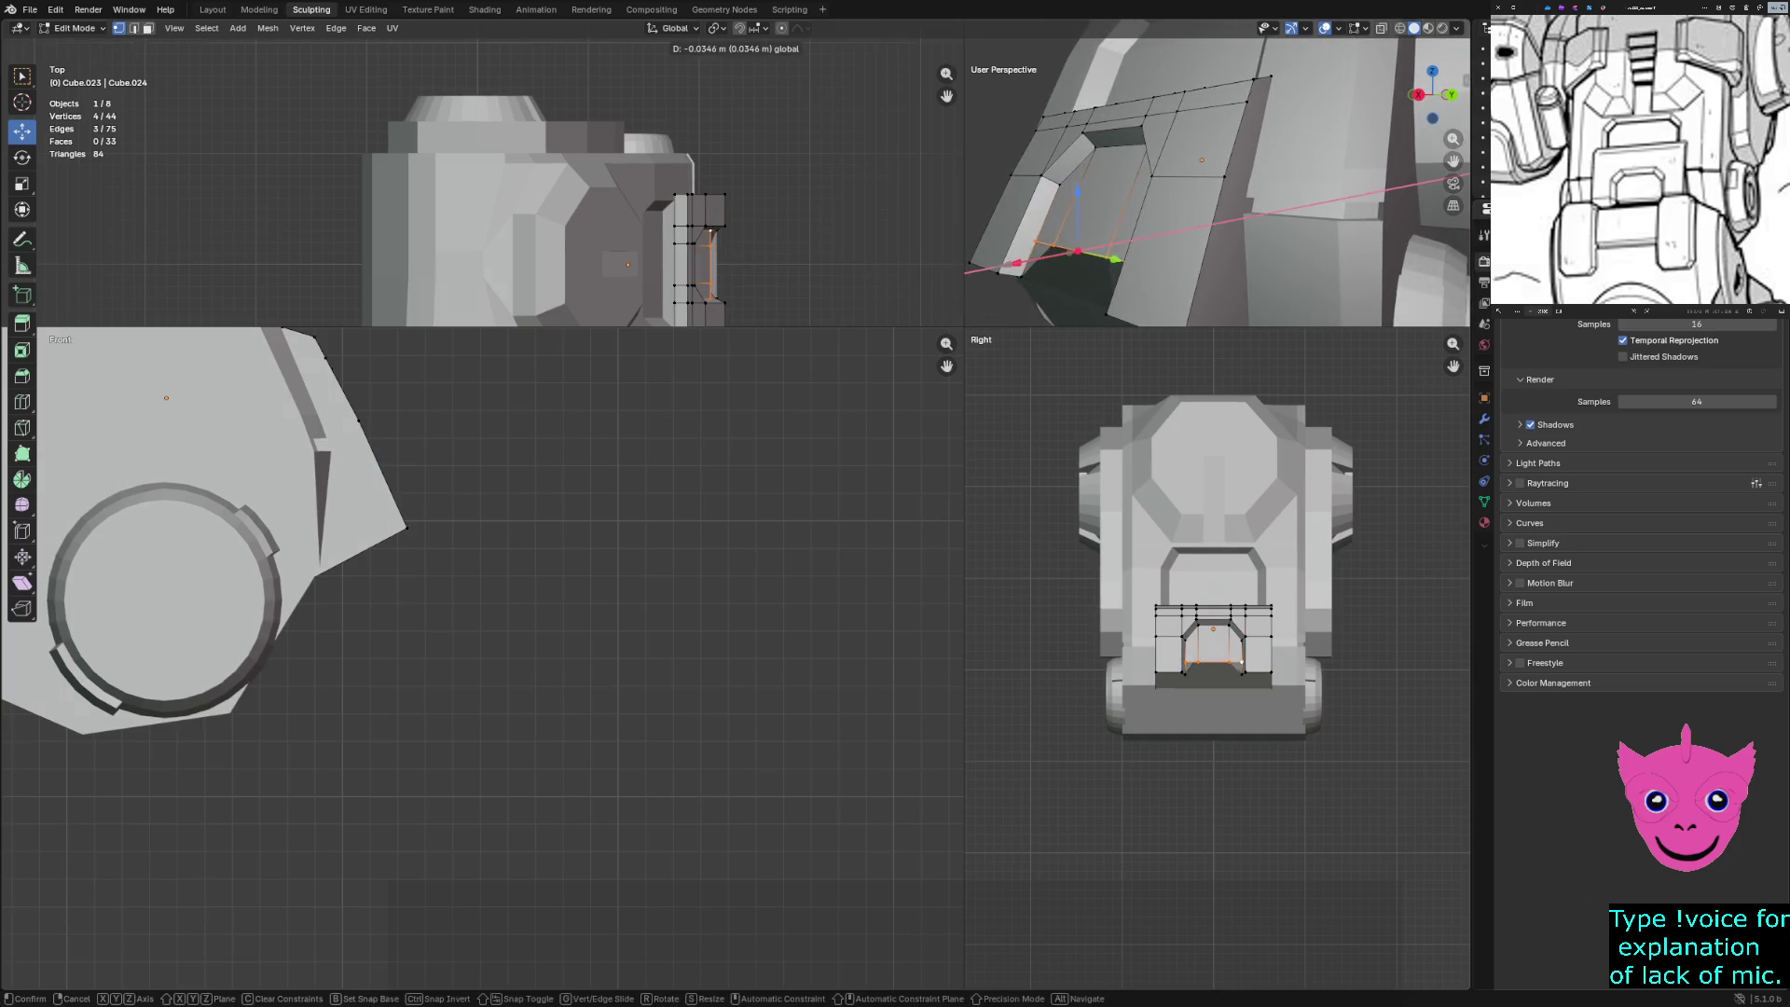
key("Return")
mouse_move(1142, 192)
middle_mouse_down()
mouse_move(1165, 168)
mouse_move(1217, 187)
middle_mouse_up()
key("alt+a")
scroll(1216, 177, "down", 2)
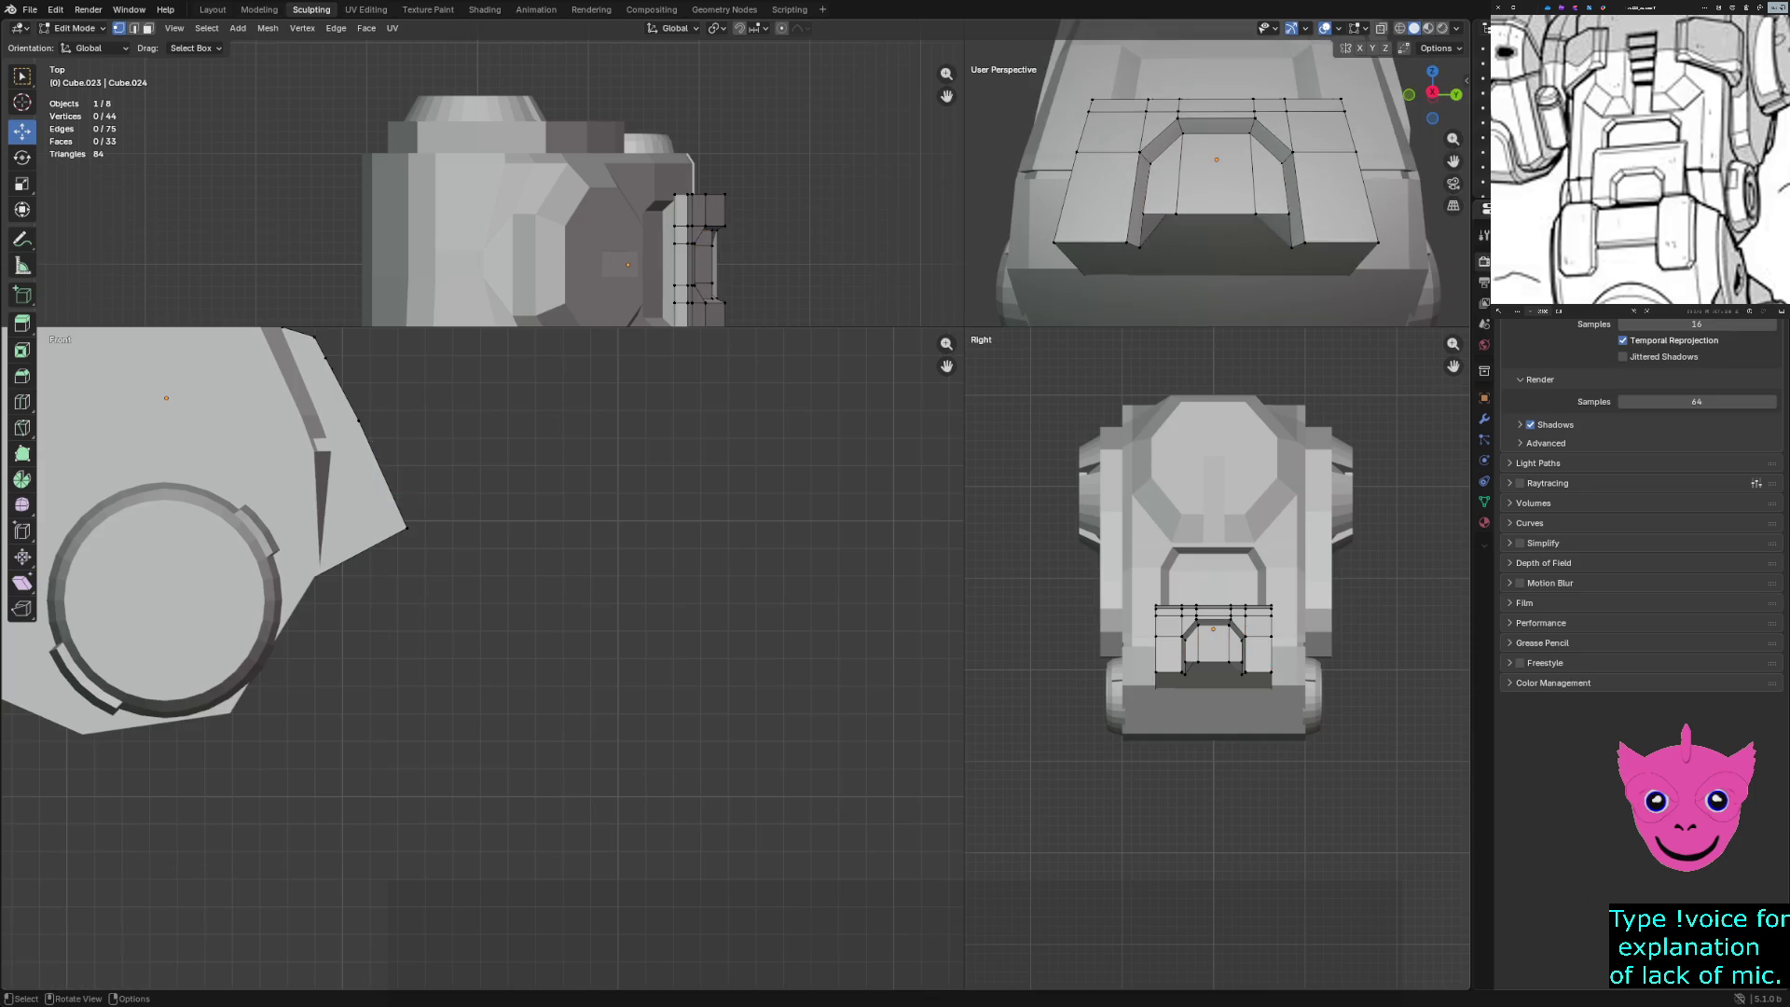
In edge select mode, select the four bottom edges of the arch opening
left_click(1139, 247)
scroll(1139, 247, "up", 2)
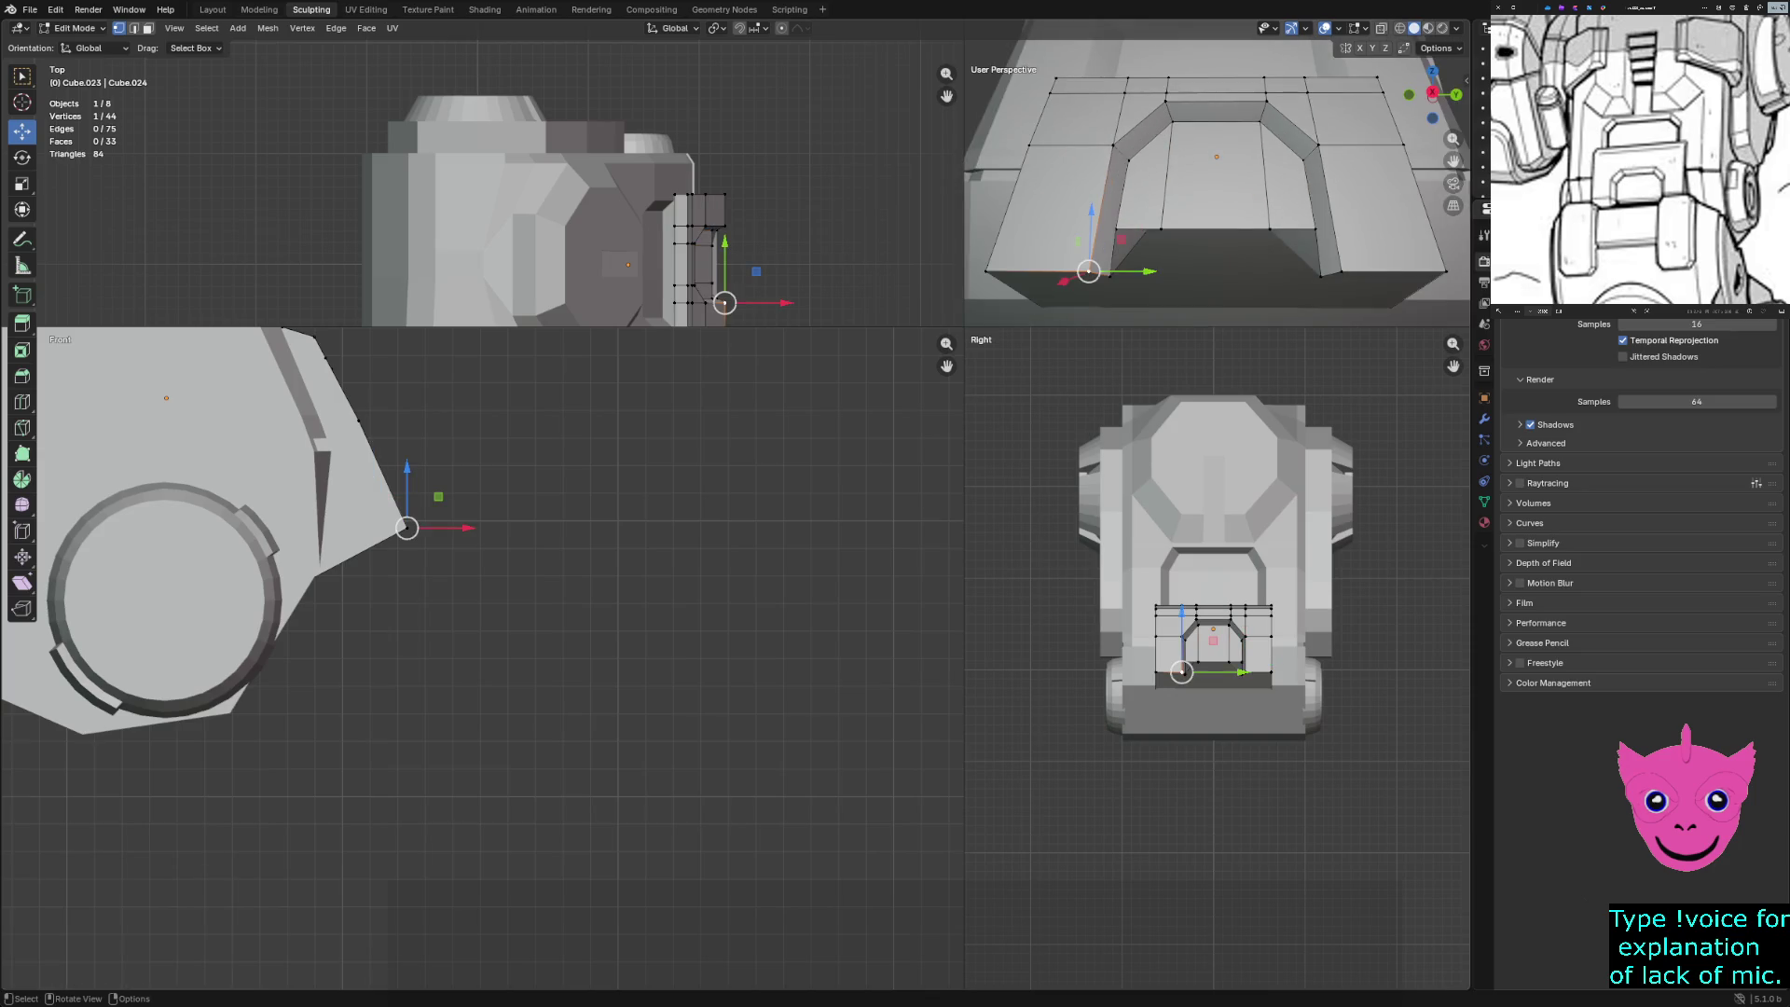
key("2")
left_click(1044, 271)
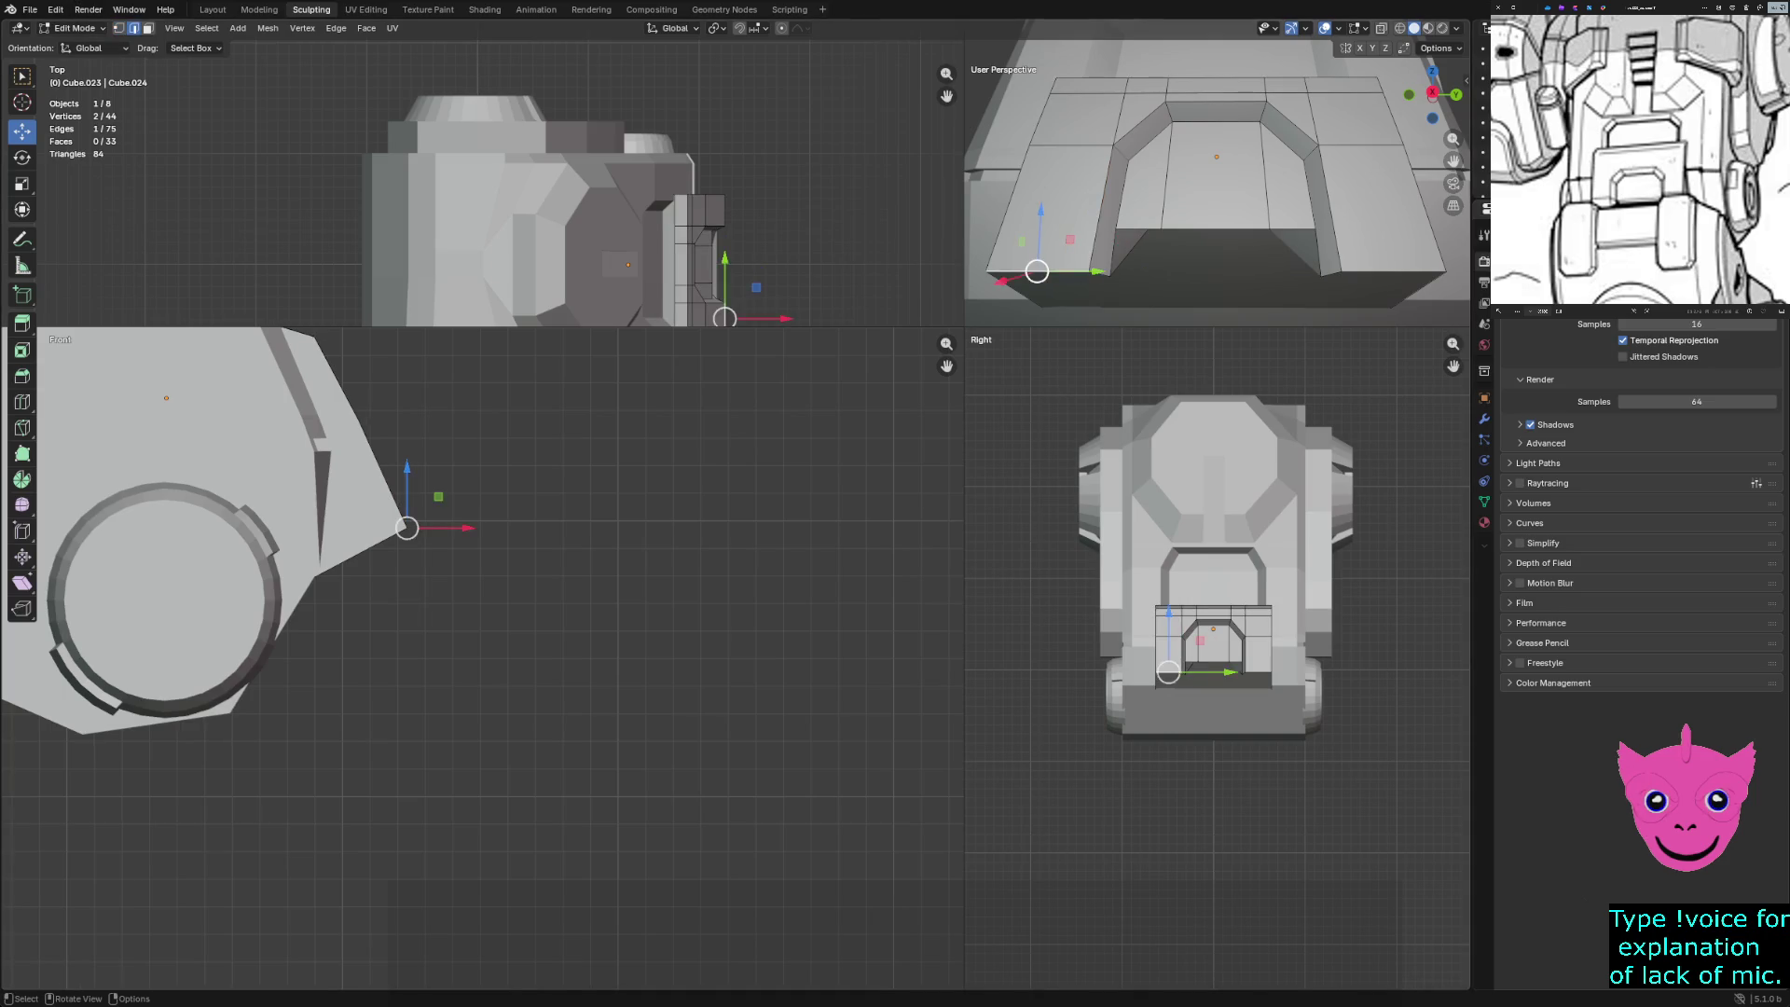
left_click(1100, 272, "shift")
left_click(1331, 273, "shift")
left_click(1394, 272, "shift")
Bevel the selected arch edges at 0.0412 m width with 1 segment, then clear the selection
key("ctrl")
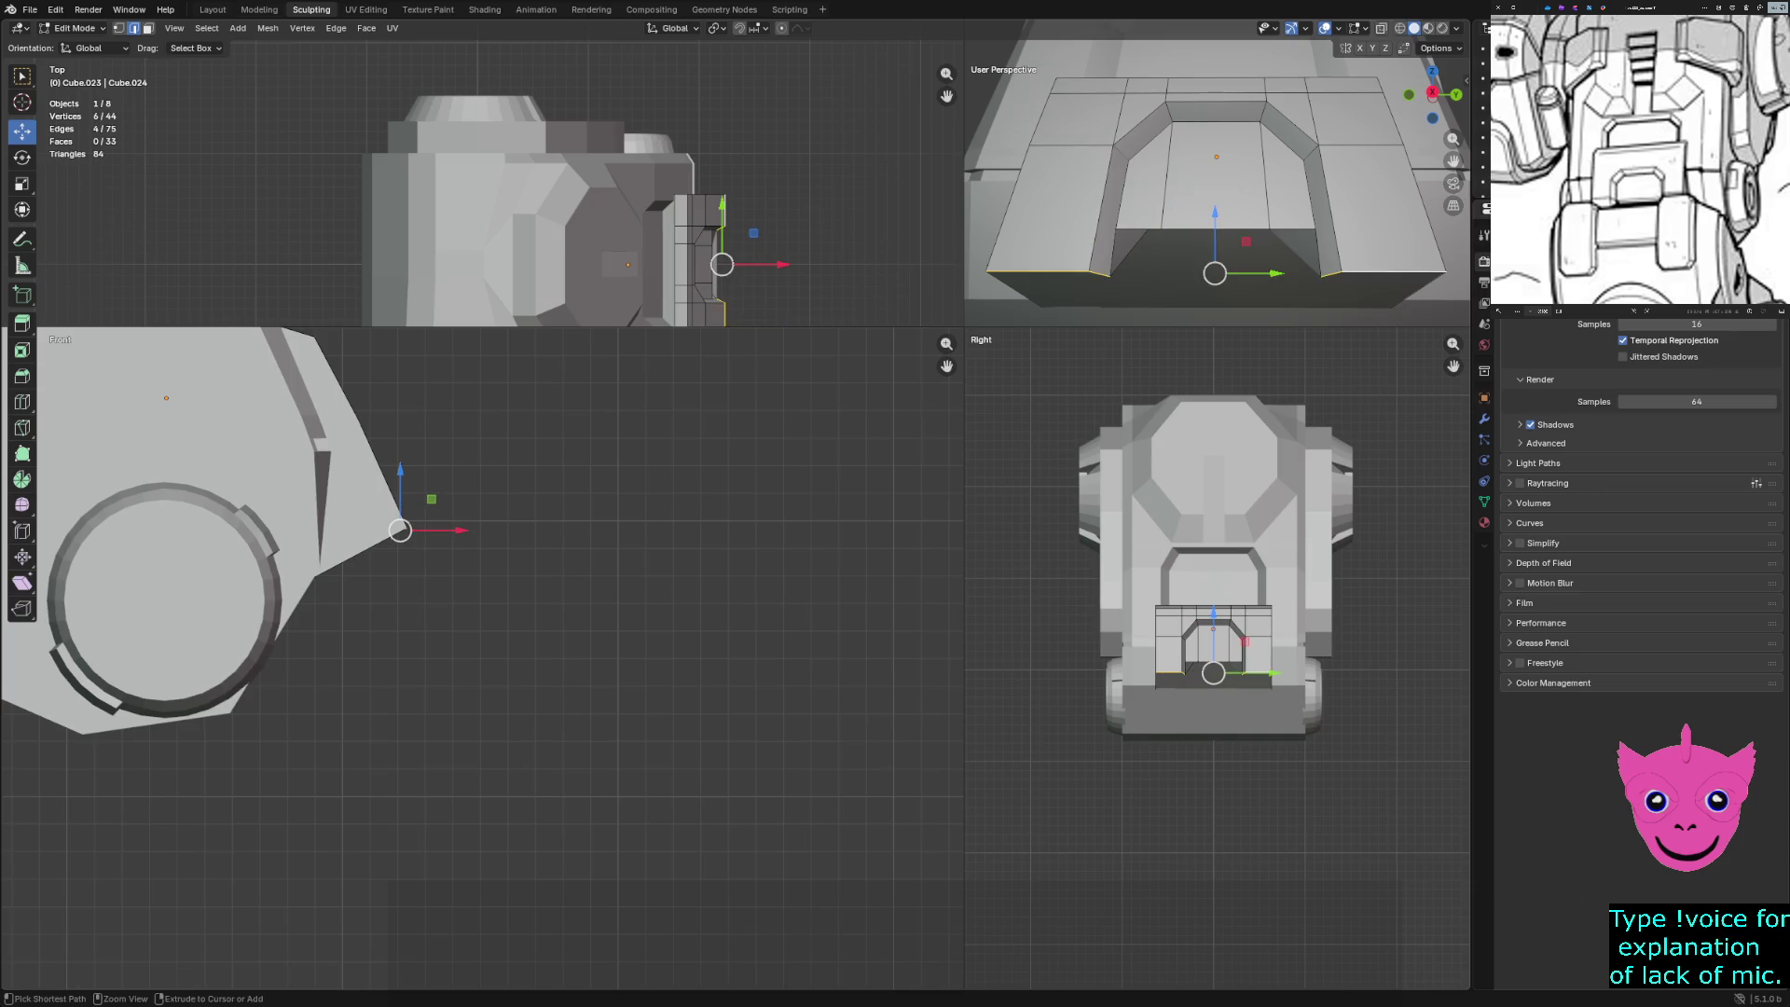
key("ctrl+b")
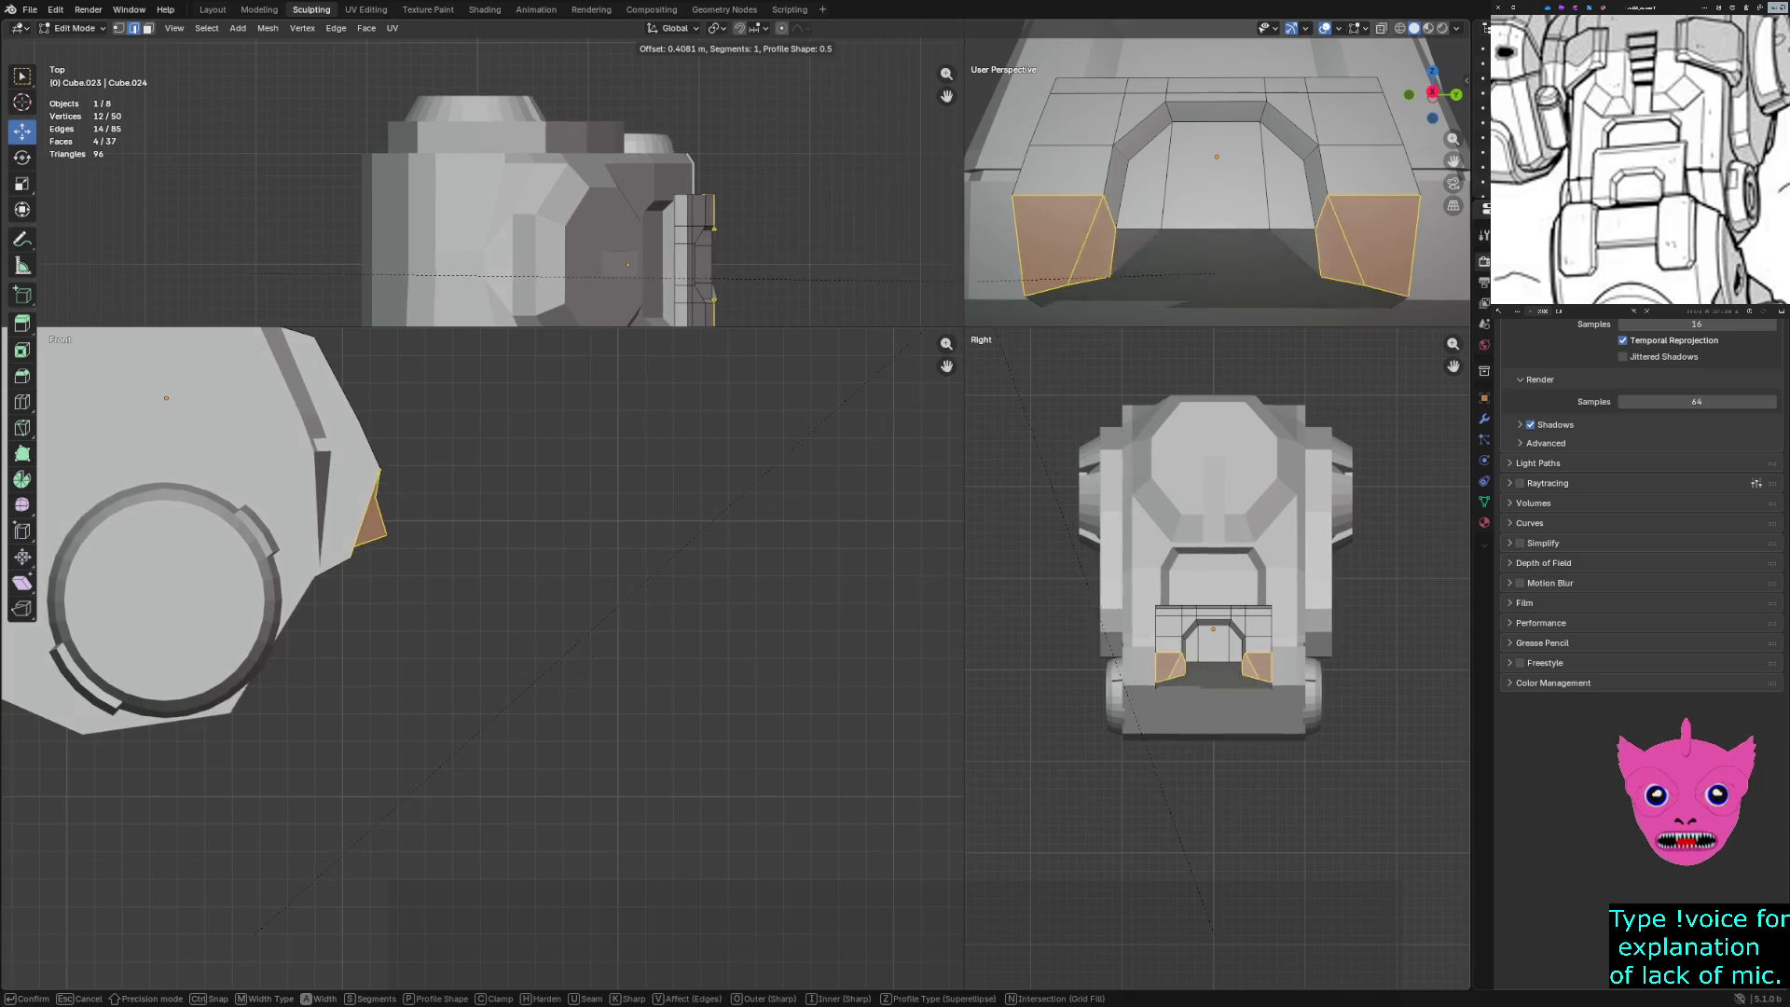
left_click(254, 935)
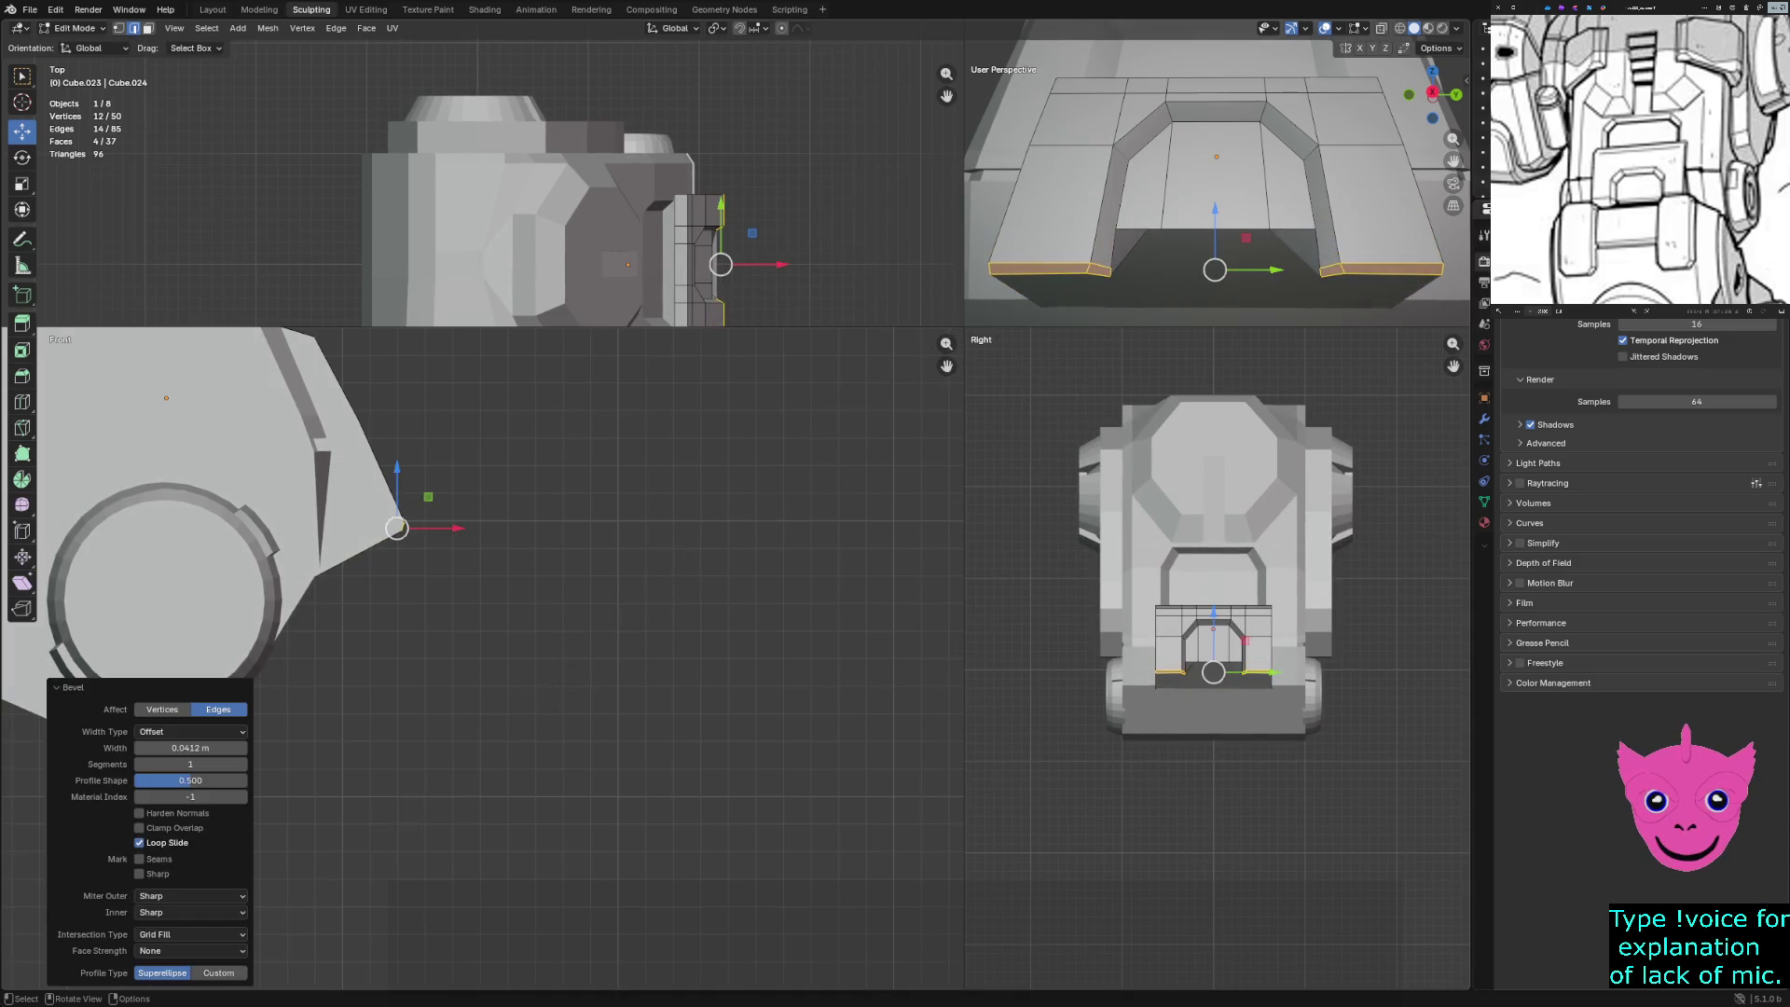
left_click(1215, 231)
key("z")
mouse_move(1212, 206)
middle_mouse_down()
mouse_move(1156, 187)
mouse_move(1067, 198)
middle_mouse_up()
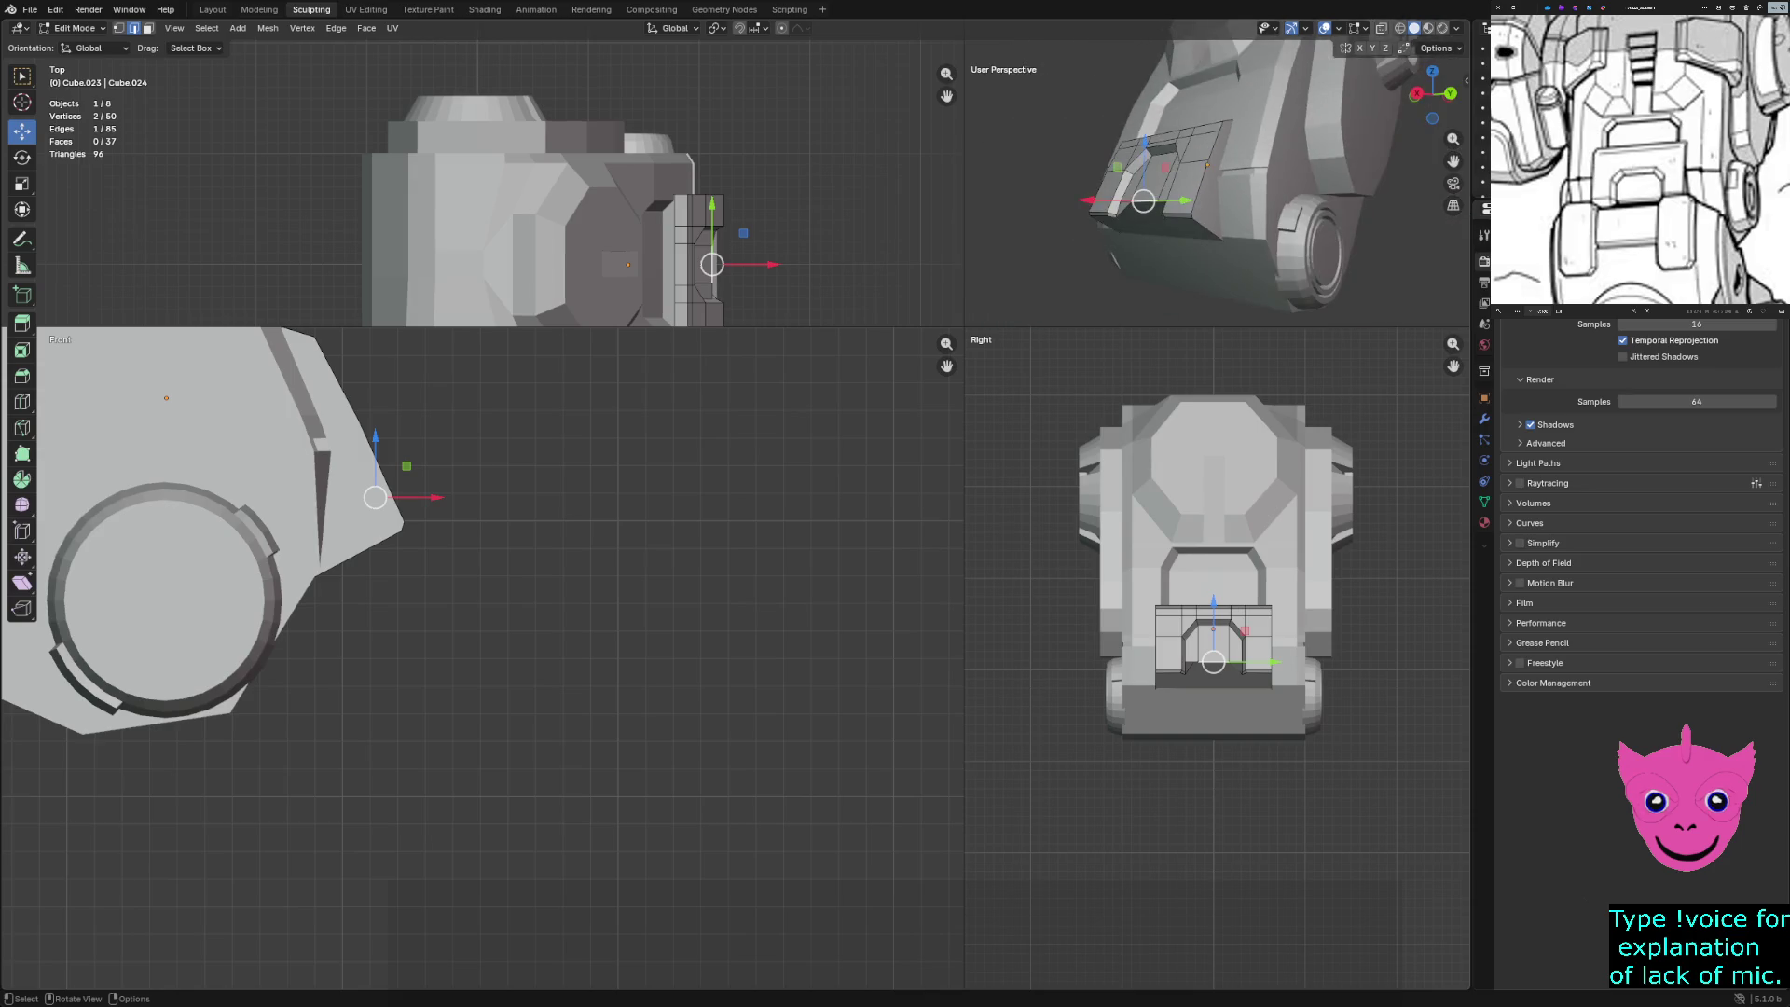
left_click(1088, 660)
key("z")
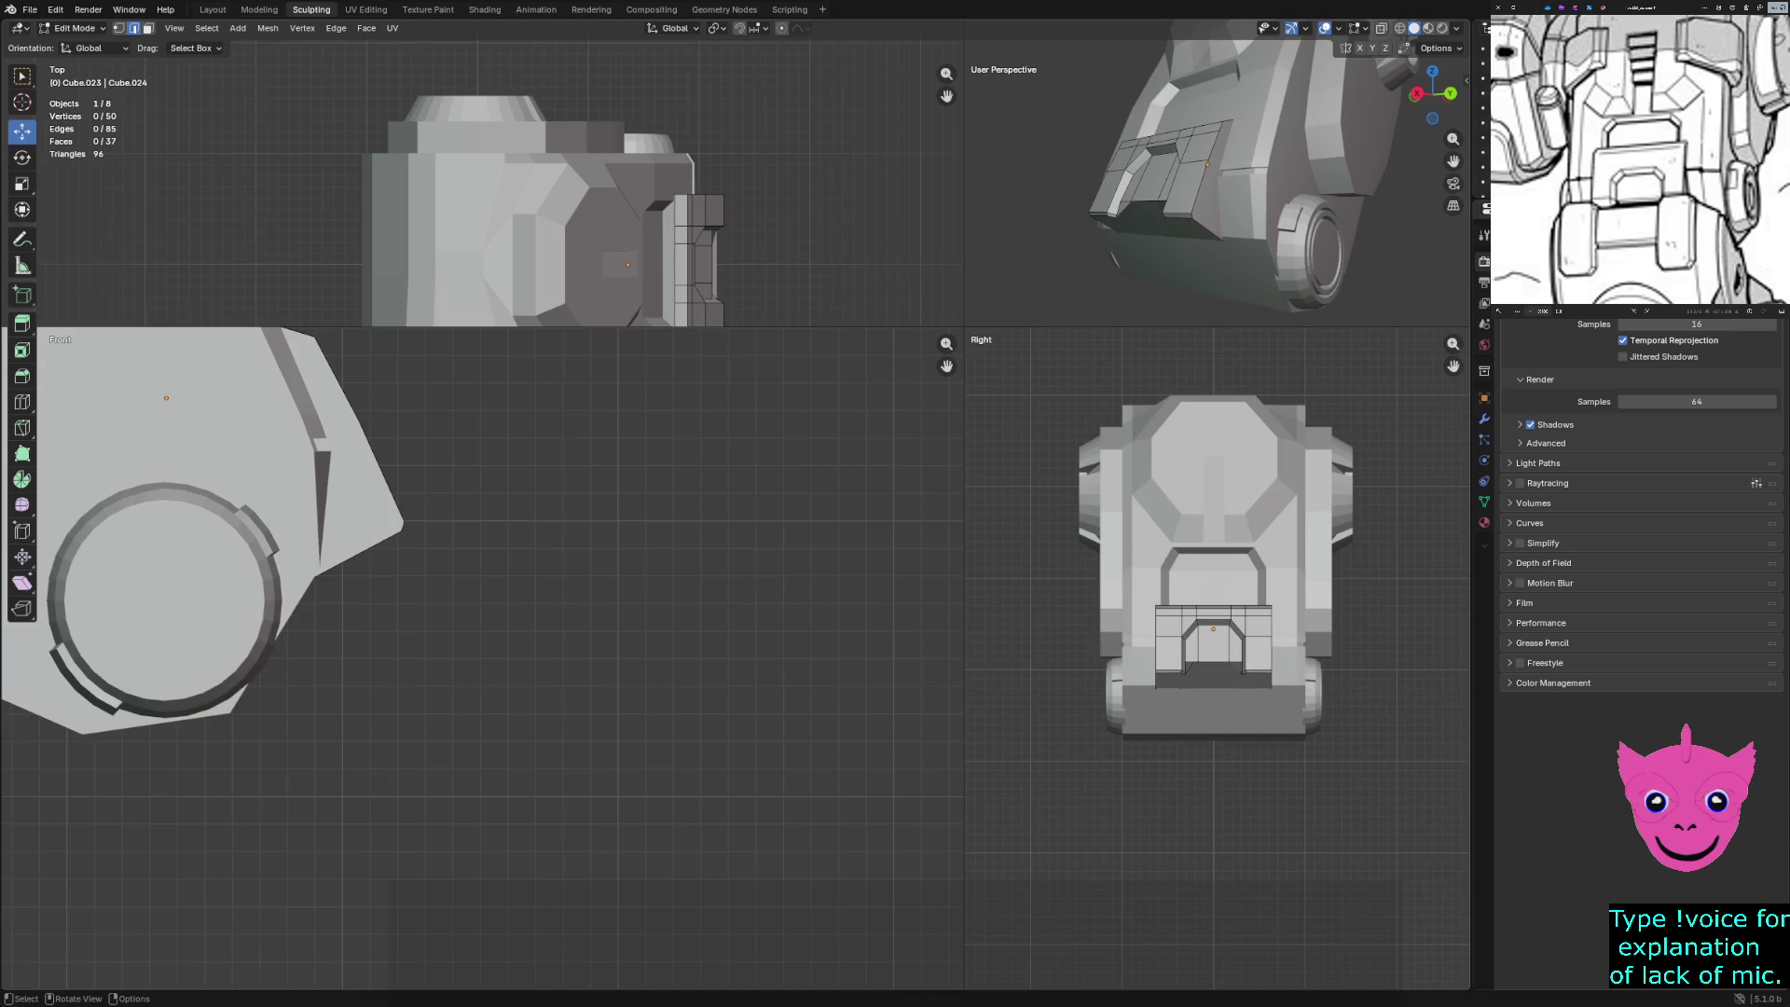
Return to Object Mode, enlarge the perspective view and inspect leg armour Cube.016 from the front
key("Tab")
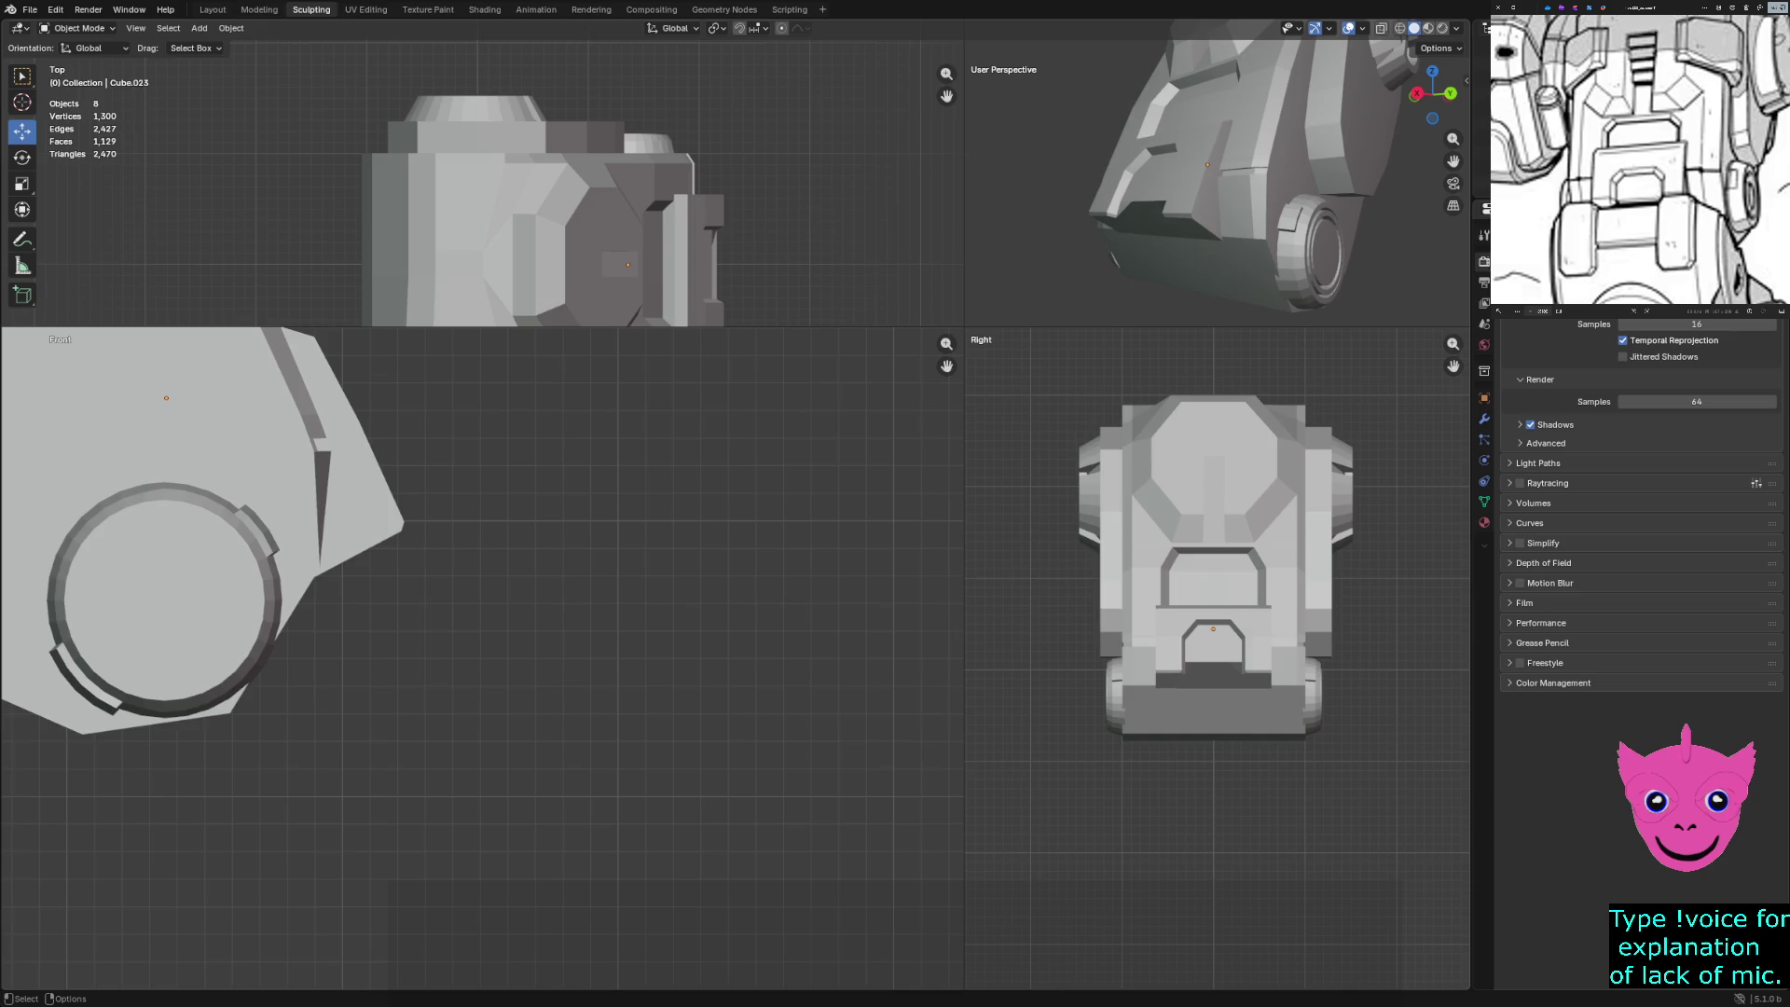
mouse_move(965, 327)
left_mouse_down()
mouse_move(631, 659)
mouse_move(482, 739)
left_mouse_up()
mouse_move(933, 373)
middle_mouse_down()
mouse_move(783, 410)
mouse_move(895, 392)
mouse_move(876, 401)
middle_mouse_up()
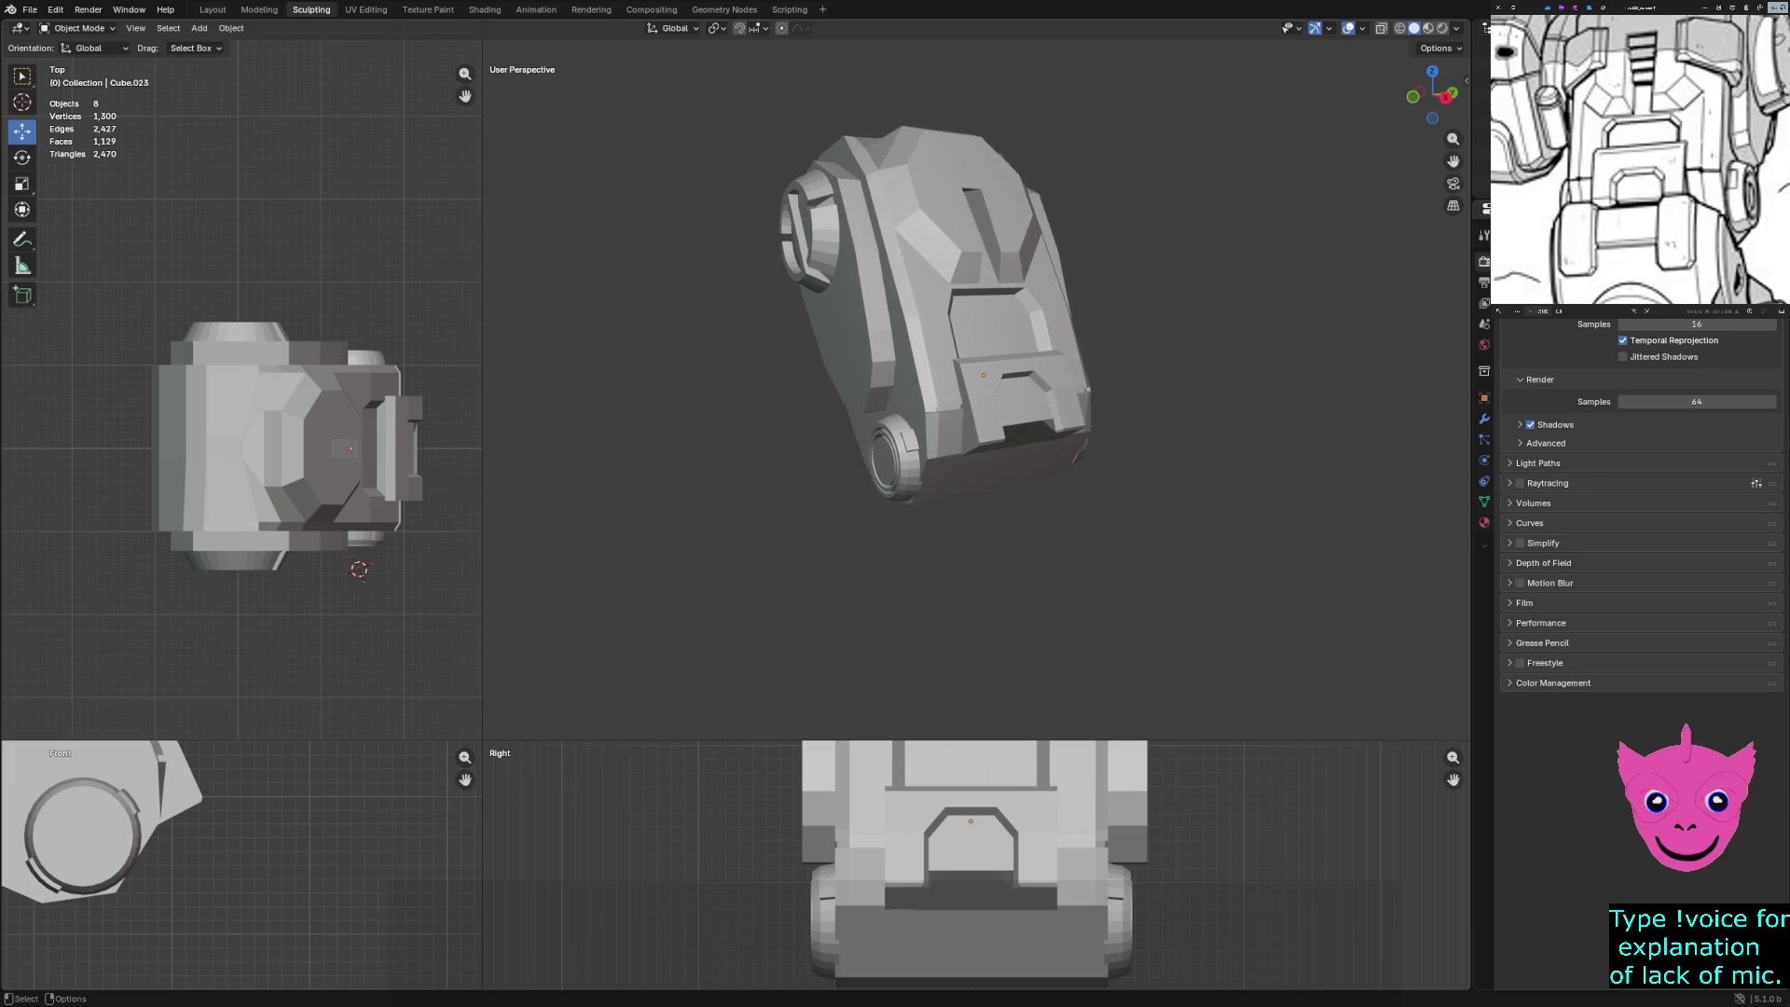
middle_click_drag(933, 326, 885, 354)
scroll(970, 279, "up", 3)
left_click(979, 299)
mouse_move(970, 279)
middle_mouse_down()
mouse_move(942, 289)
mouse_move(998, 279)
mouse_move(960, 284)
mouse_move(979, 284)
middle_mouse_up()
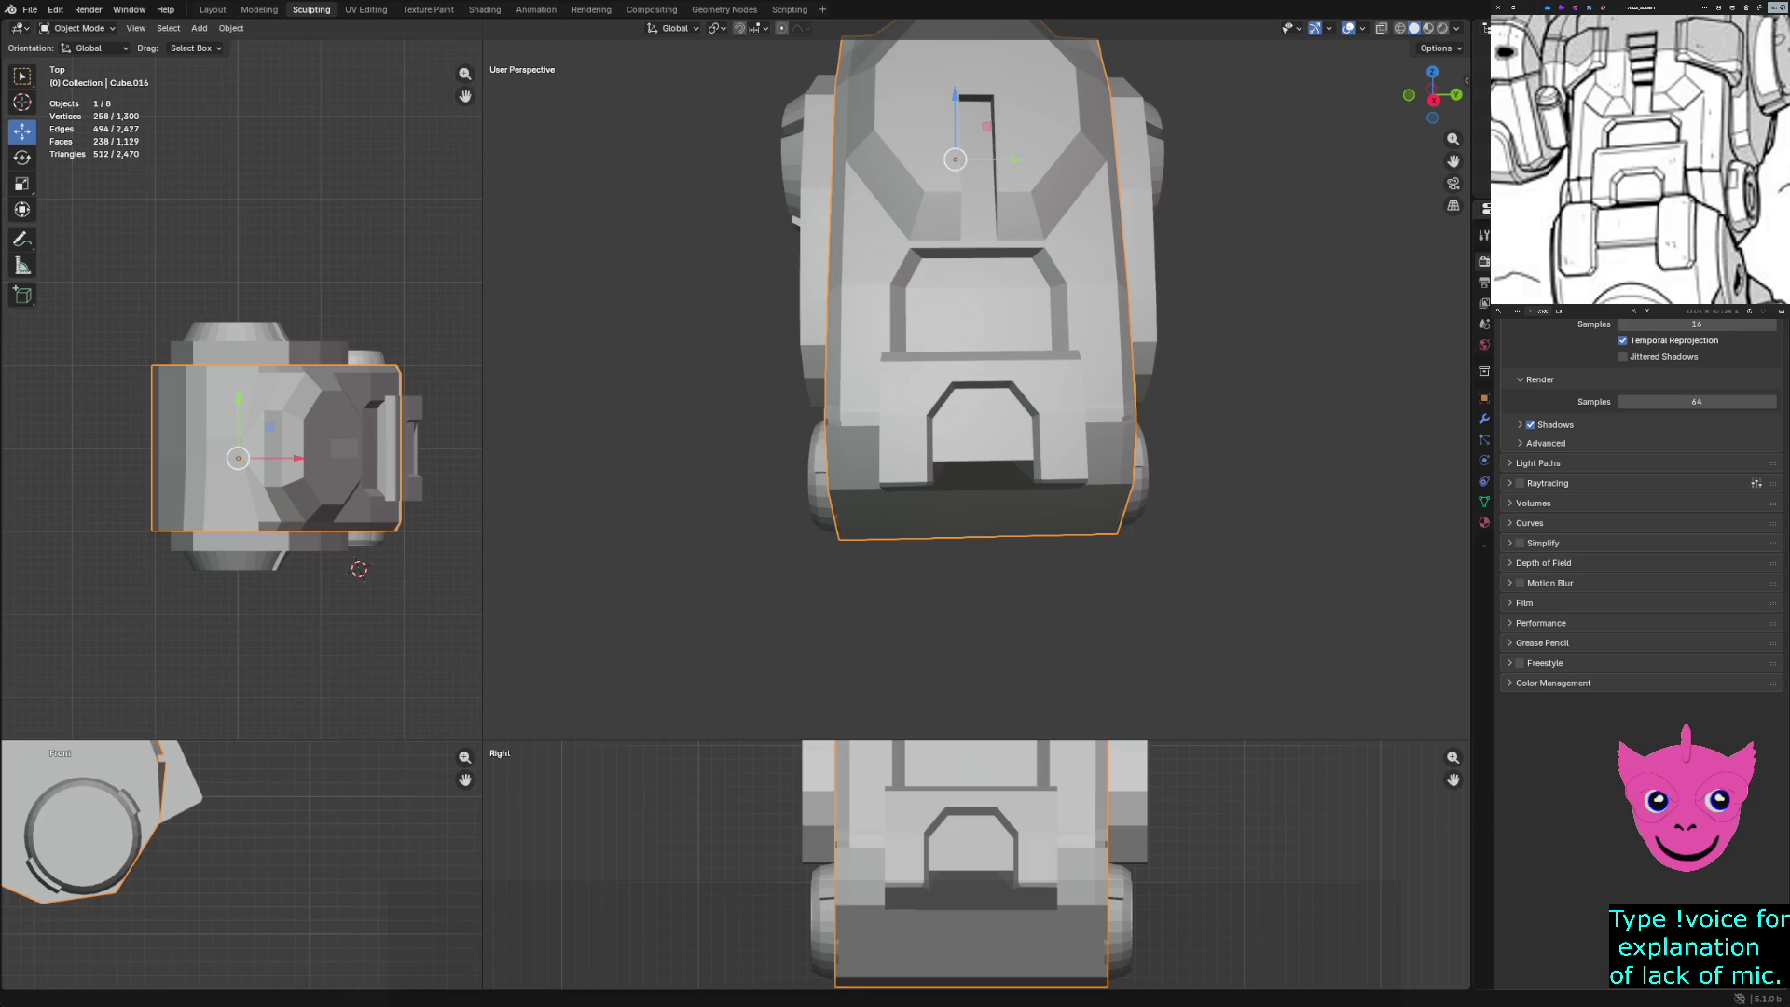
key("alt+a")
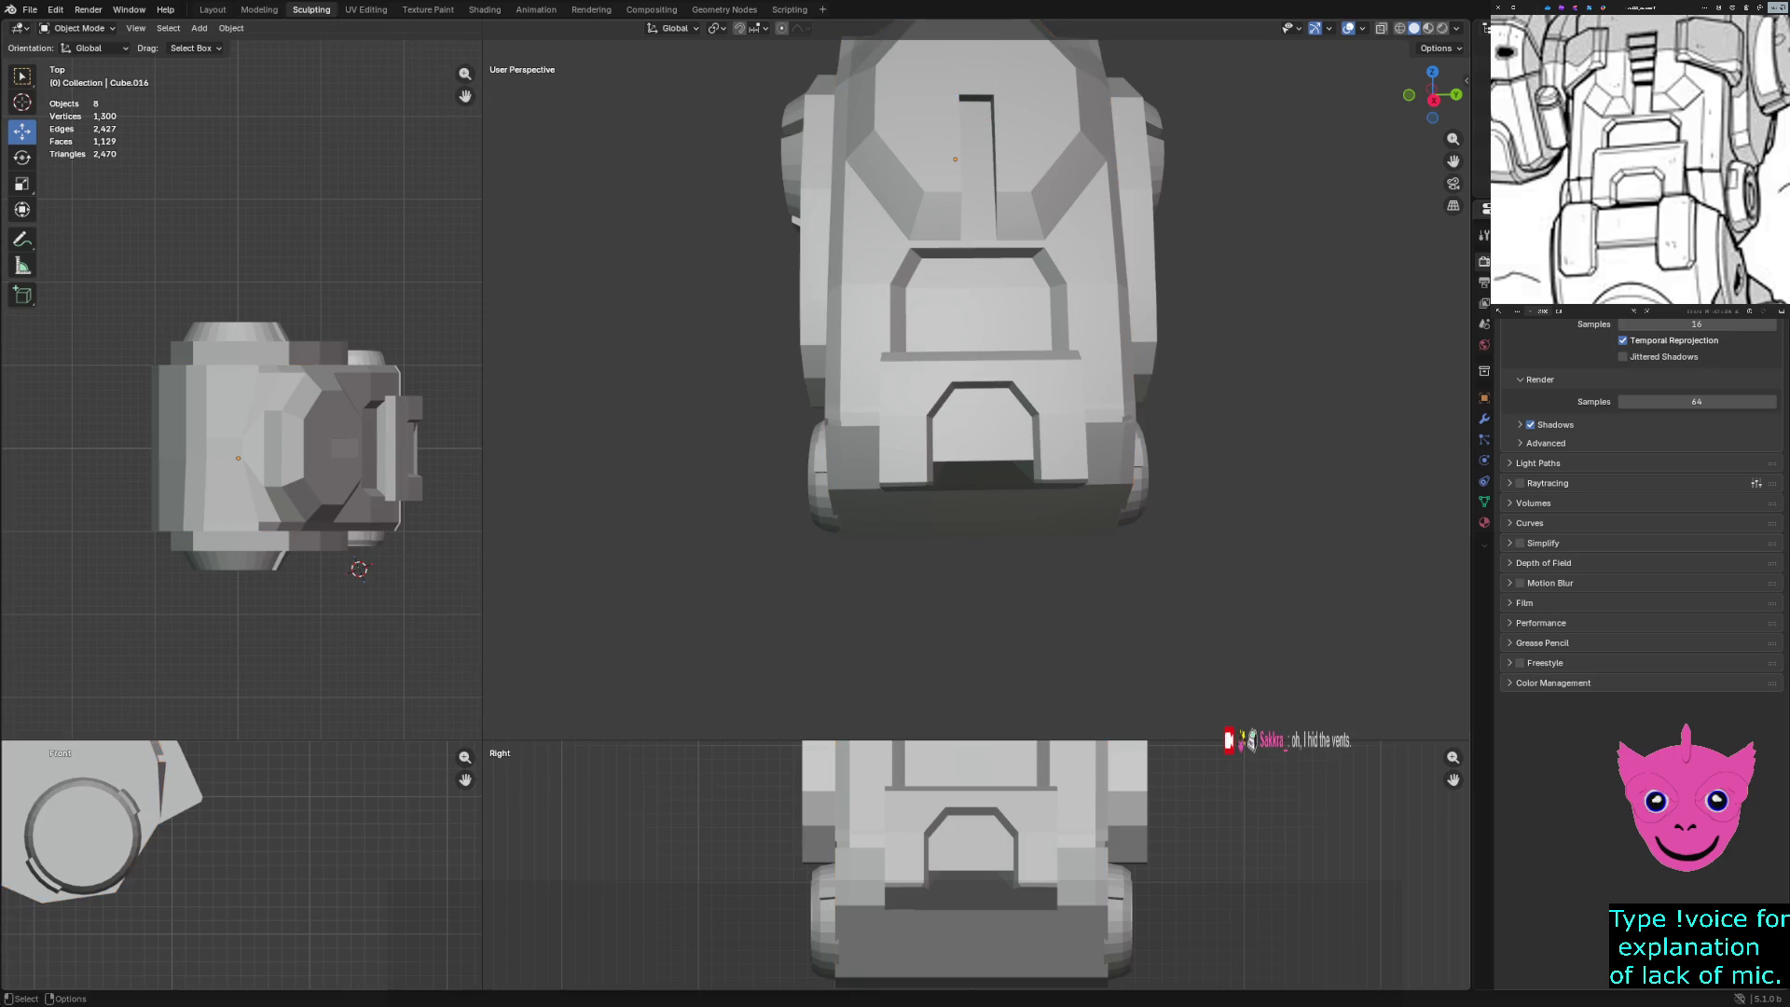
Unhide the whole mech and select the upper leg parts together with the lower leg piece
key("h")
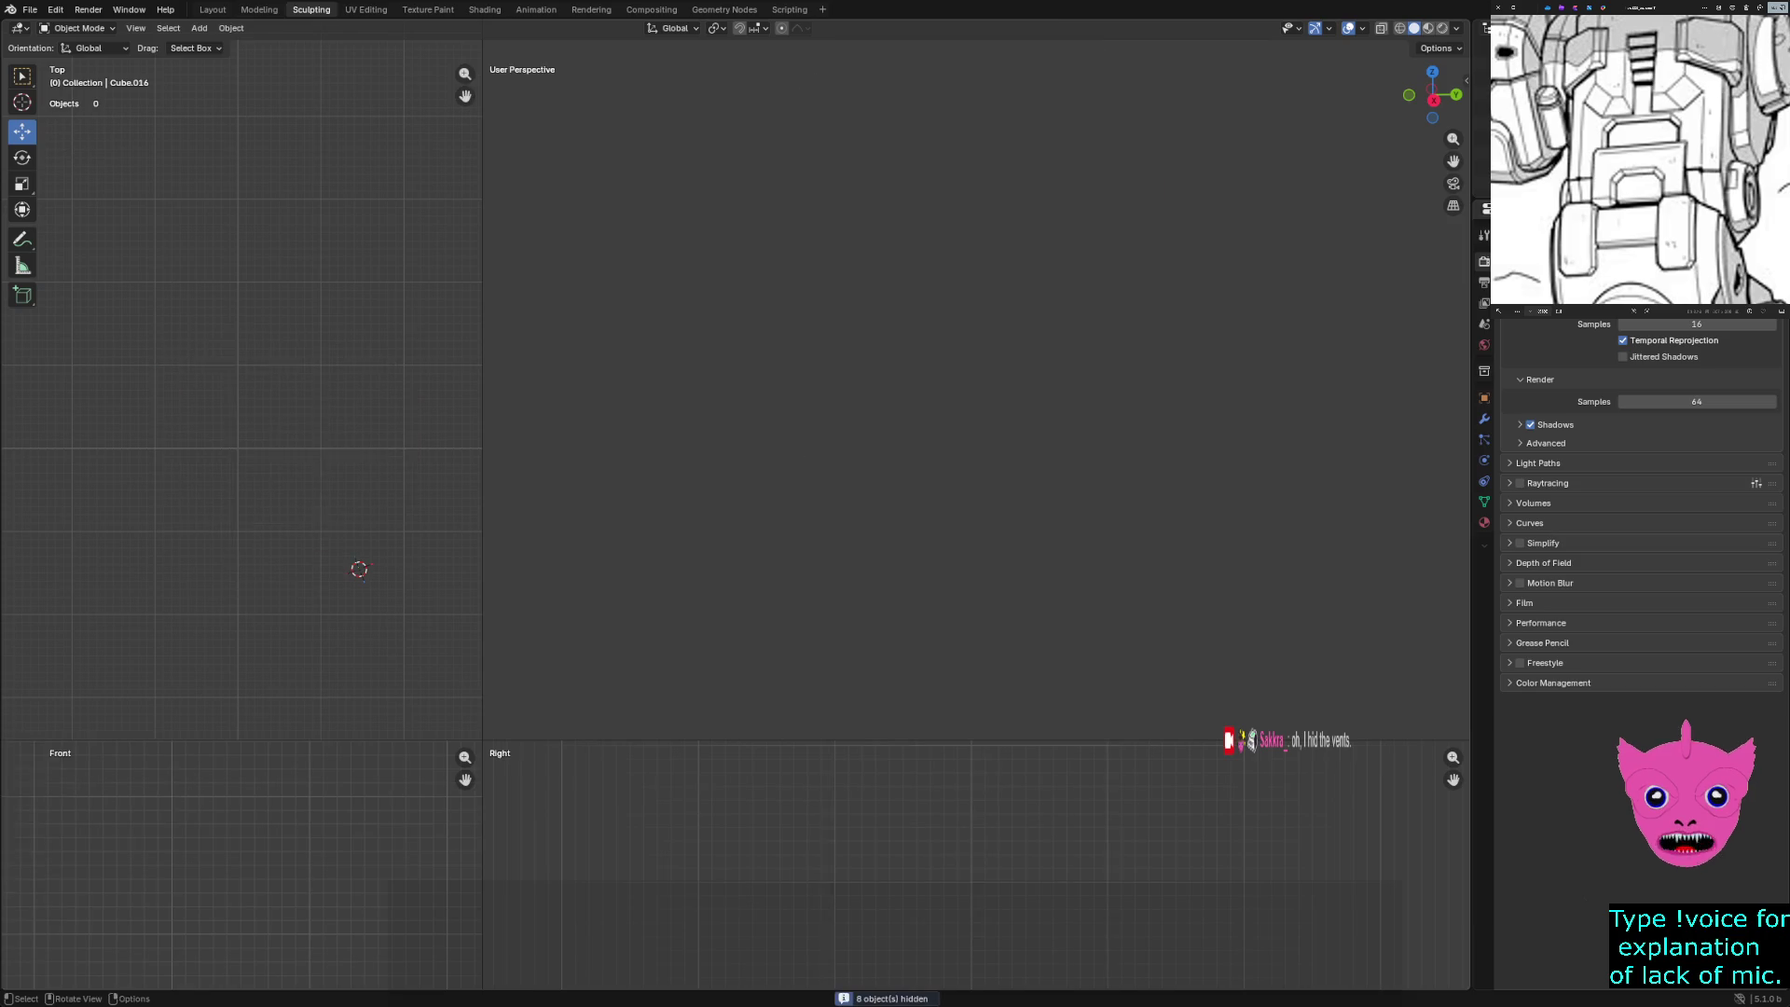
key("alt+h")
scroll(976, 381, "down", 3)
middle_click_drag(976, 381, 1082, 368)
left_click(988, 280)
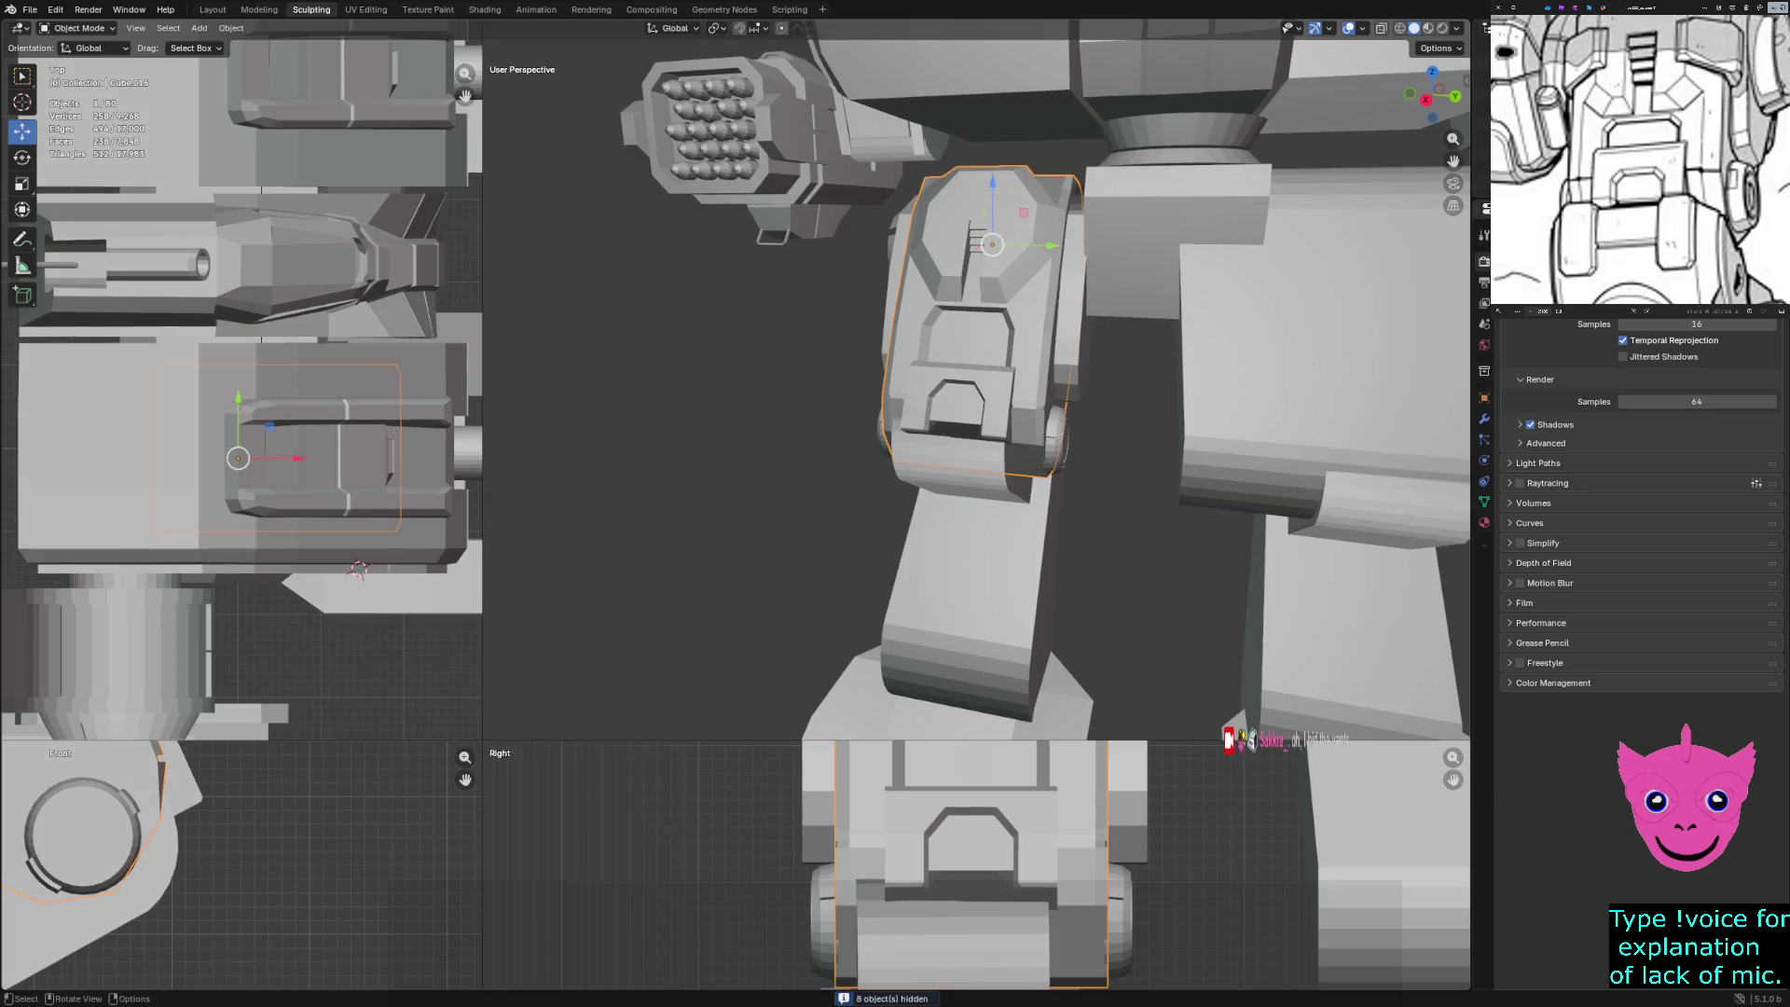
middle_click_drag(932, 279, 863, 183)
mouse_move(862, 183)
left_mouse_down()
mouse_move(929, 244)
mouse_move(1074, 450)
left_mouse_up()
left_click(1137, 243, "shift")
left_click(1147, 242, "shift")
middle_click_drag(932, 373, 988, 354)
left_click(975, 578, "shift")
left_click(974, 578, "shift")
mouse_move(974, 578)
middle_mouse_down()
mouse_move(914, 550)
mouse_move(997, 564)
middle_mouse_up()
left_click(969, 597, "shift")
Move the selected leg parts along Y and keep lower leg piece Cylinder.012 selected
left_click_drag(1042, 329, 1020, 330)
middle_click_drag(1021, 330, 979, 354)
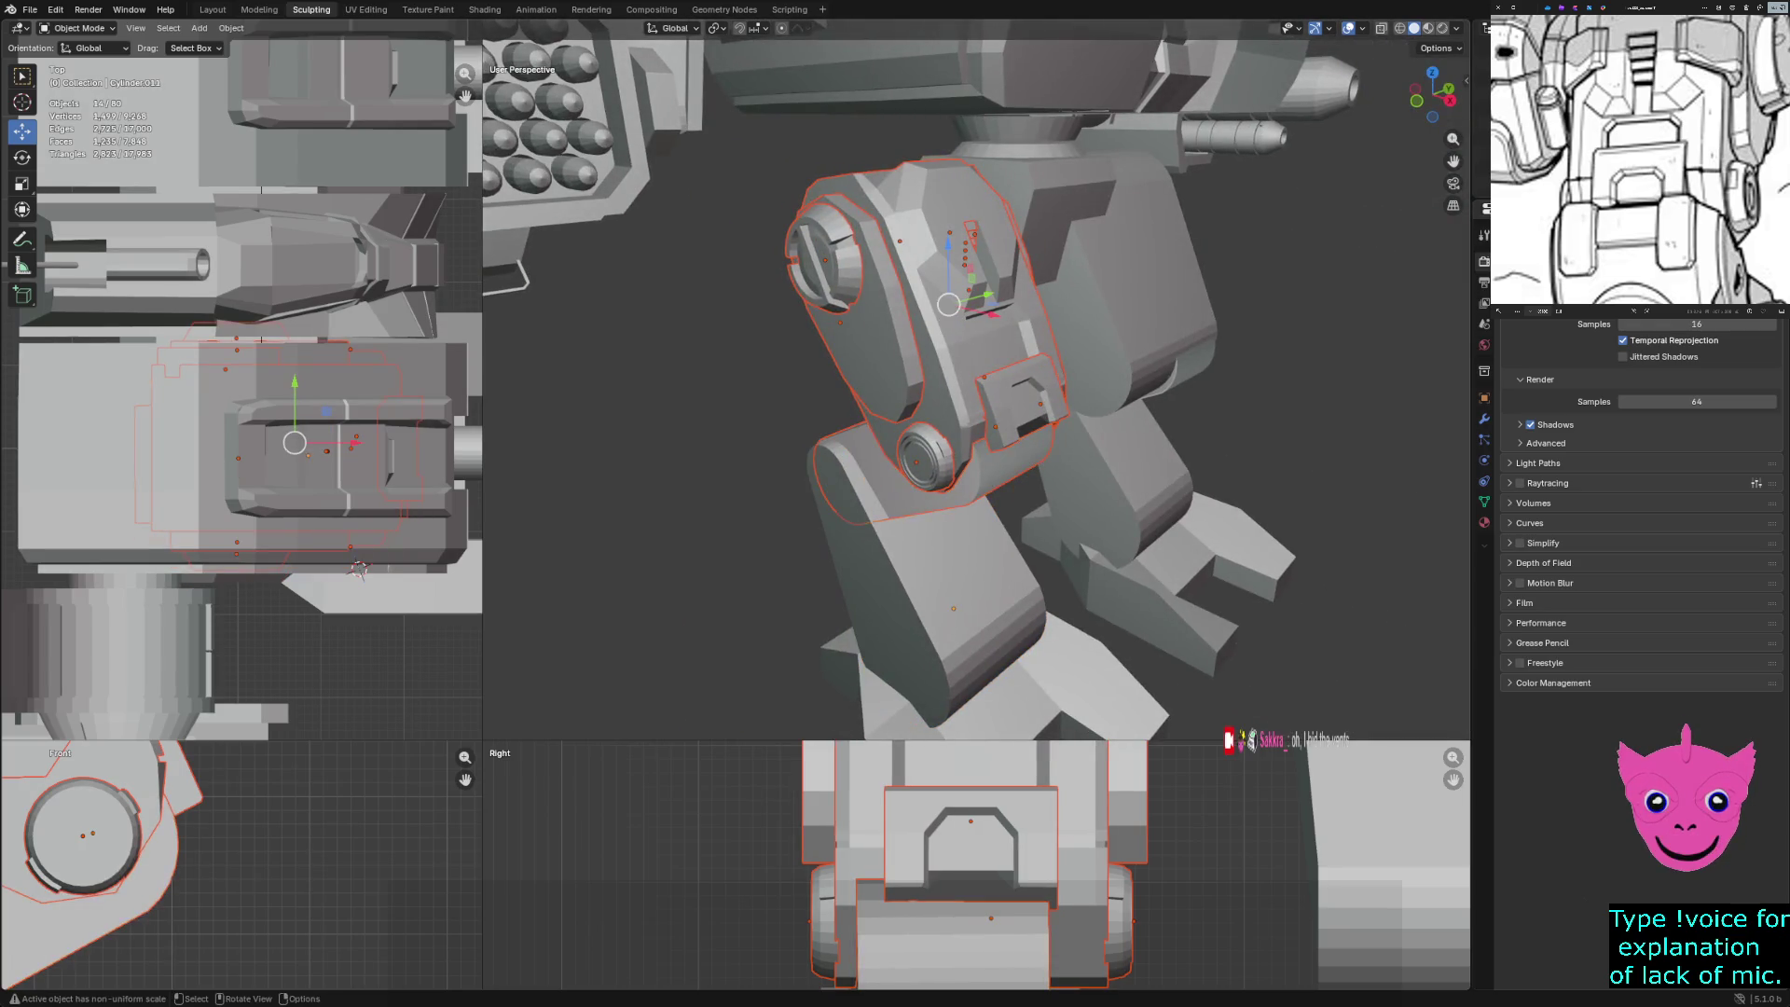
left_click(1016, 452, "shift")
left_click(1016, 452, "shift")
left_click(1016, 452, "shift")
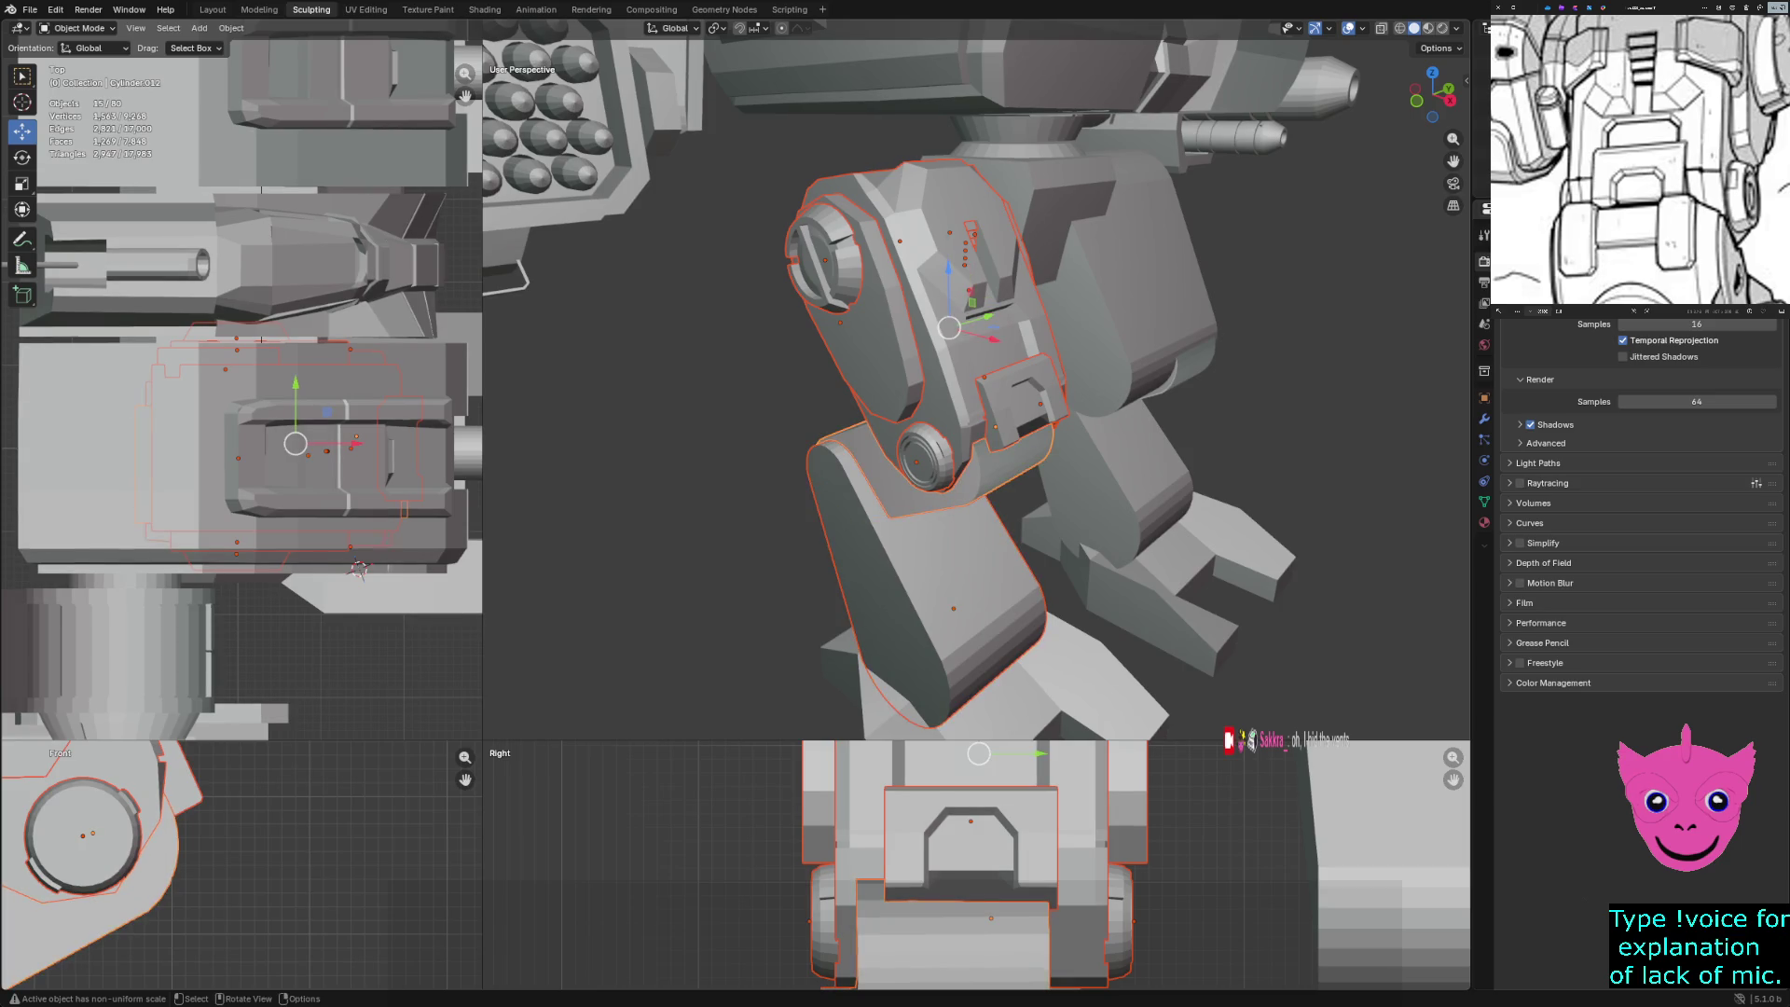
middle_click_drag(1017, 452, 932, 461)
left_click(969, 559, "shift")
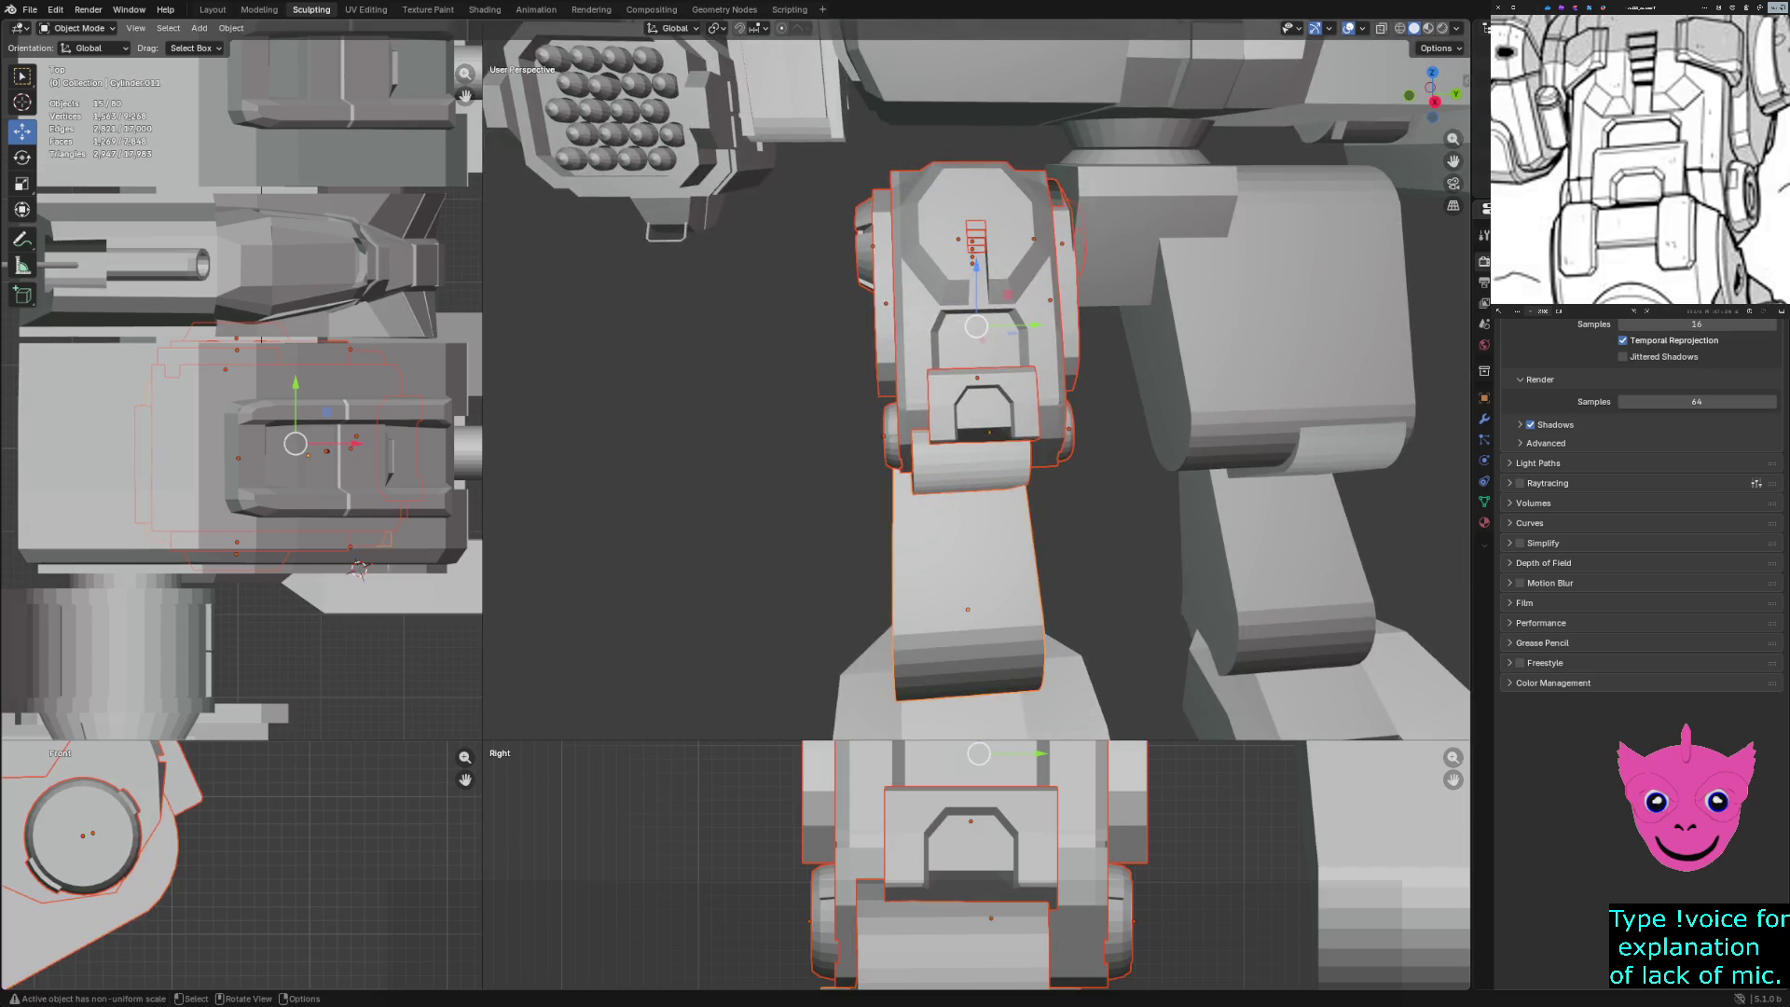
scroll(969, 559, "down", 3)
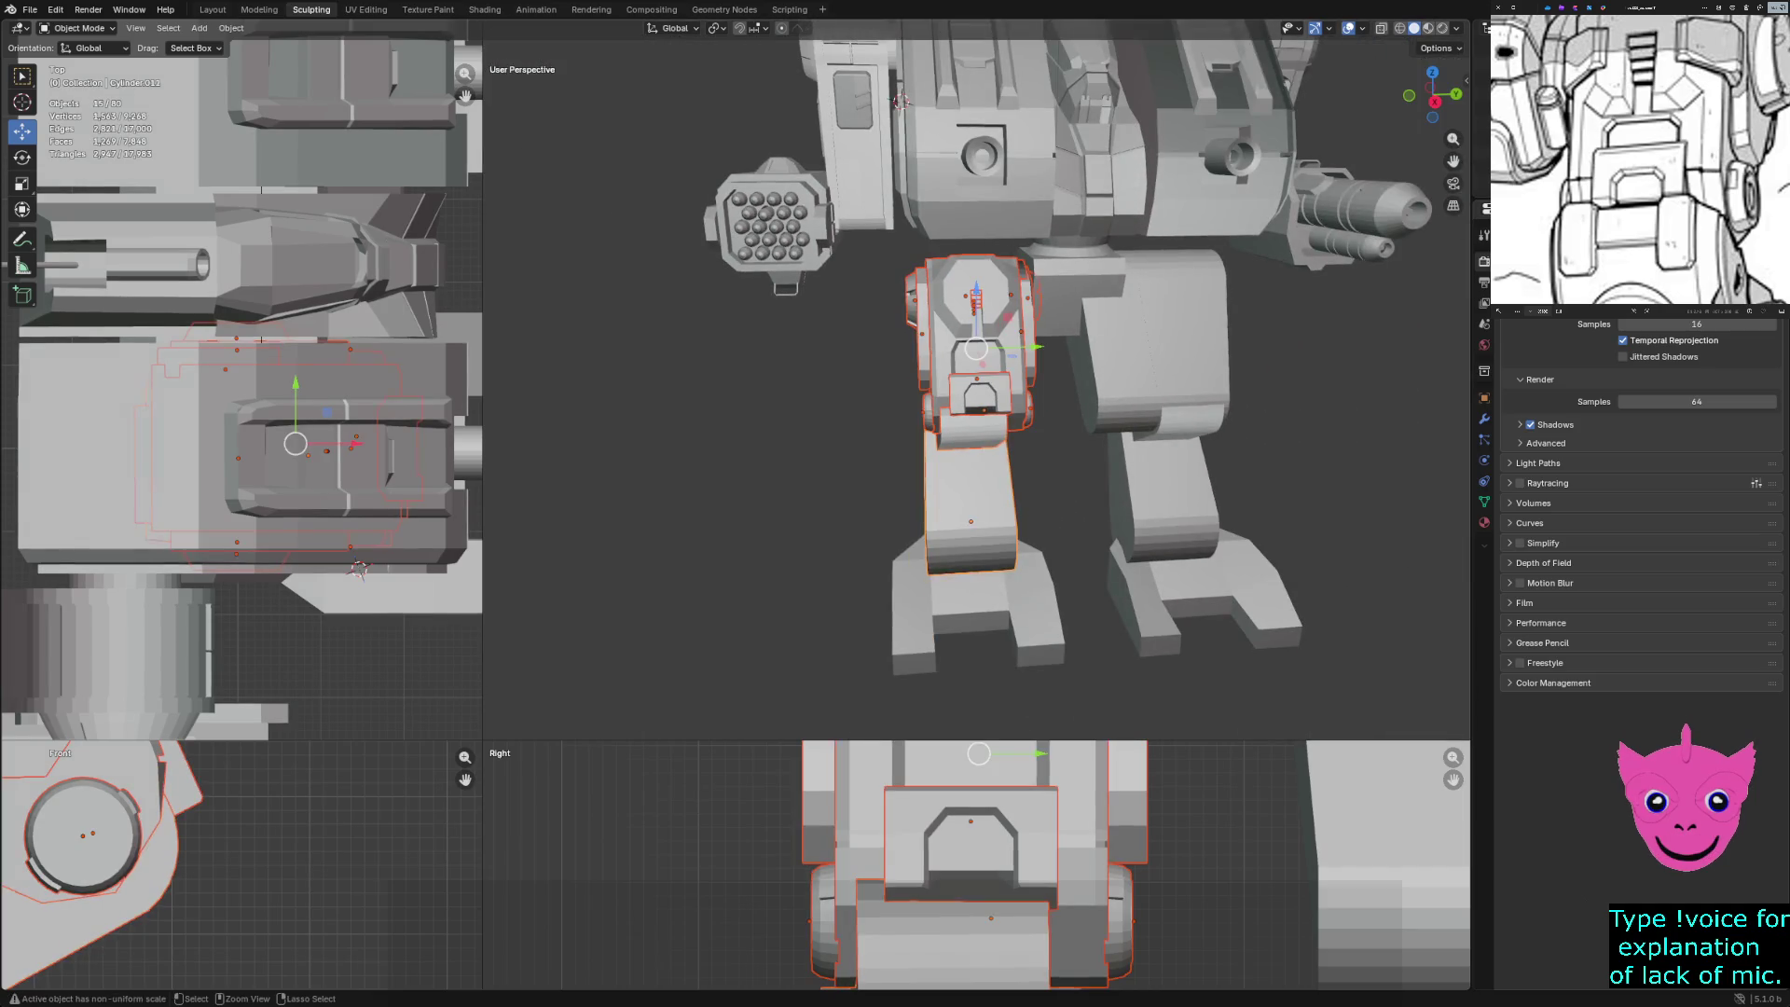
mouse_move(979, 345)
middle_mouse_down()
mouse_move(937, 351)
mouse_move(960, 354)
middle_mouse_up()
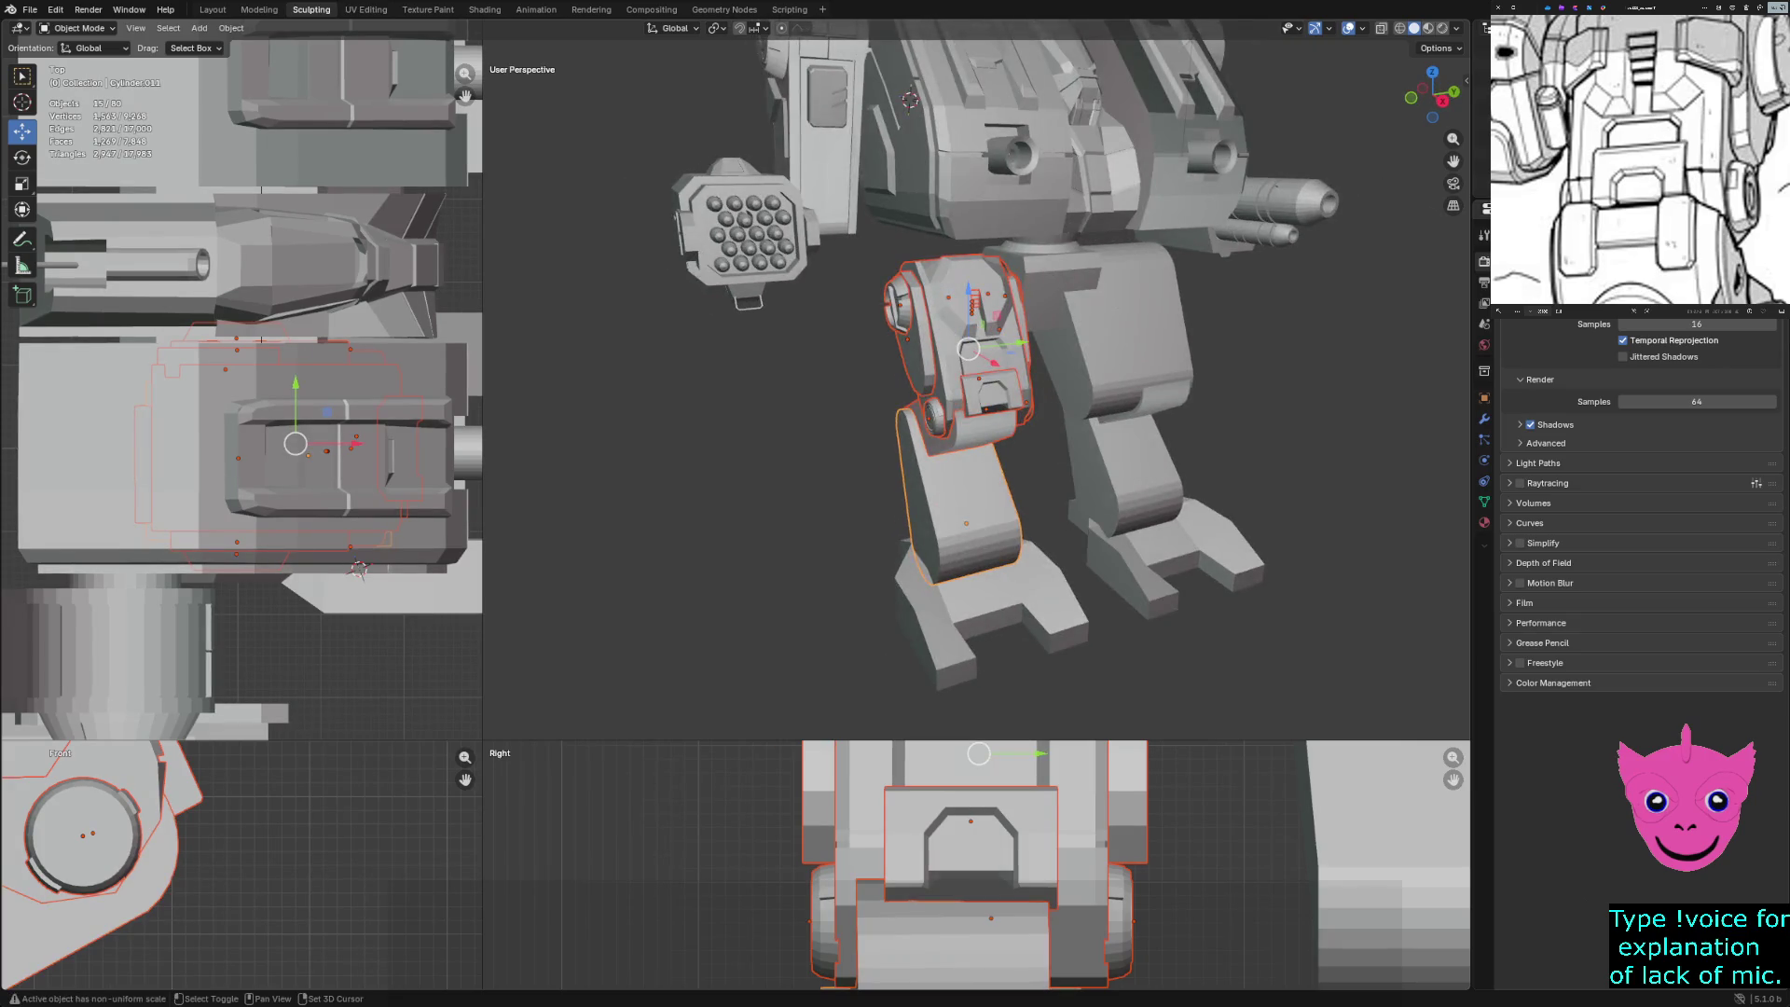
Move the reworked leg parts along Y by -0.111 m, then another -0.043 m
left_click(960, 508)
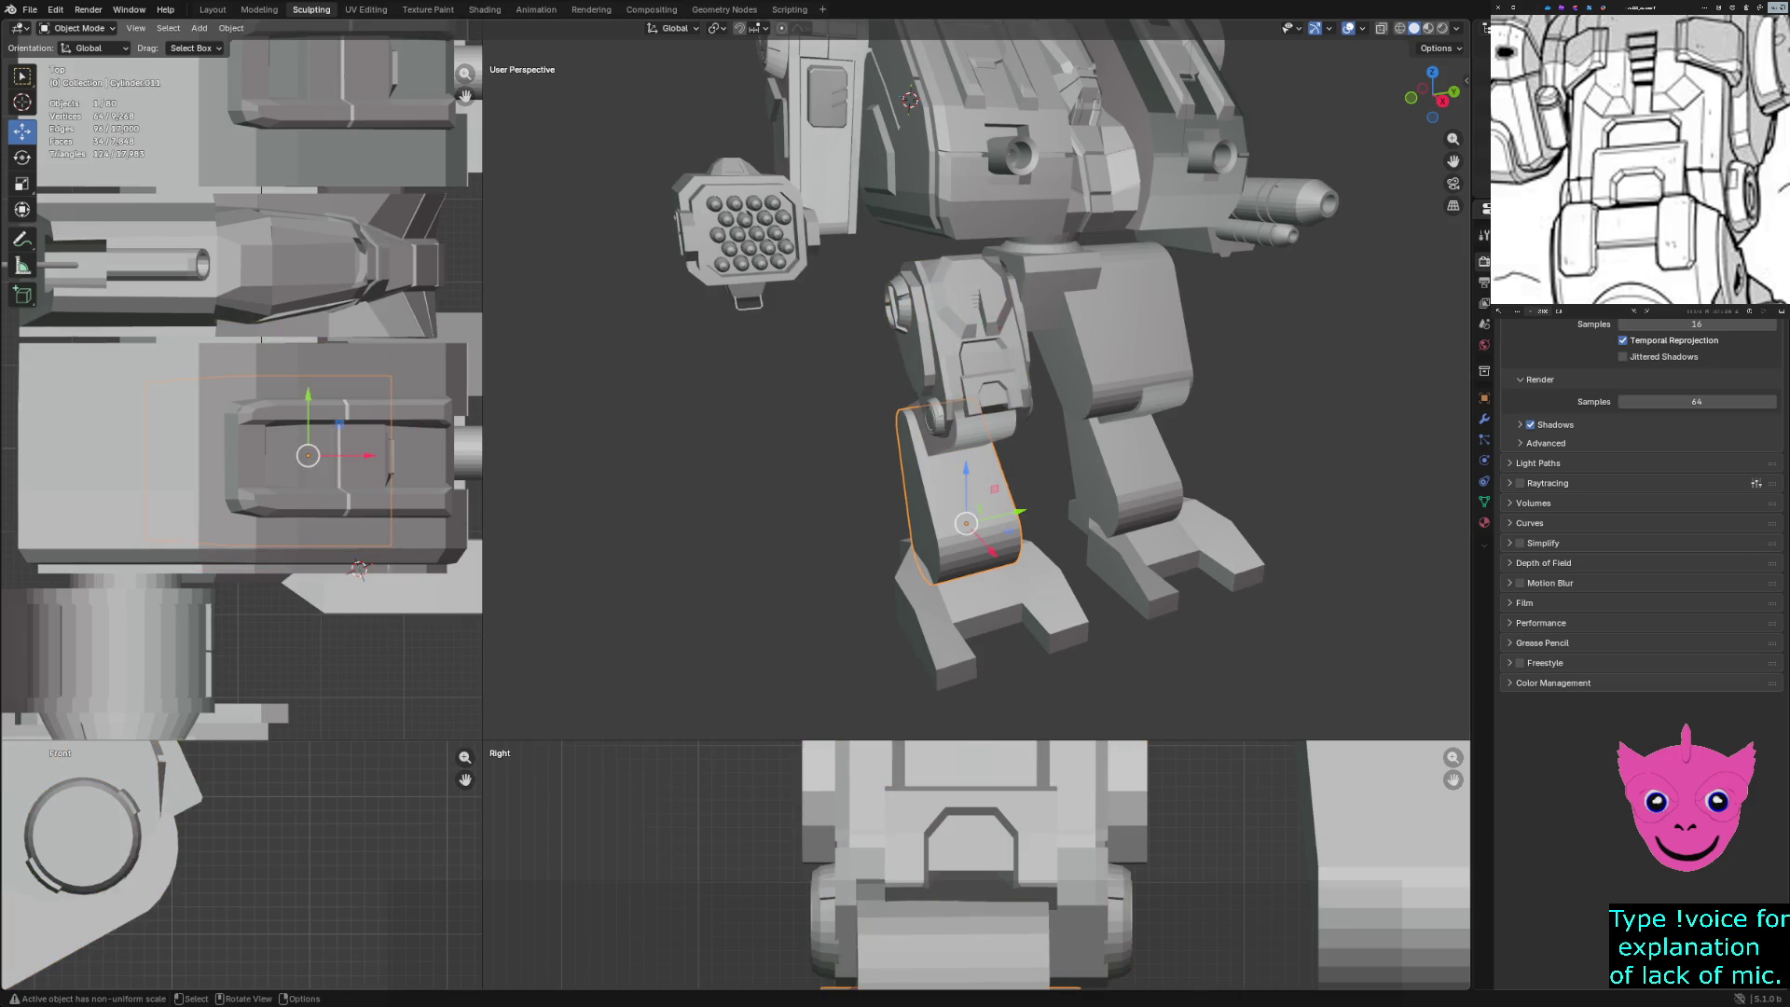
key("ctrl+z")
key("ctrl+z")
middle_click_drag(932, 373, 1118, 373)
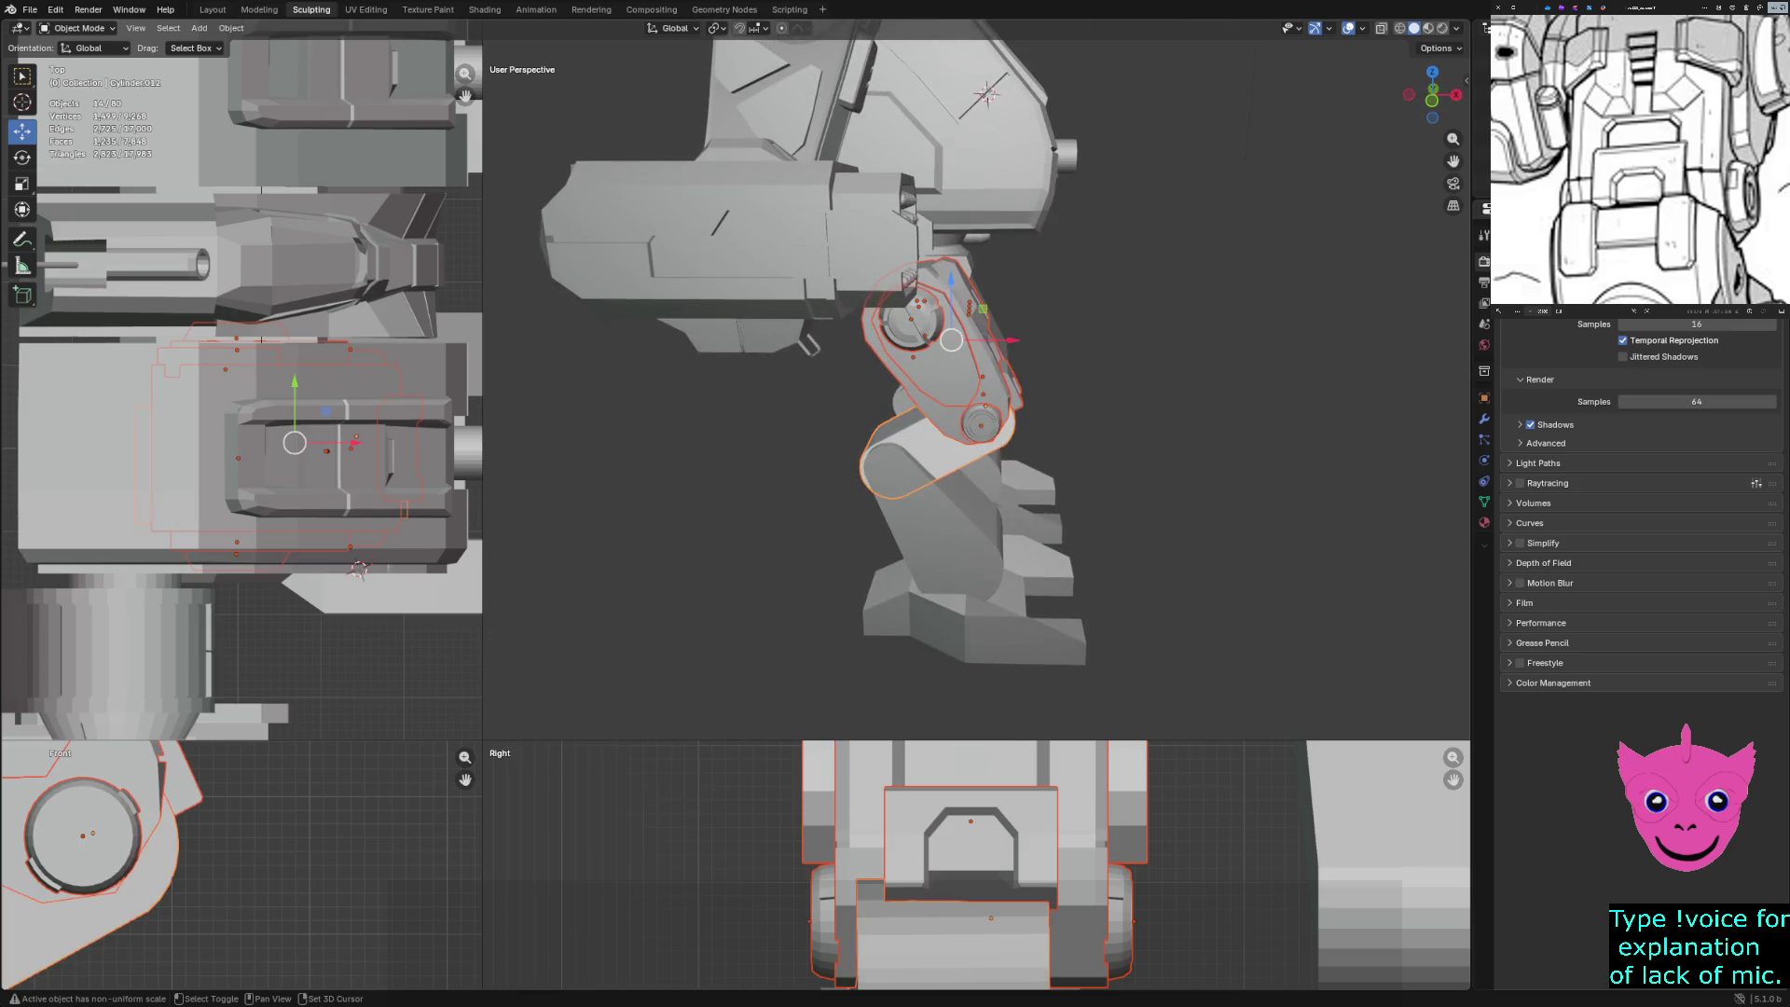
key("ctrl+z")
middle_click_drag(979, 373, 839, 373)
key("g")
key("y")
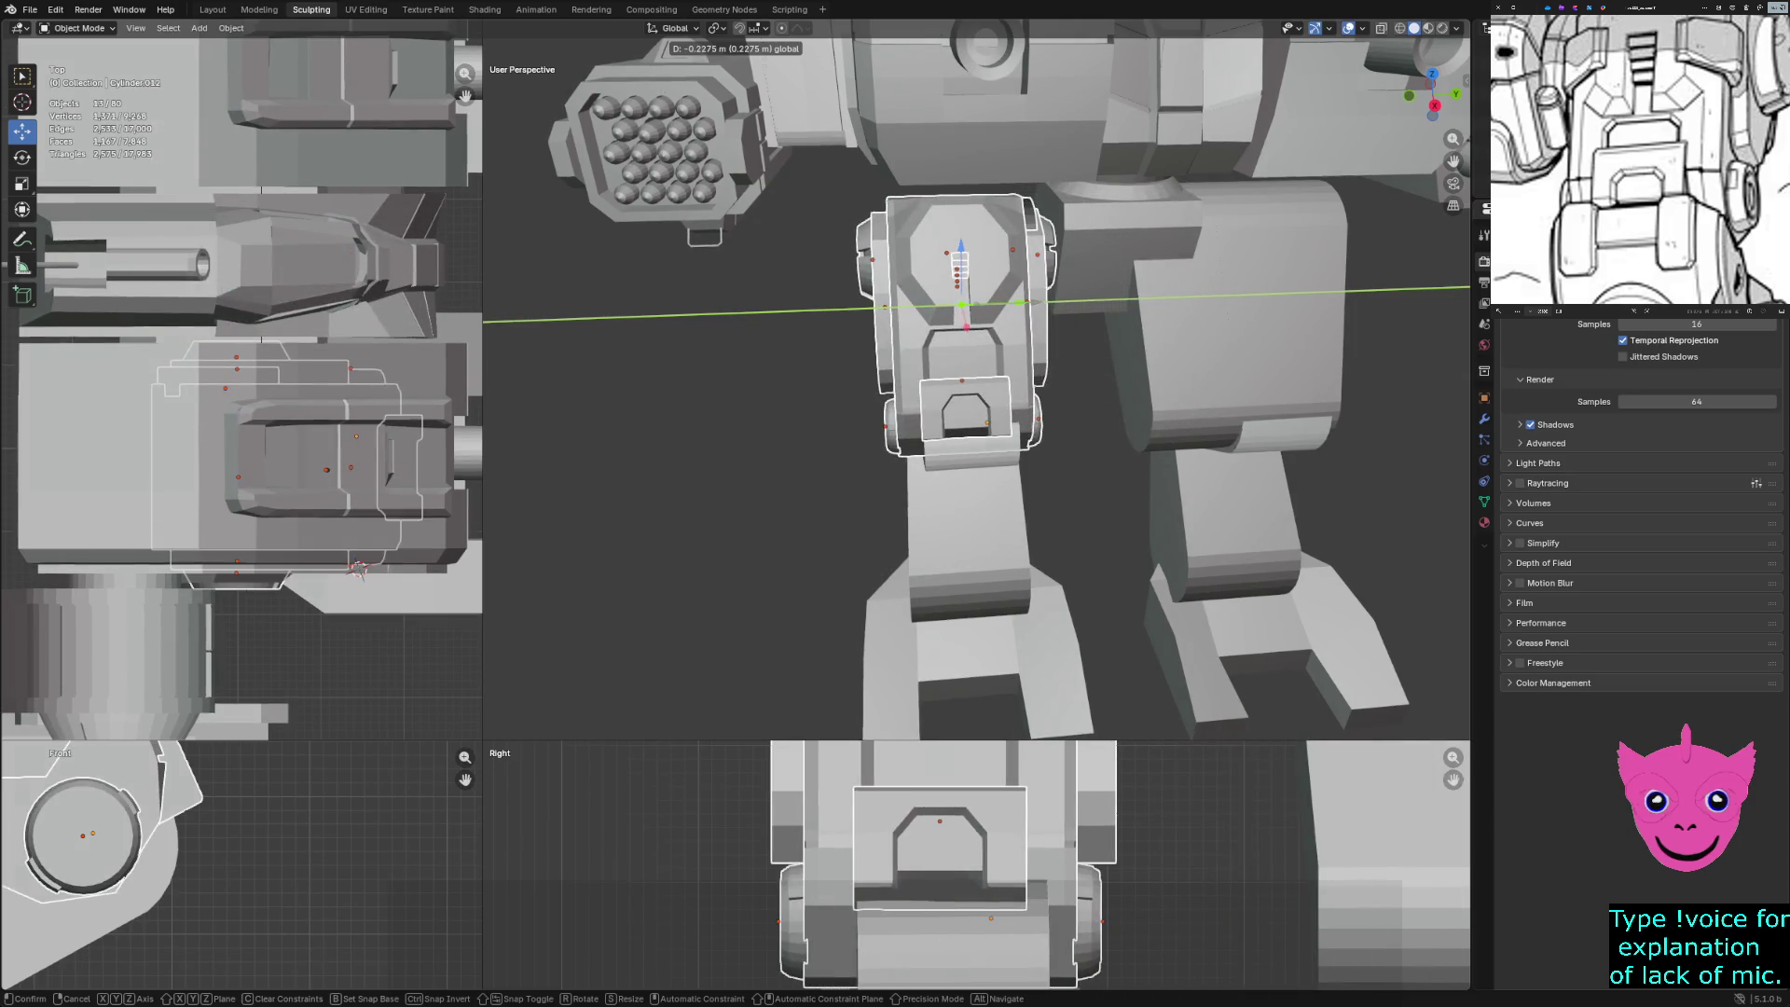
key("Return")
middle_click_drag(979, 513, 900, 457)
key("g")
key("y")
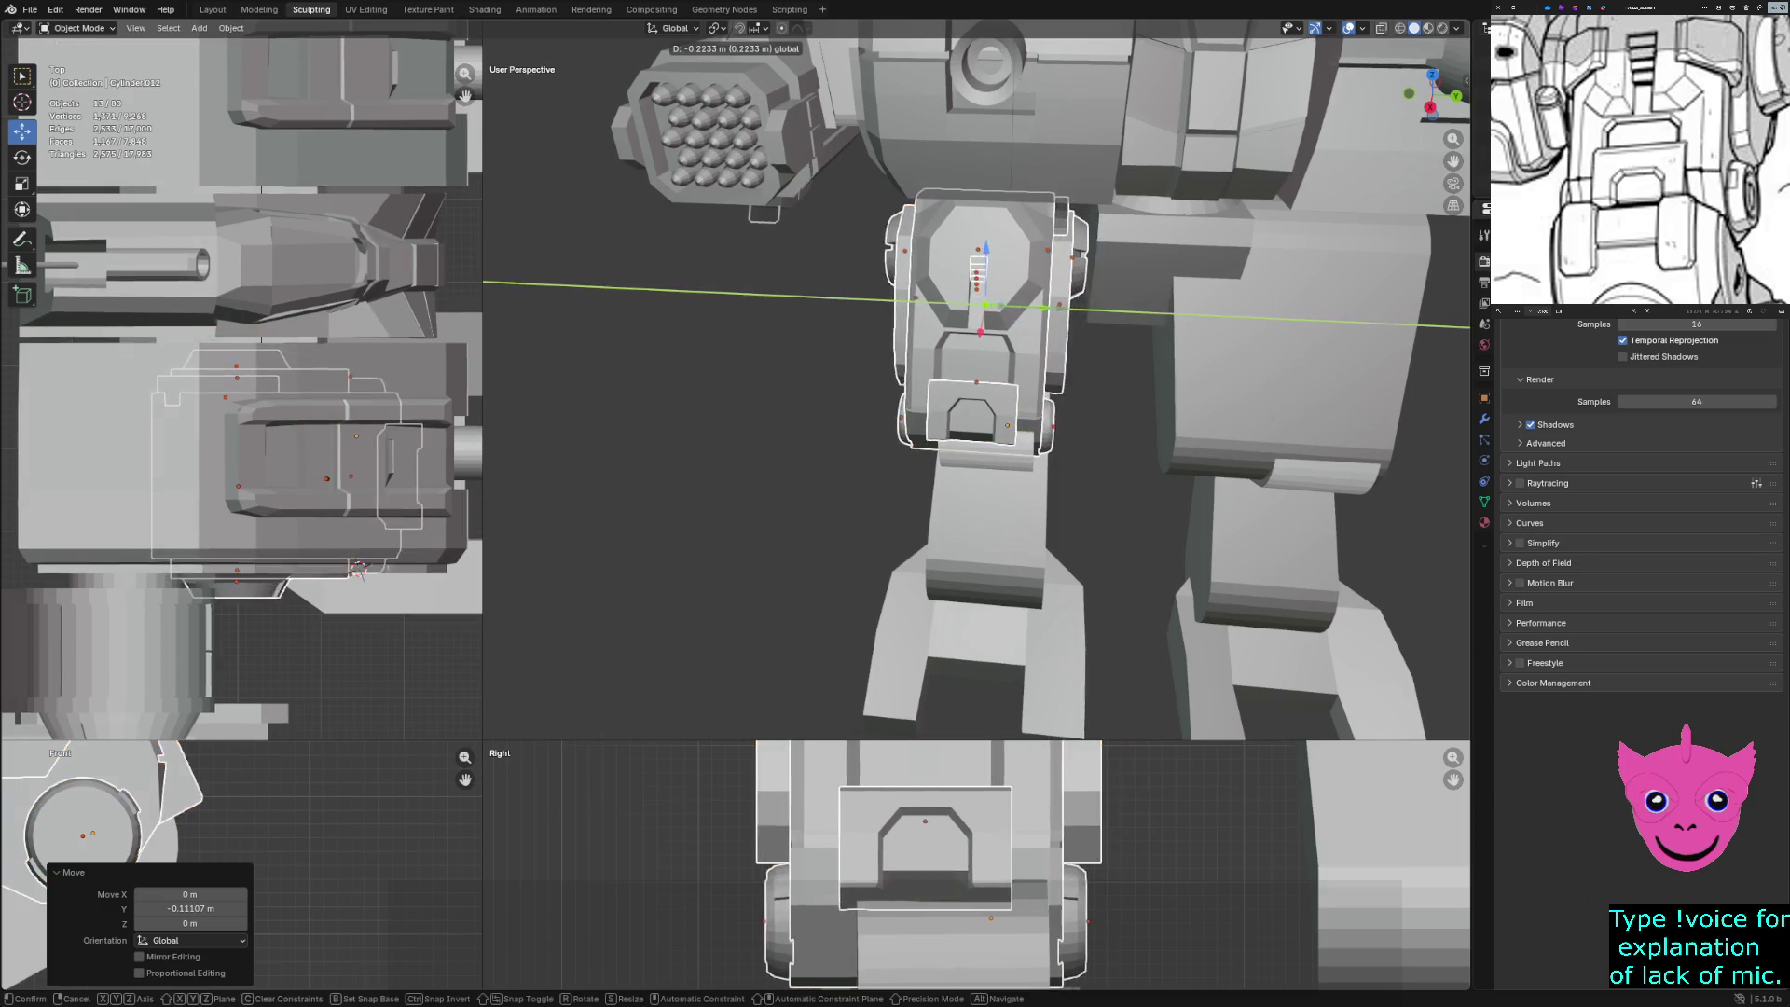
key("Return")
mouse_move(979, 513)
middle_mouse_down()
mouse_move(918, 471)
mouse_move(960, 504)
mouse_move(923, 484)
middle_mouse_up()
Delete the other leg's old thigh block, Cylinder.008
key("alt+a")
middle_click_drag(979, 419, 830, 401)
scroll(830, 401, "up", 3)
middle_click_drag(932, 420, 1119, 401)
left_click(1142, 364)
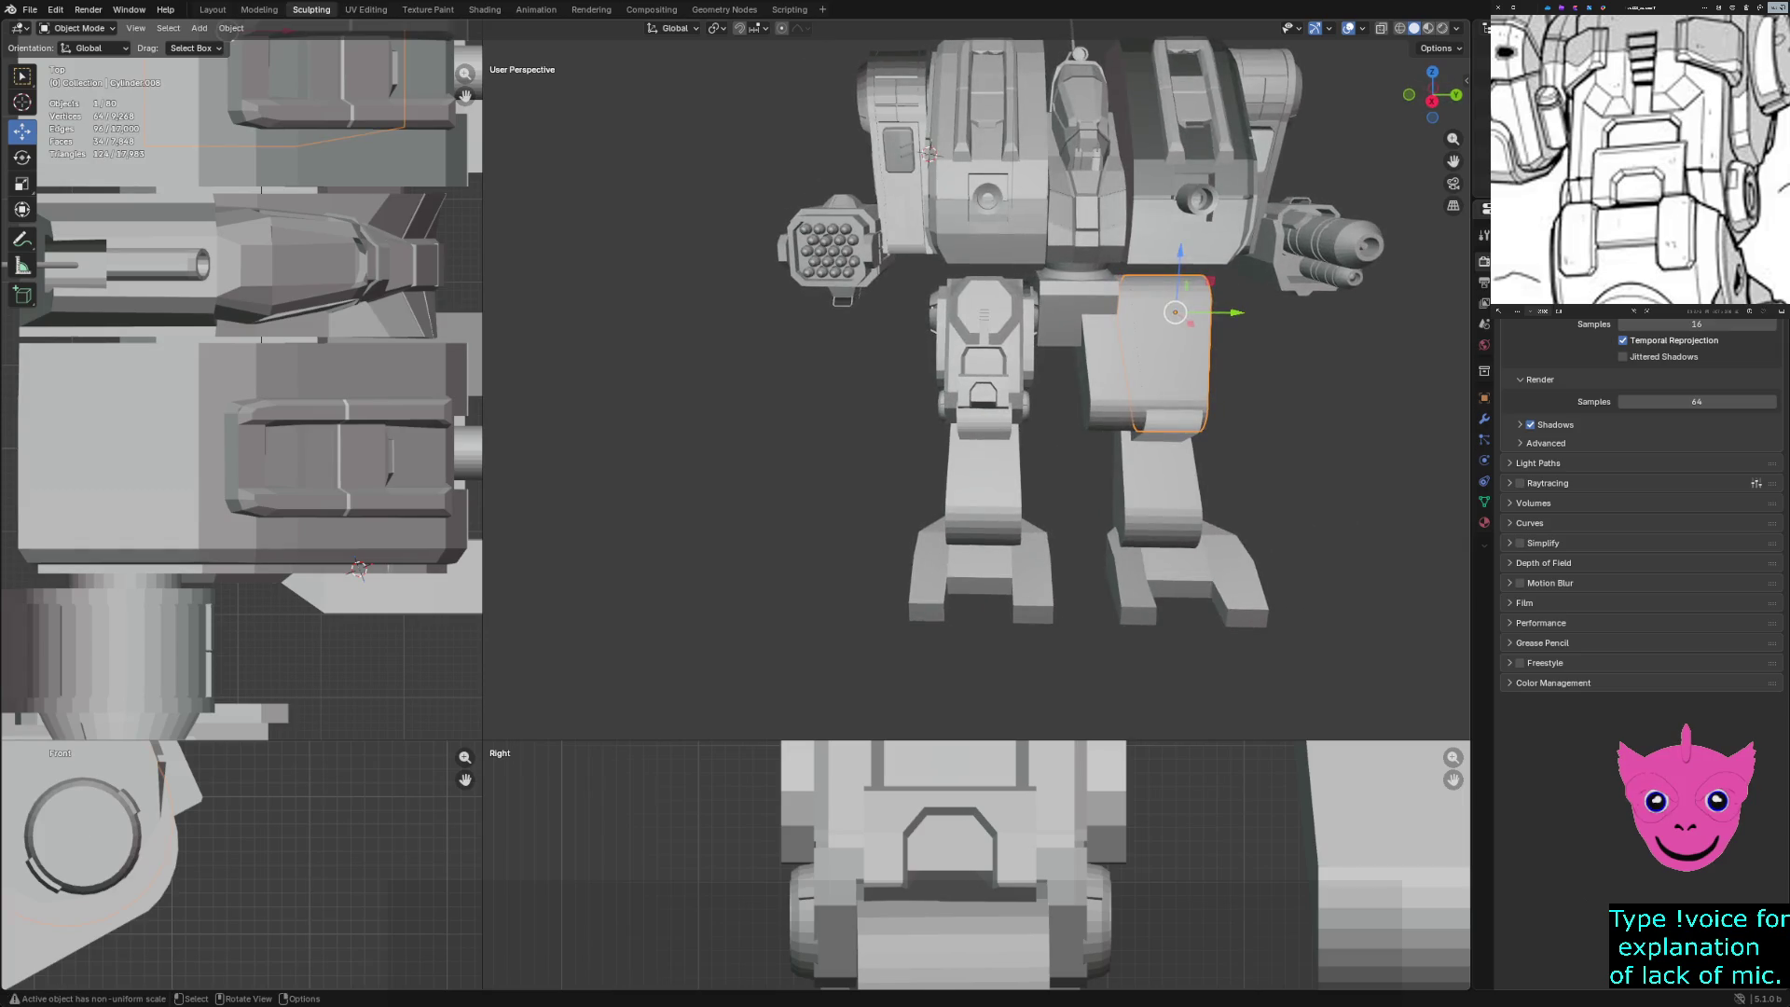
key("Delete")
scroll(979, 355, "up", 2)
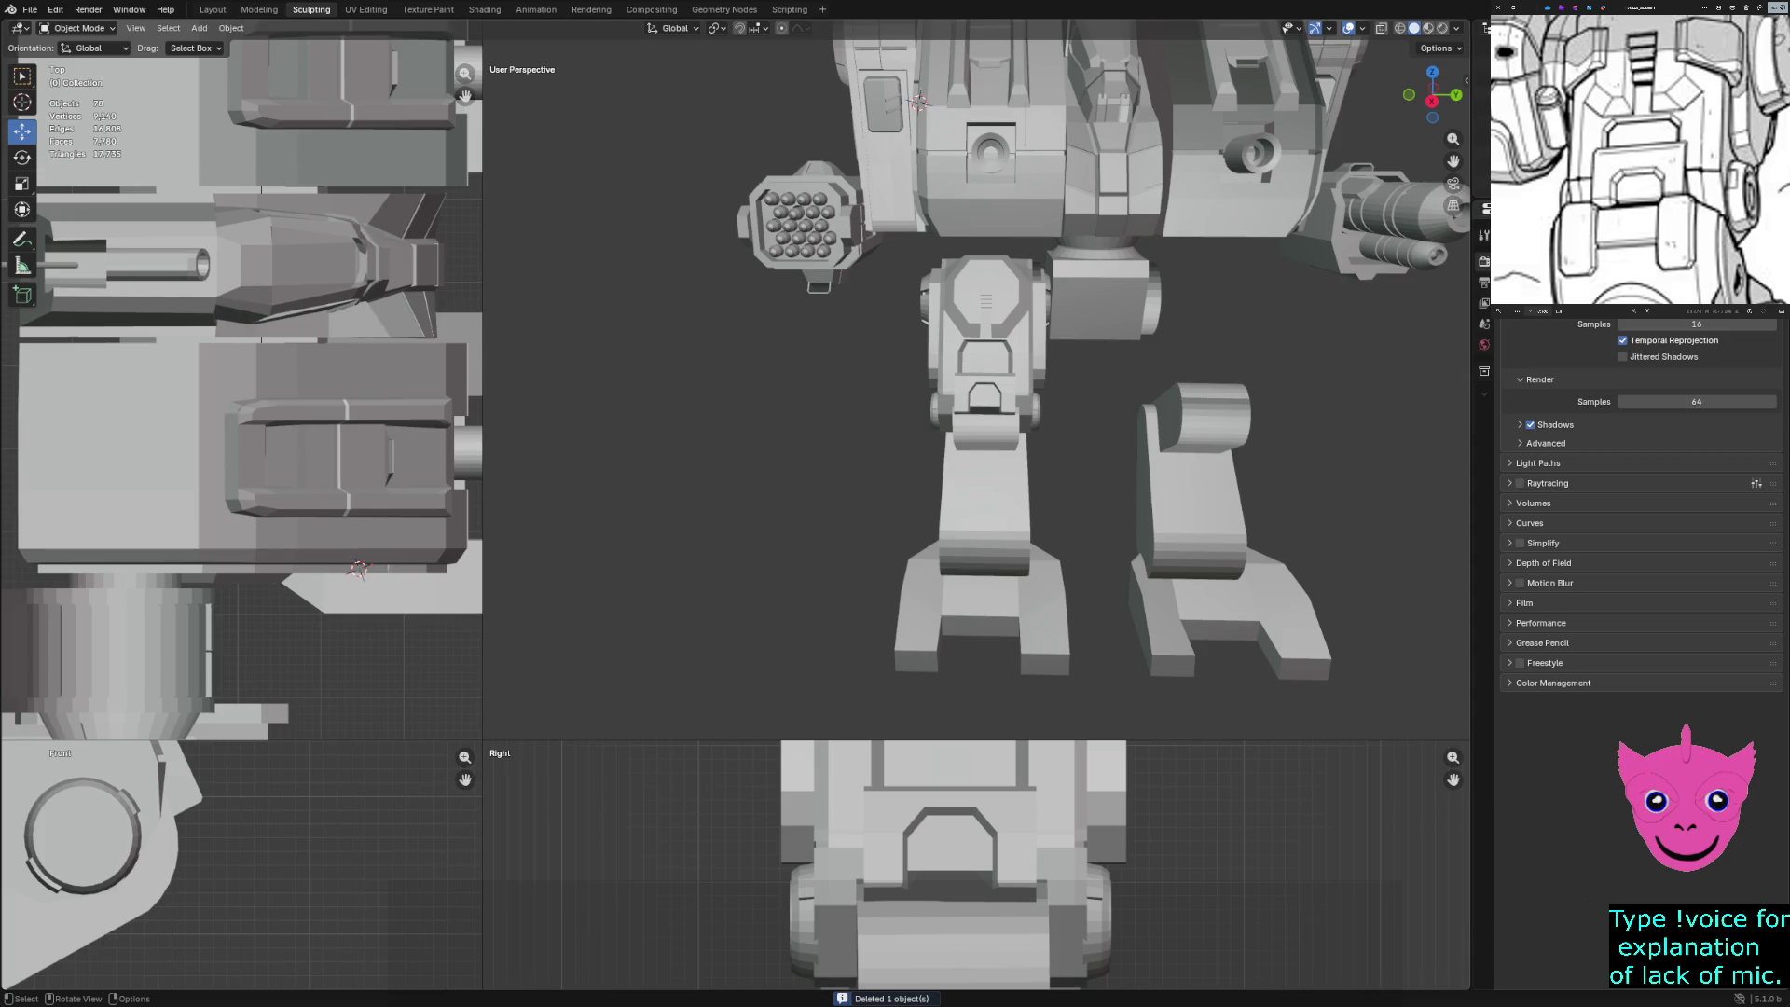
Box-select the reworked leg's upper parts, excluding the side cube, lower leg piece and a knee piece
mouse_move(910, 304)
left_mouse_down()
mouse_move(923, 345)
mouse_move(1033, 381)
mouse_move(1026, 357)
mouse_move(1056, 393)
left_mouse_up()
left_click(1095, 299, "shift")
left_click(1096, 298, "shift")
middle_click_drag(1095, 298, 979, 373)
left_click(979, 522, "shift")
left_click(979, 522, "shift")
left_click(974, 508, "shift")
mouse_move(974, 508)
middle_mouse_down()
mouse_move(904, 513)
mouse_move(960, 508)
mouse_move(933, 513)
middle_mouse_up()
left_click(990, 504, "shift")
left_click(1035, 452, "shift")
middle_click_drag(1026, 335, 1001, 334)
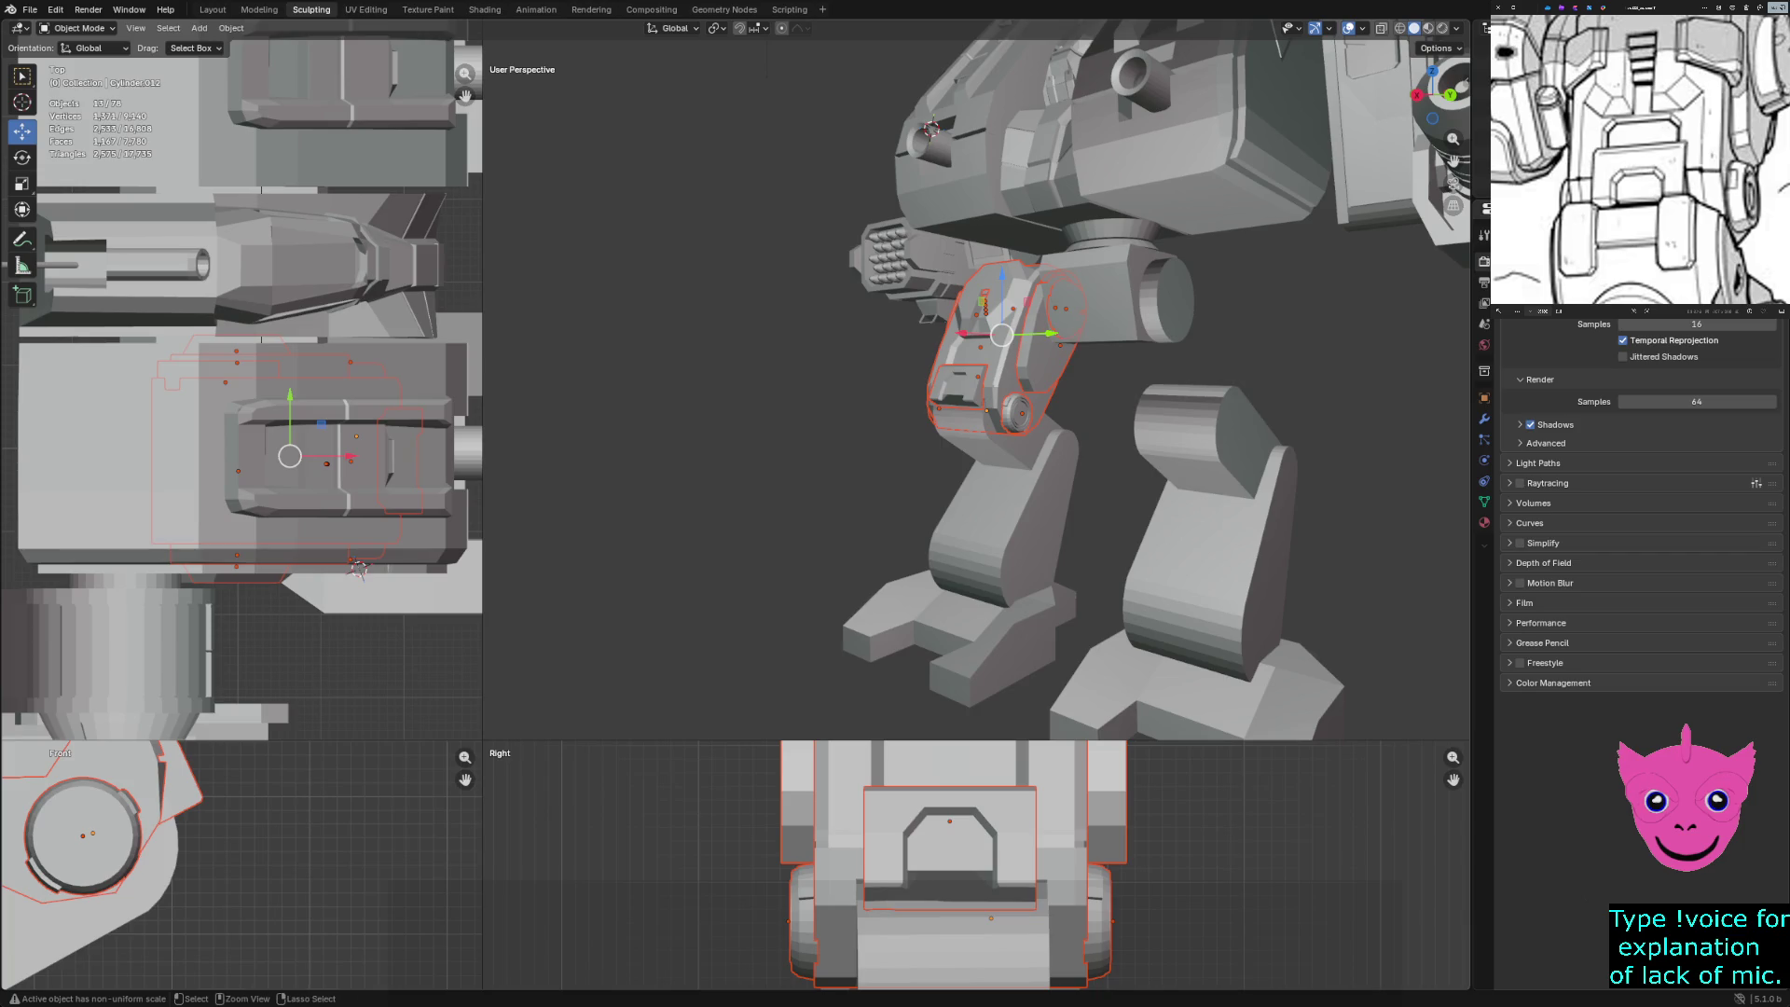
Try pasting and moving the leg parts along Y, then undo both attempts
key("ctrl+v")
middle_click_drag(1001, 334, 944, 328)
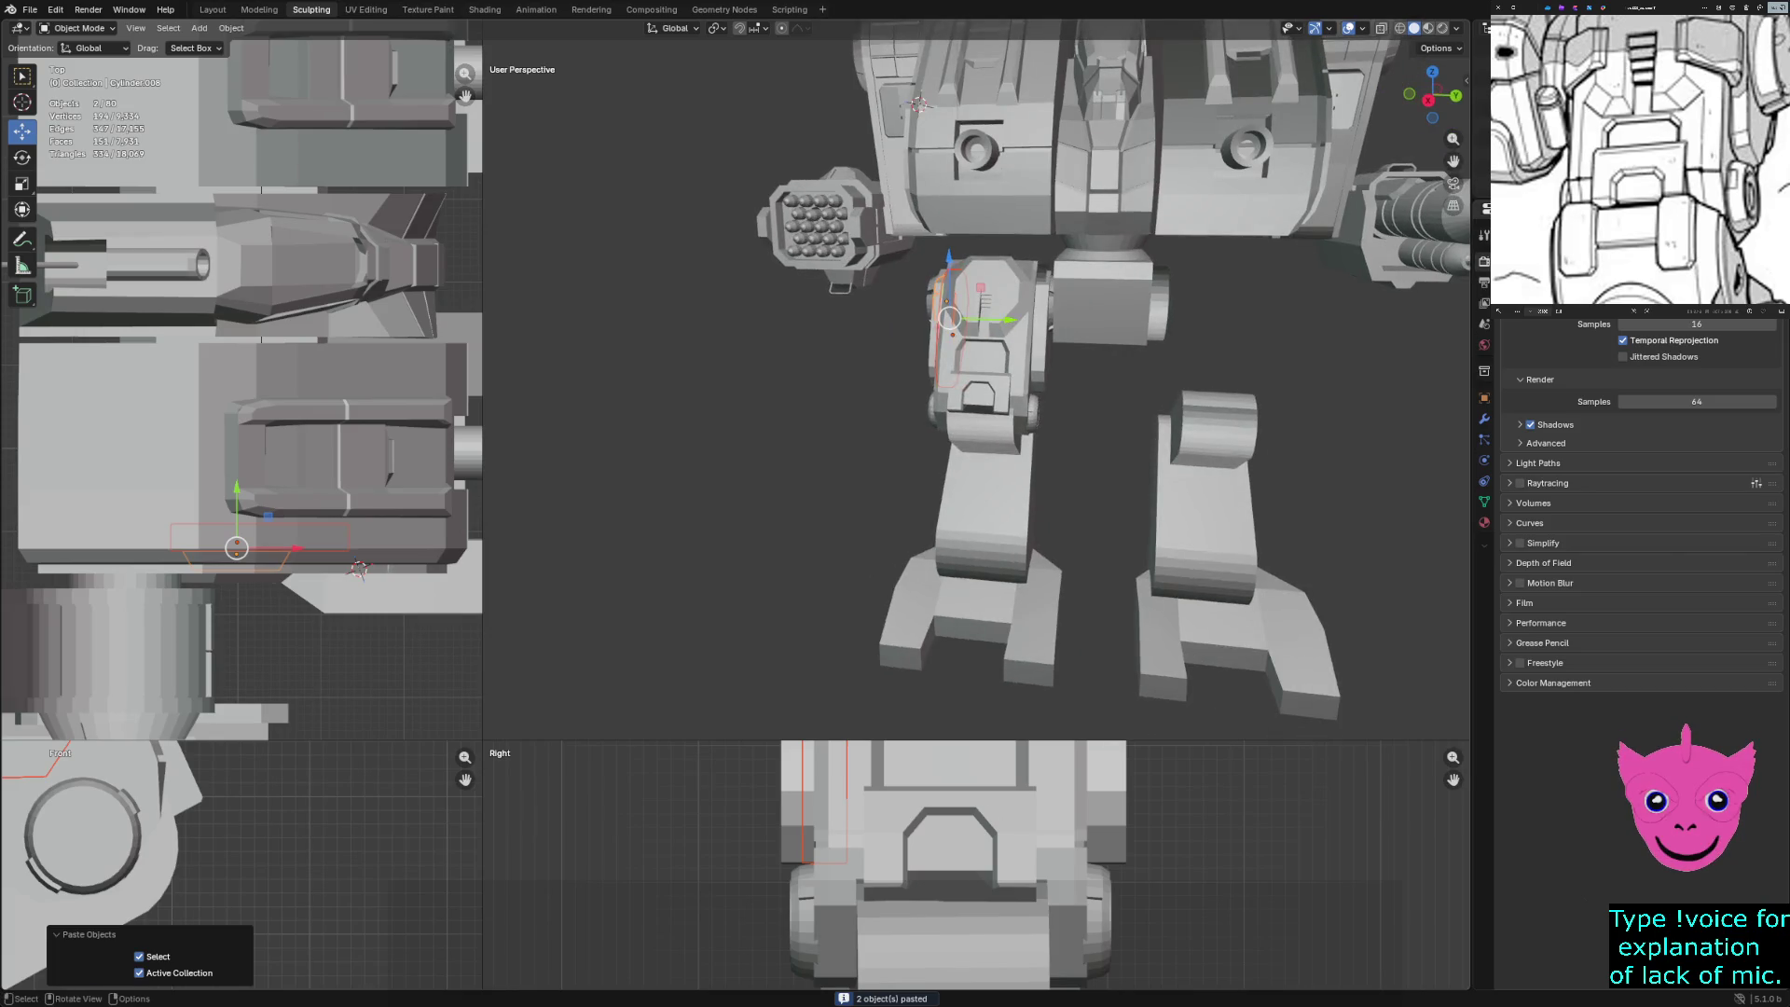
key("g")
key("Escape")
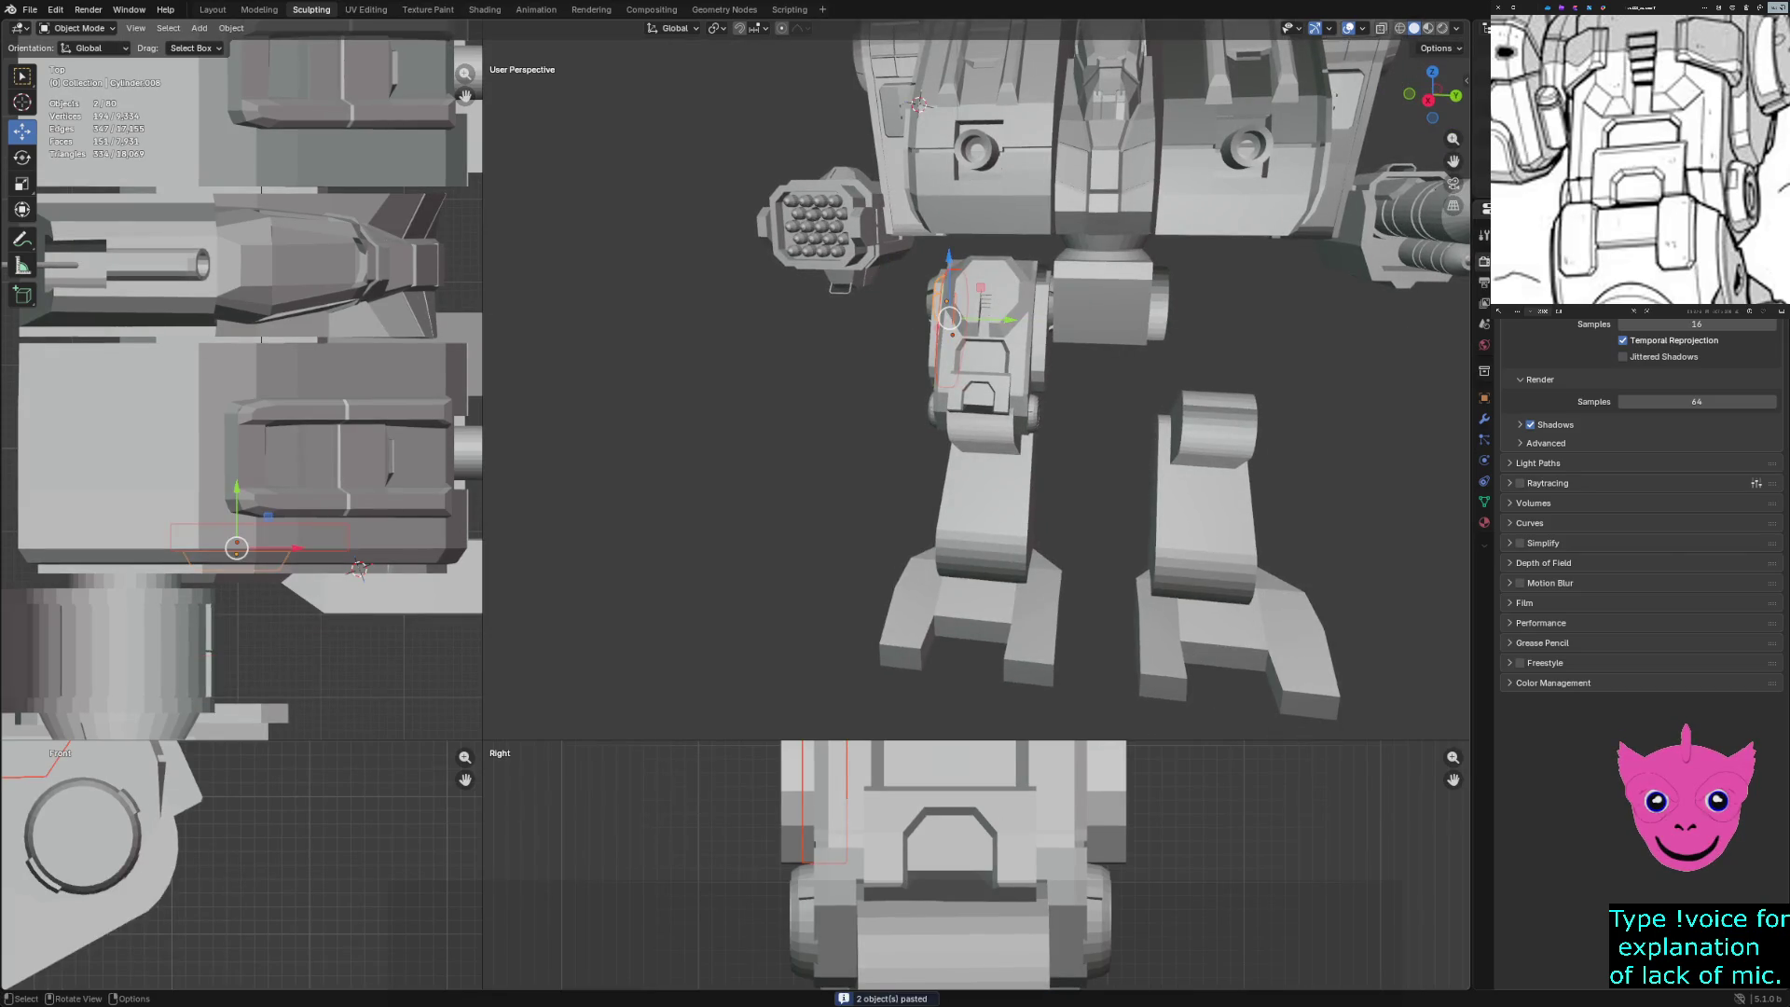
key("ctrl+z")
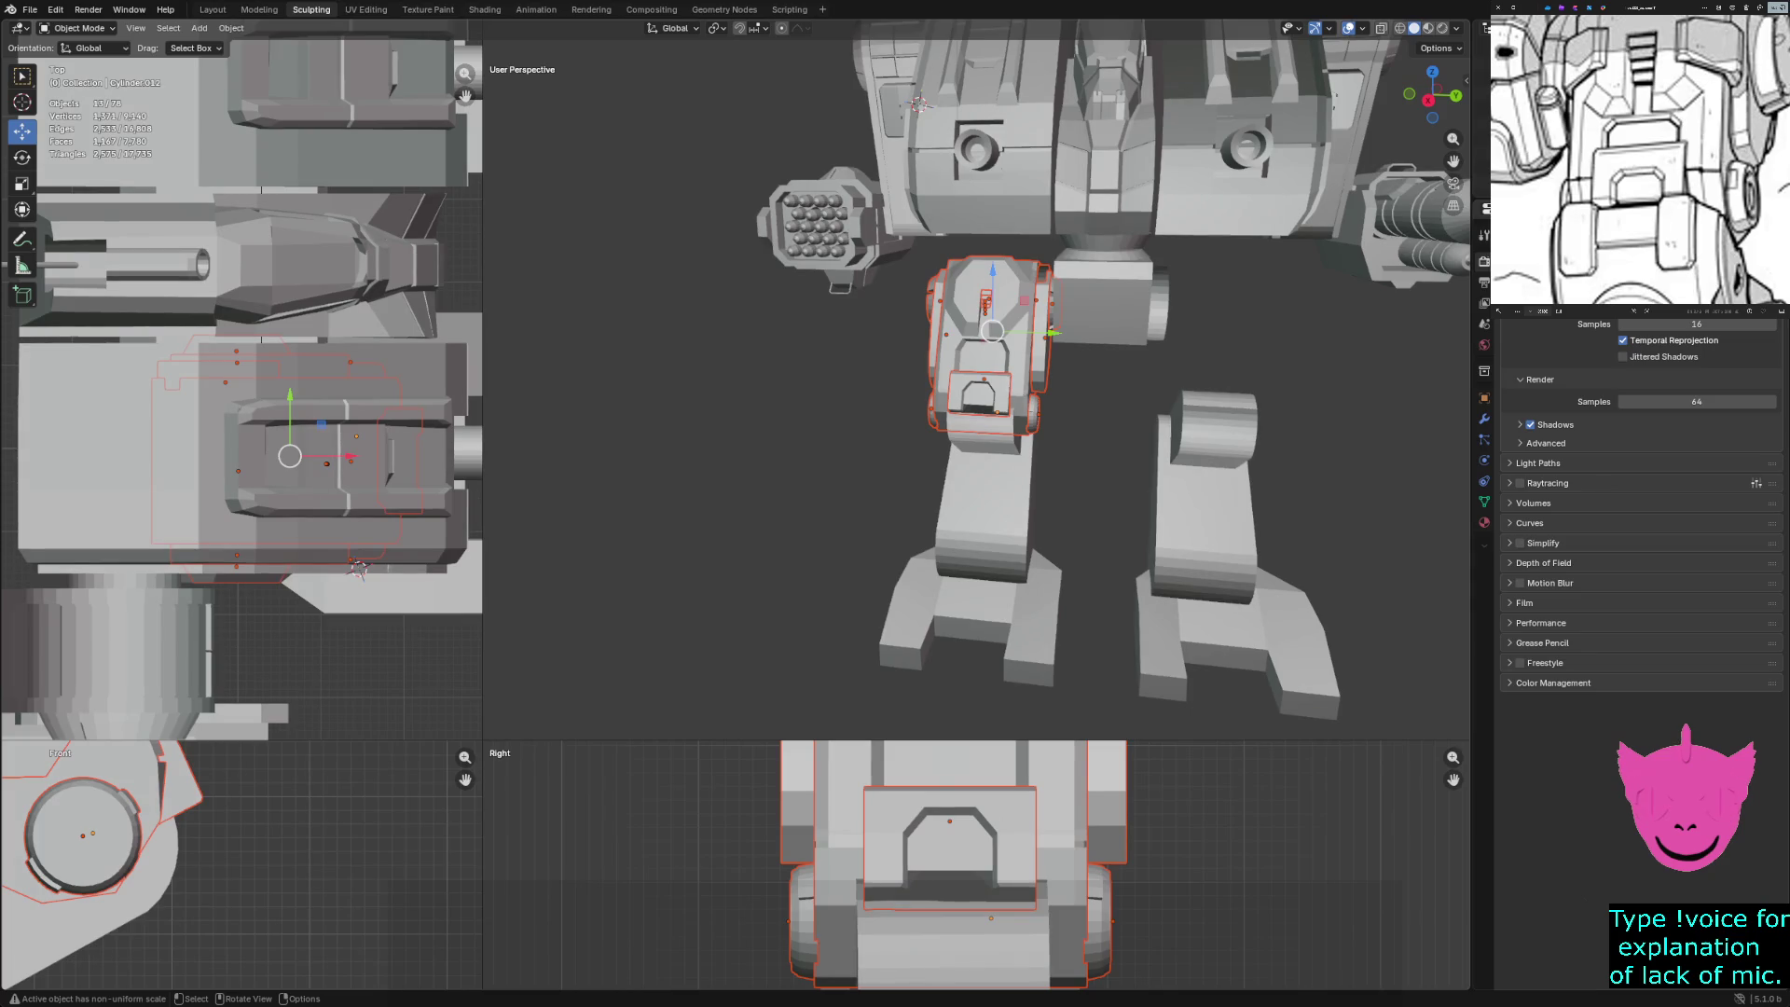
key("g")
key("y")
key("Return")
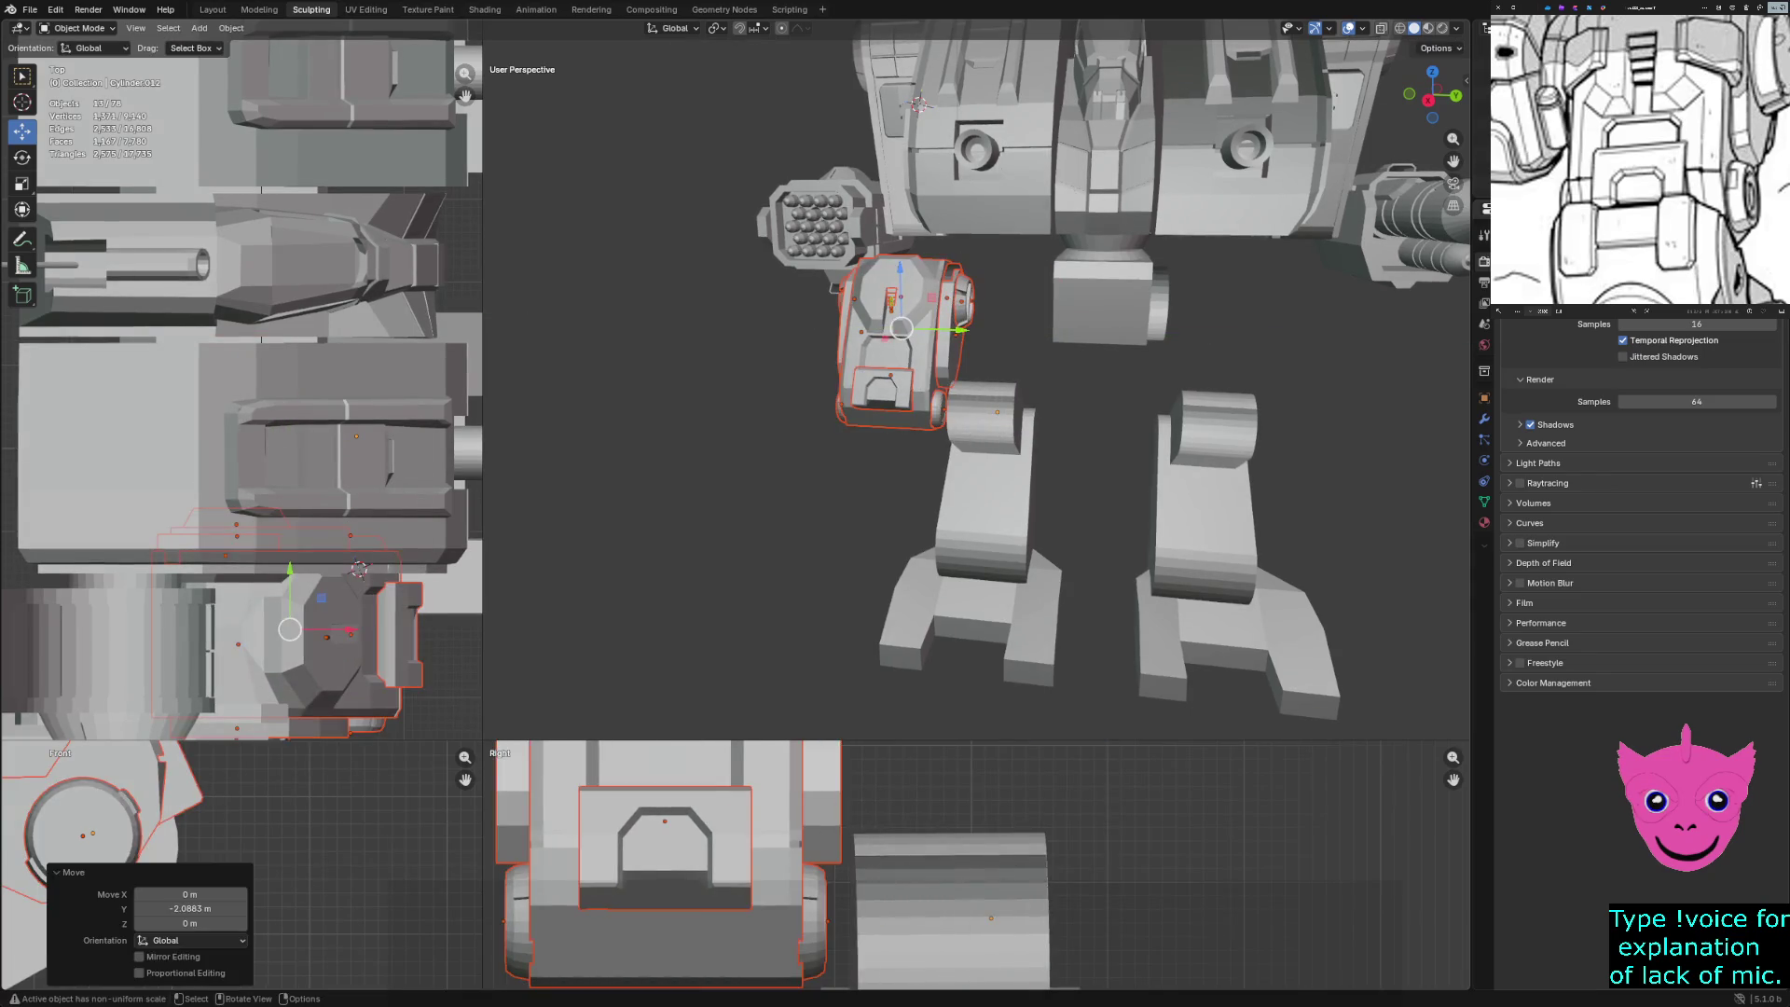
key("ctrl+z")
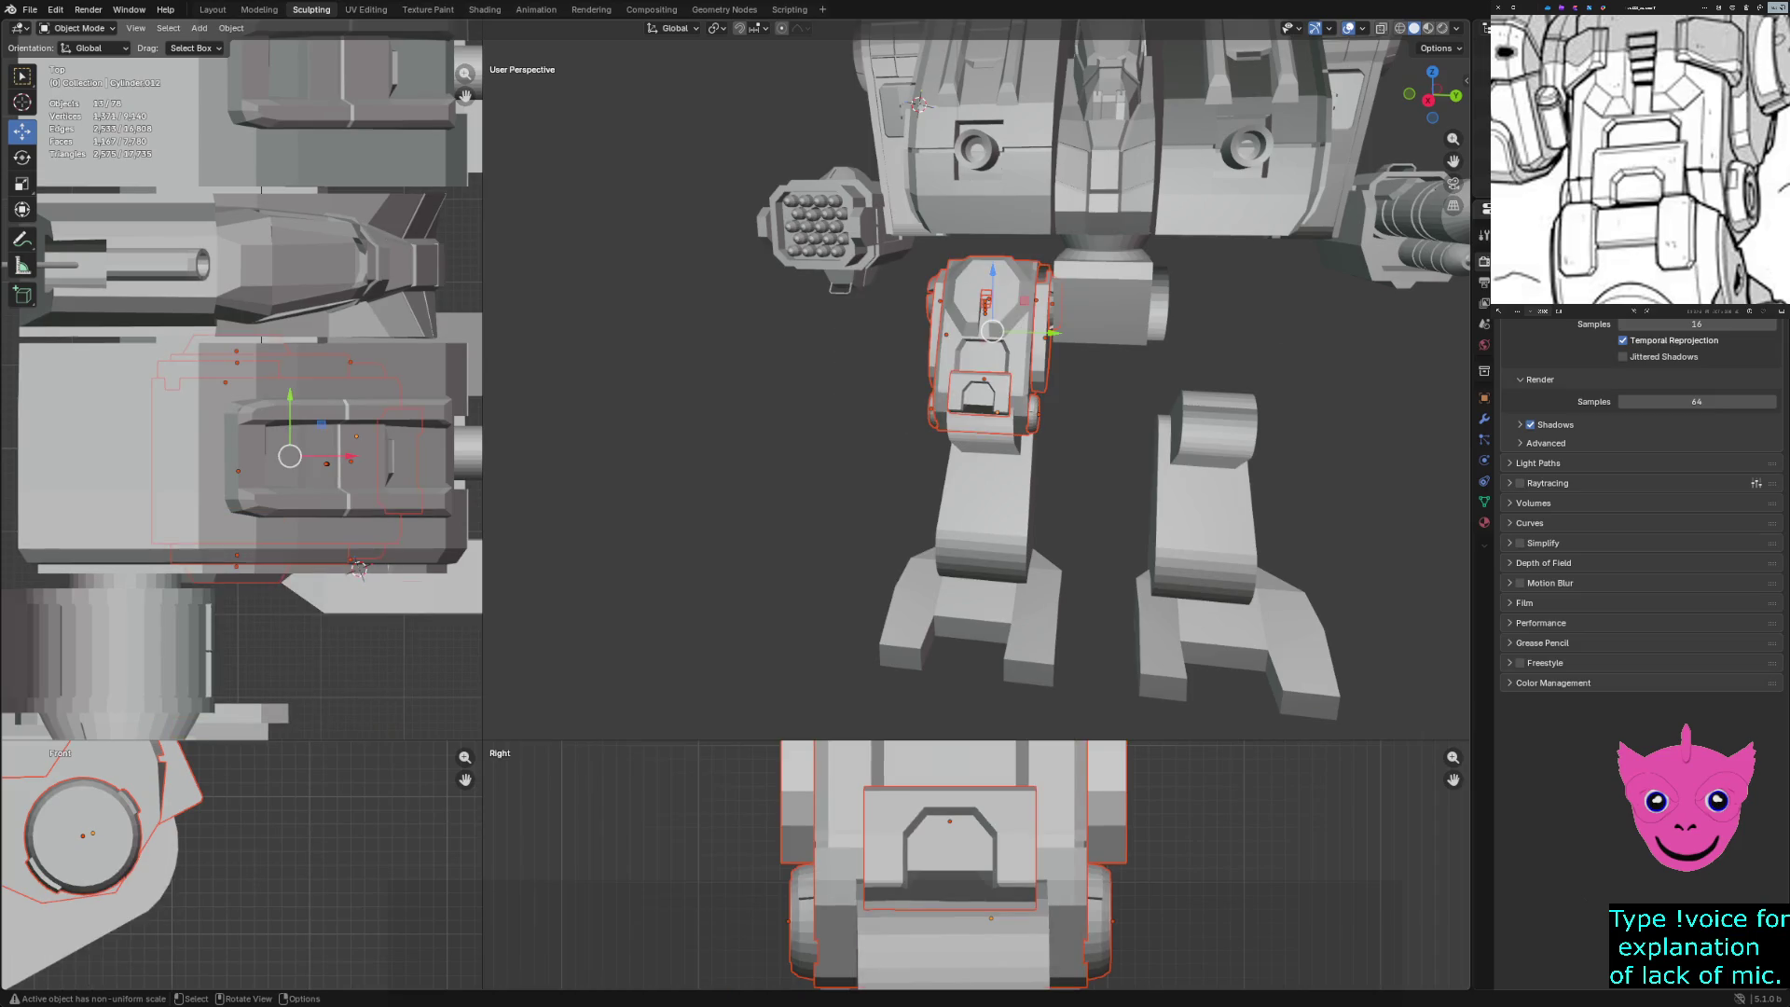
Paste the 13 copied leg parts, move them 4.8 m along Y onto the other leg, then clear the selection
key("ctrl+v")
key("g")
key("y")
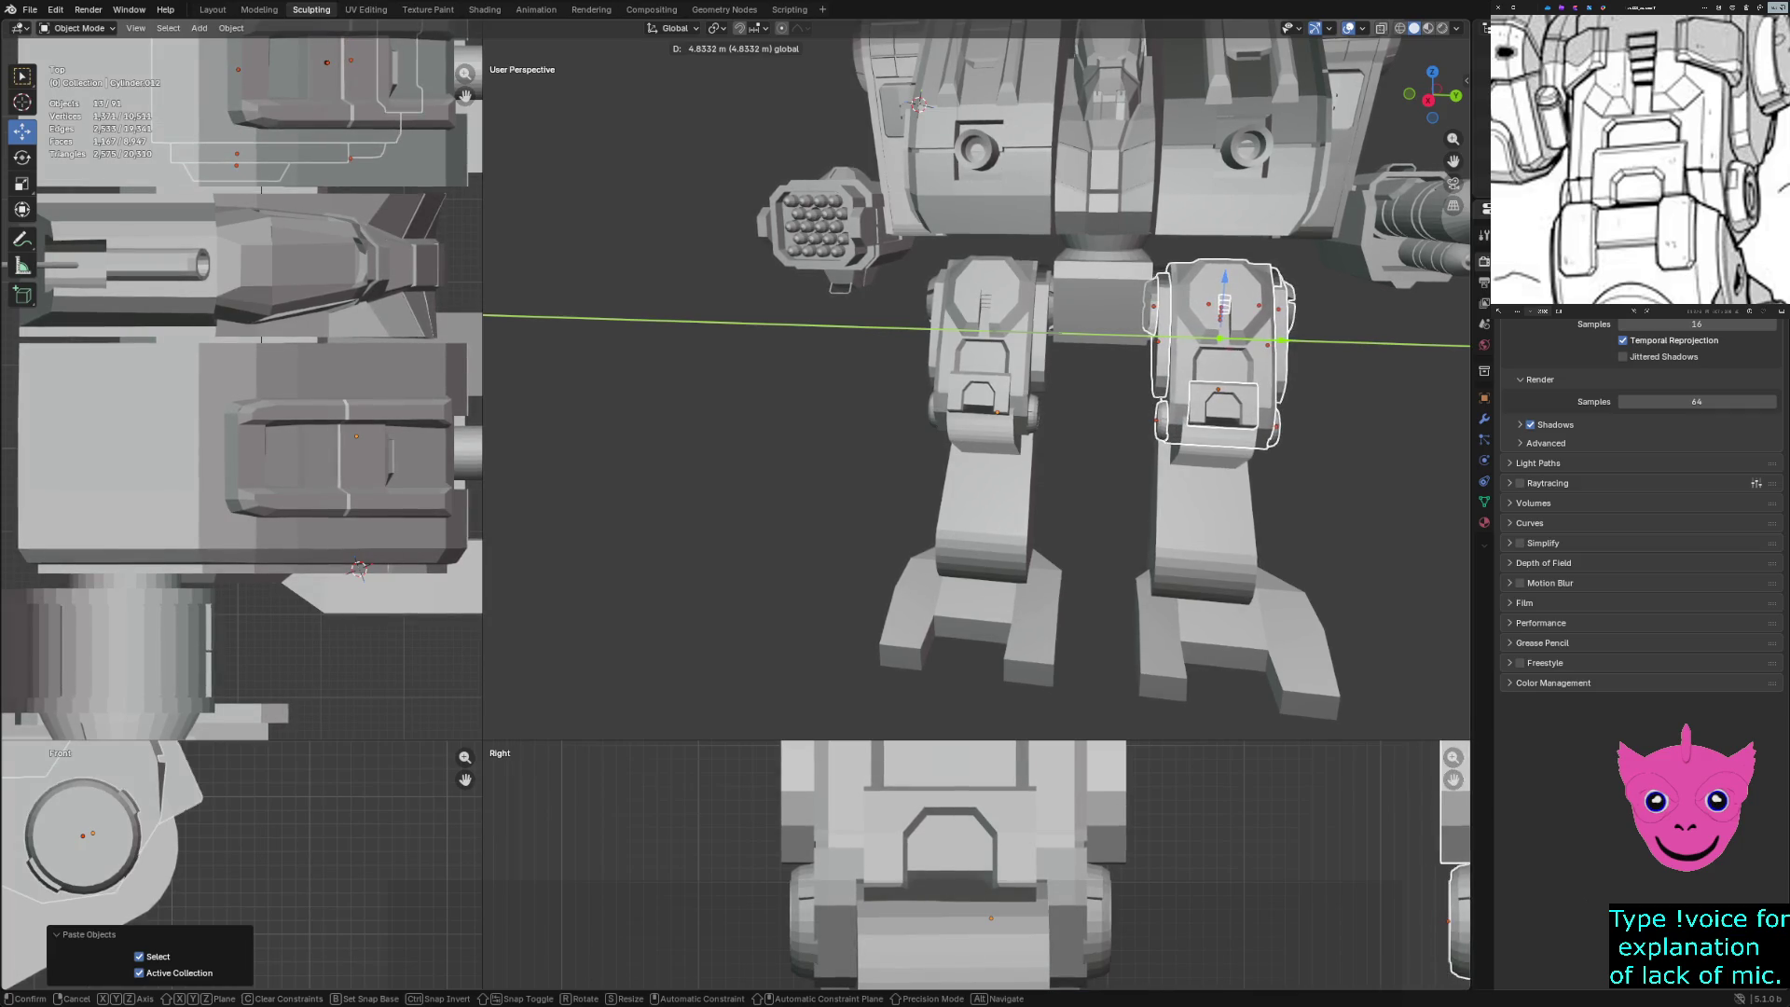
left_click(1212, 336)
mouse_move(1212, 336)
middle_mouse_down()
mouse_move(1166, 337)
mouse_move(1231, 334)
mouse_move(1110, 336)
mouse_move(1212, 332)
middle_mouse_up()
scroll(1207, 333, "down", 3)
key("alt+a")
scroll(1109, 336, "up", 1)
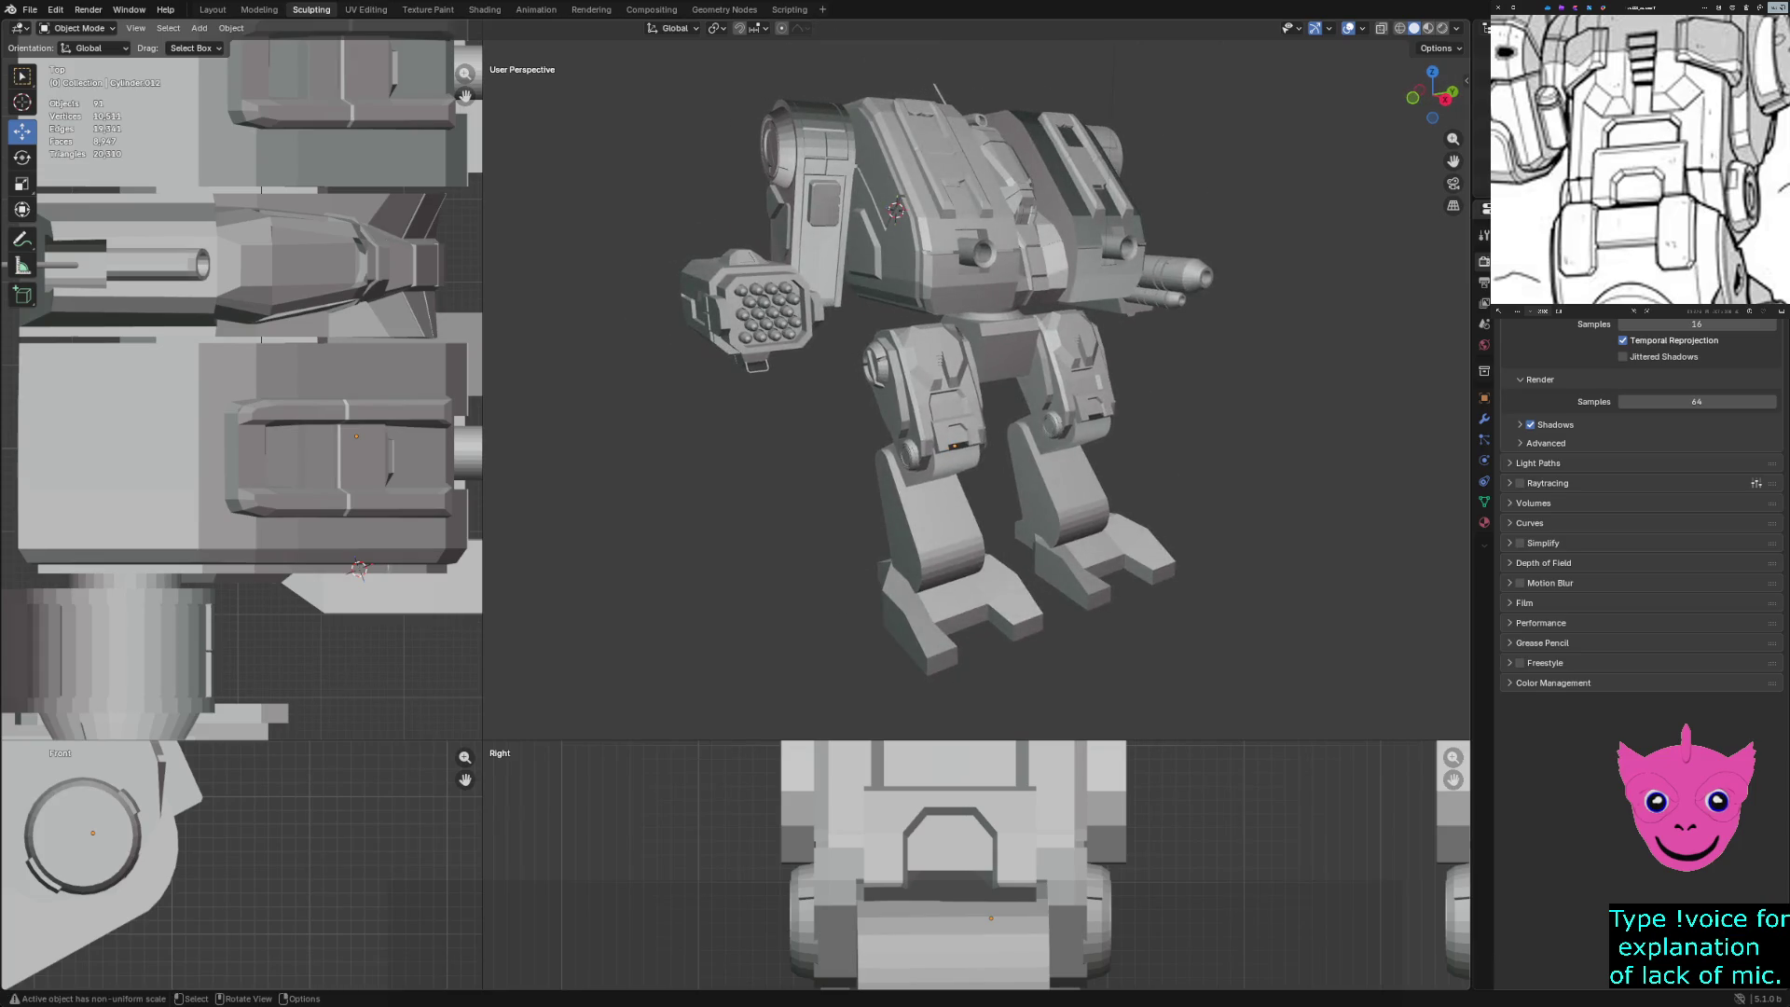
Orbit and zoom to a front three-quarter view of the mech, selecting lower leg piece Cylinder.010
key("z")
scroll(977, 380, "up", 2)
middle_click_drag(976, 381, 1082, 380)
scroll(1054, 379, "up", 2)
scroll(976, 381, "down", 2)
scroll(1081, 380, "up", 2)
left_click(1050, 455)
scroll(1050, 455, "down", 3)
middle_click_drag(1051, 455, 597, 452)
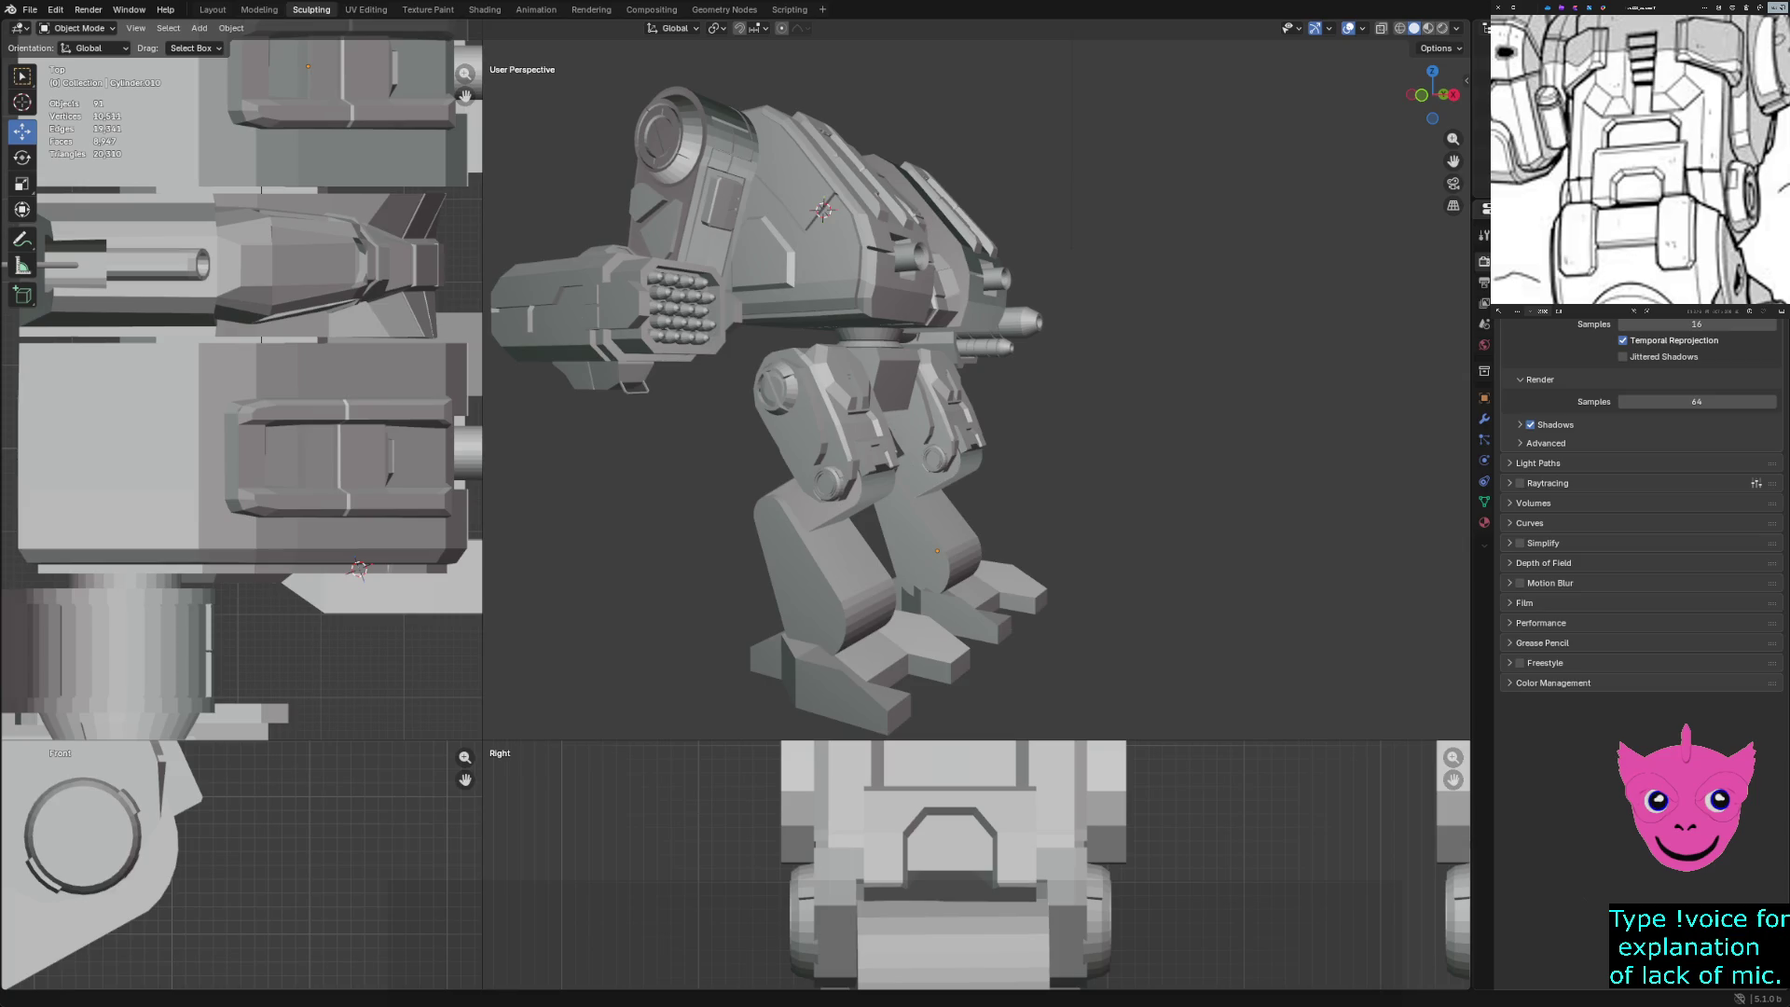
Frame the torso and legs closely, enlarge the User Perspective pane, and orbit to the gun arm
scroll(1654, 184, "down", 3)
mouse_move(932, 419)
middle_mouse_down()
mouse_move(559, 420)
mouse_move(736, 420)
middle_mouse_up()
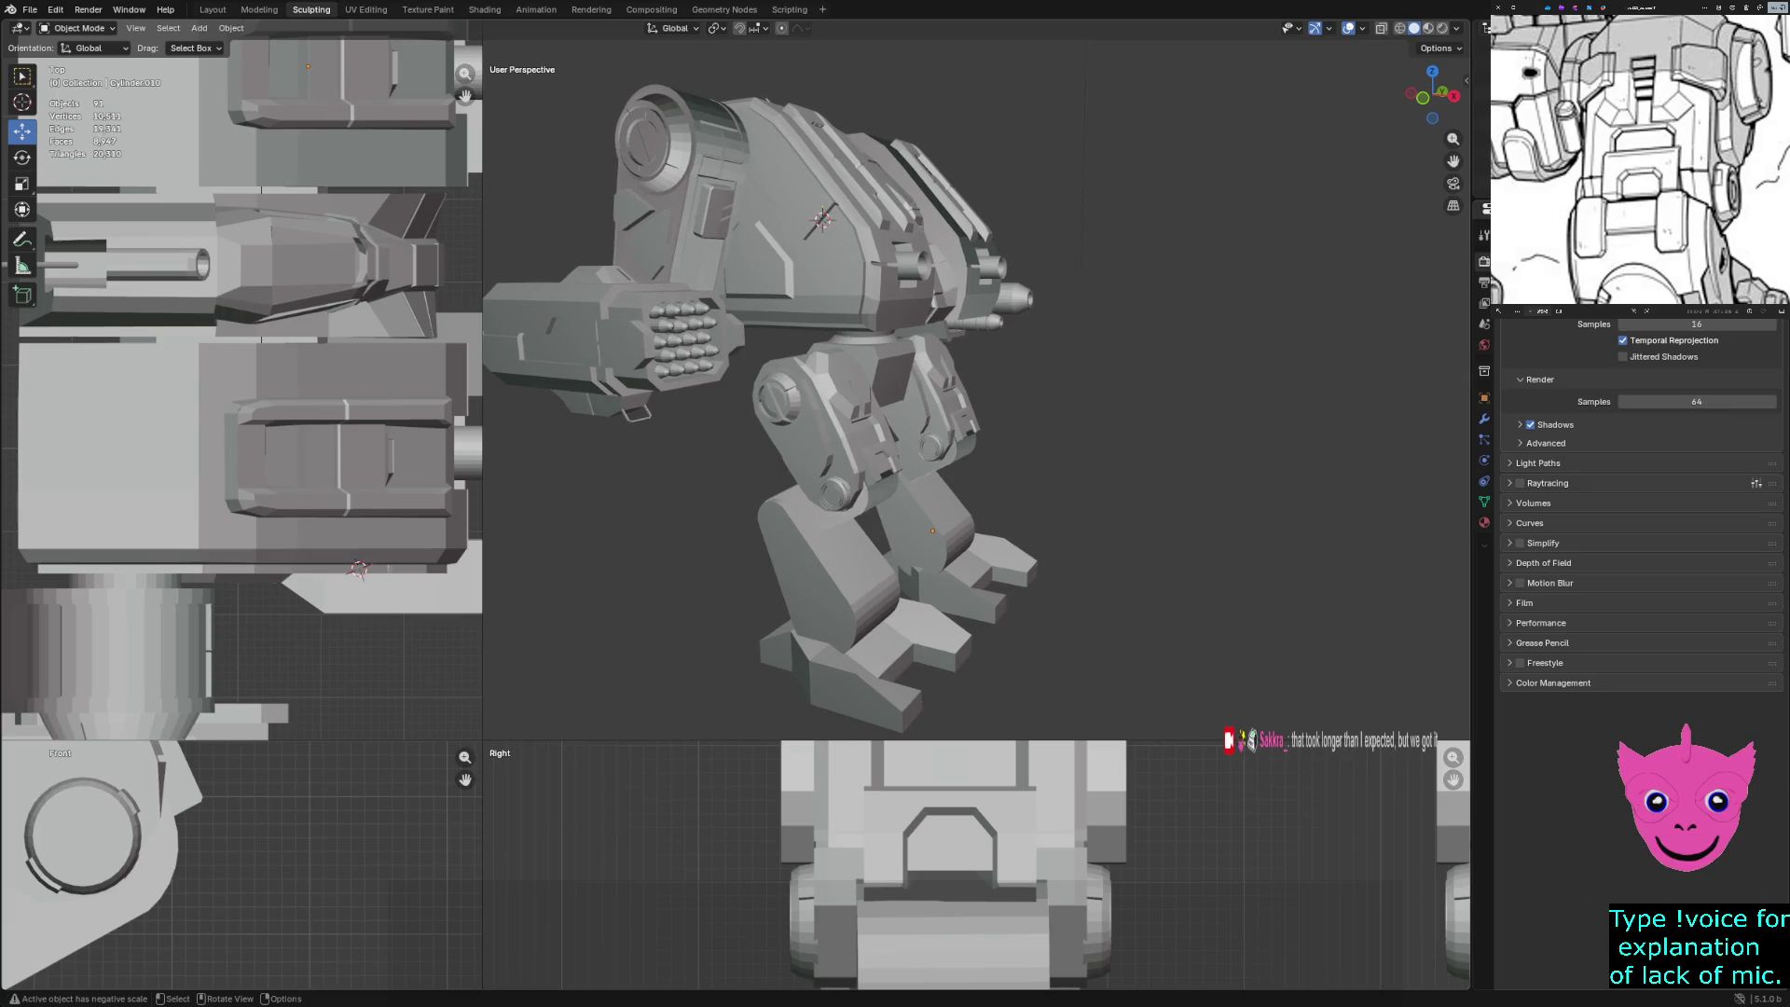
scroll(932, 391, "up", 5)
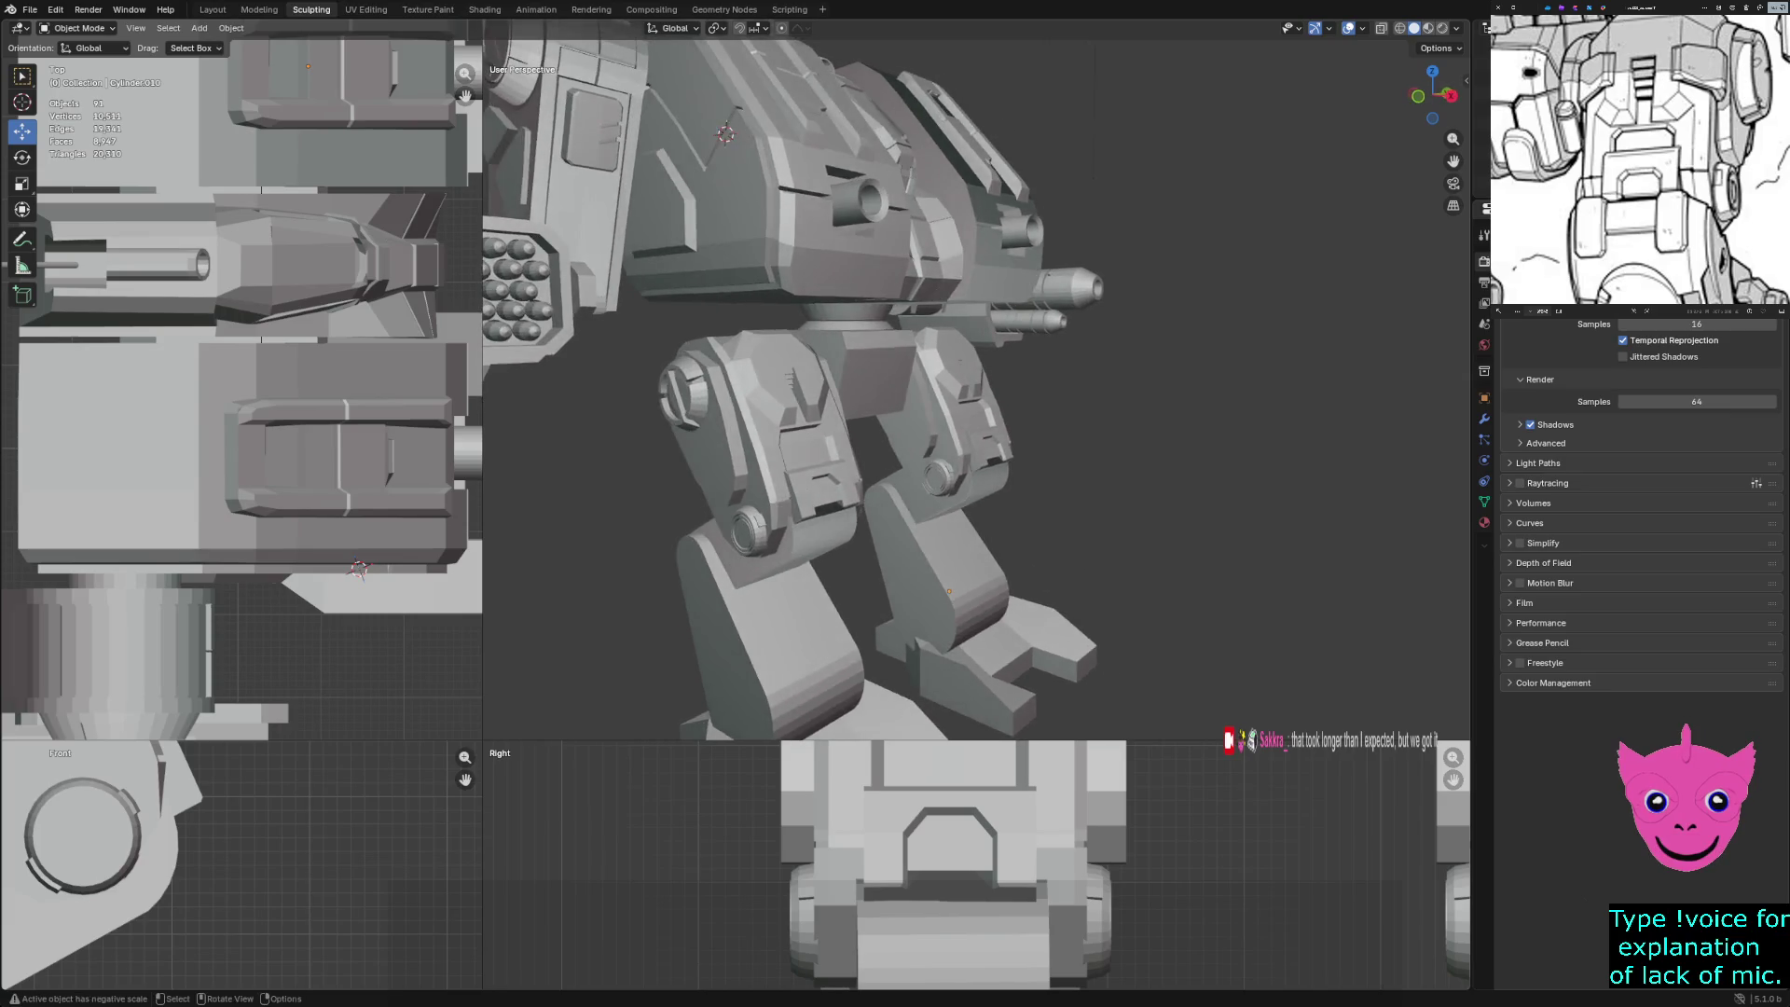
middle_click_drag(933, 392, 923, 401)
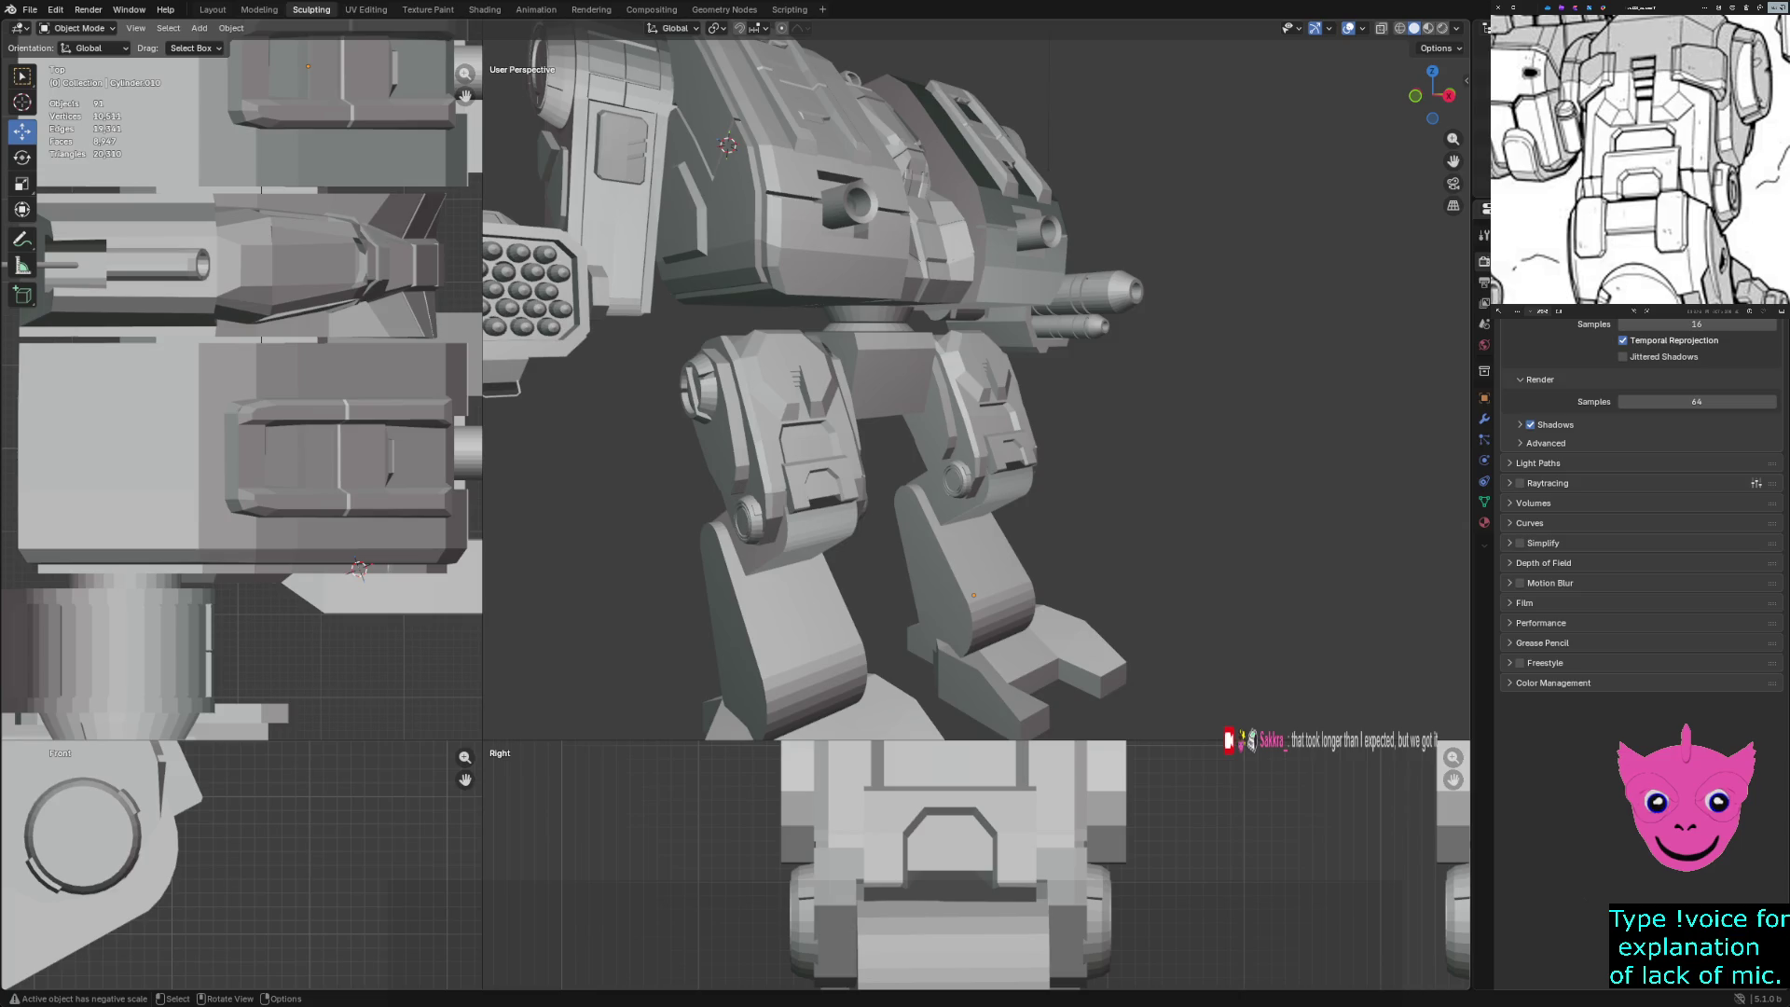
mouse_move(482, 740)
left_mouse_down()
mouse_move(151, 815)
mouse_move(149, 794)
left_mouse_up()
middle_click_drag(811, 419, 1007, 420)
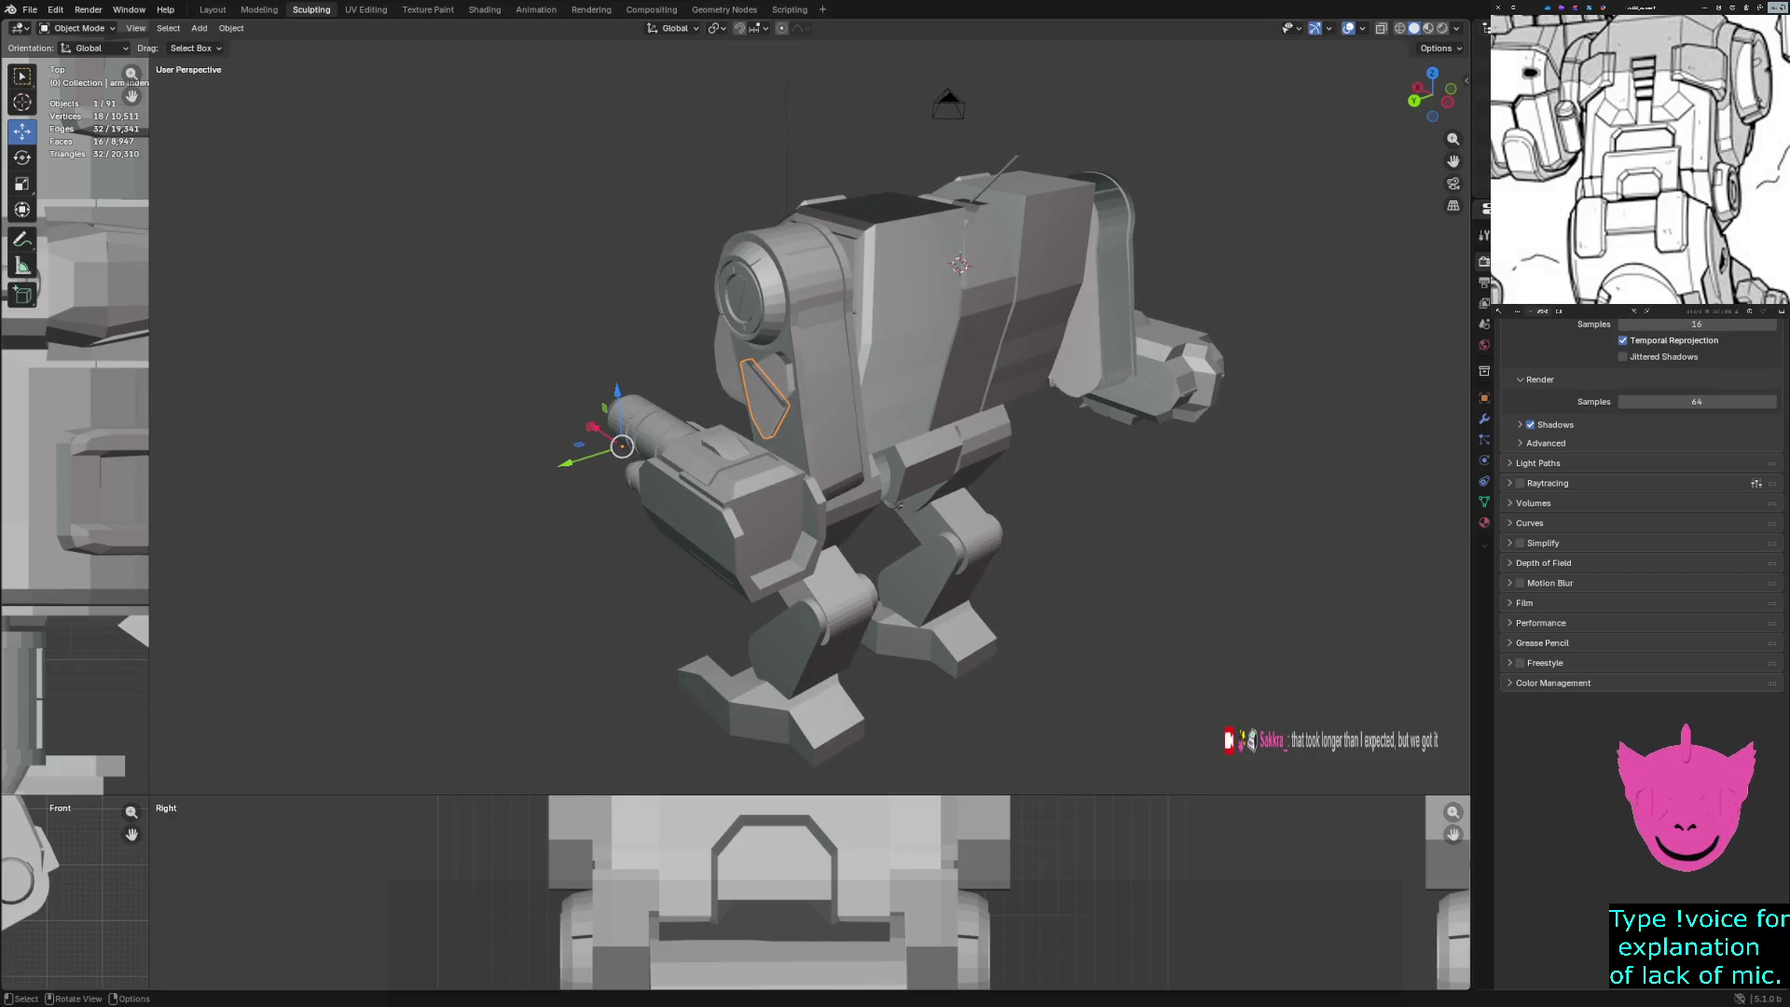
Delete both pairs of small triangular panels from the arm joint piece
left_click(781, 369, "shift")
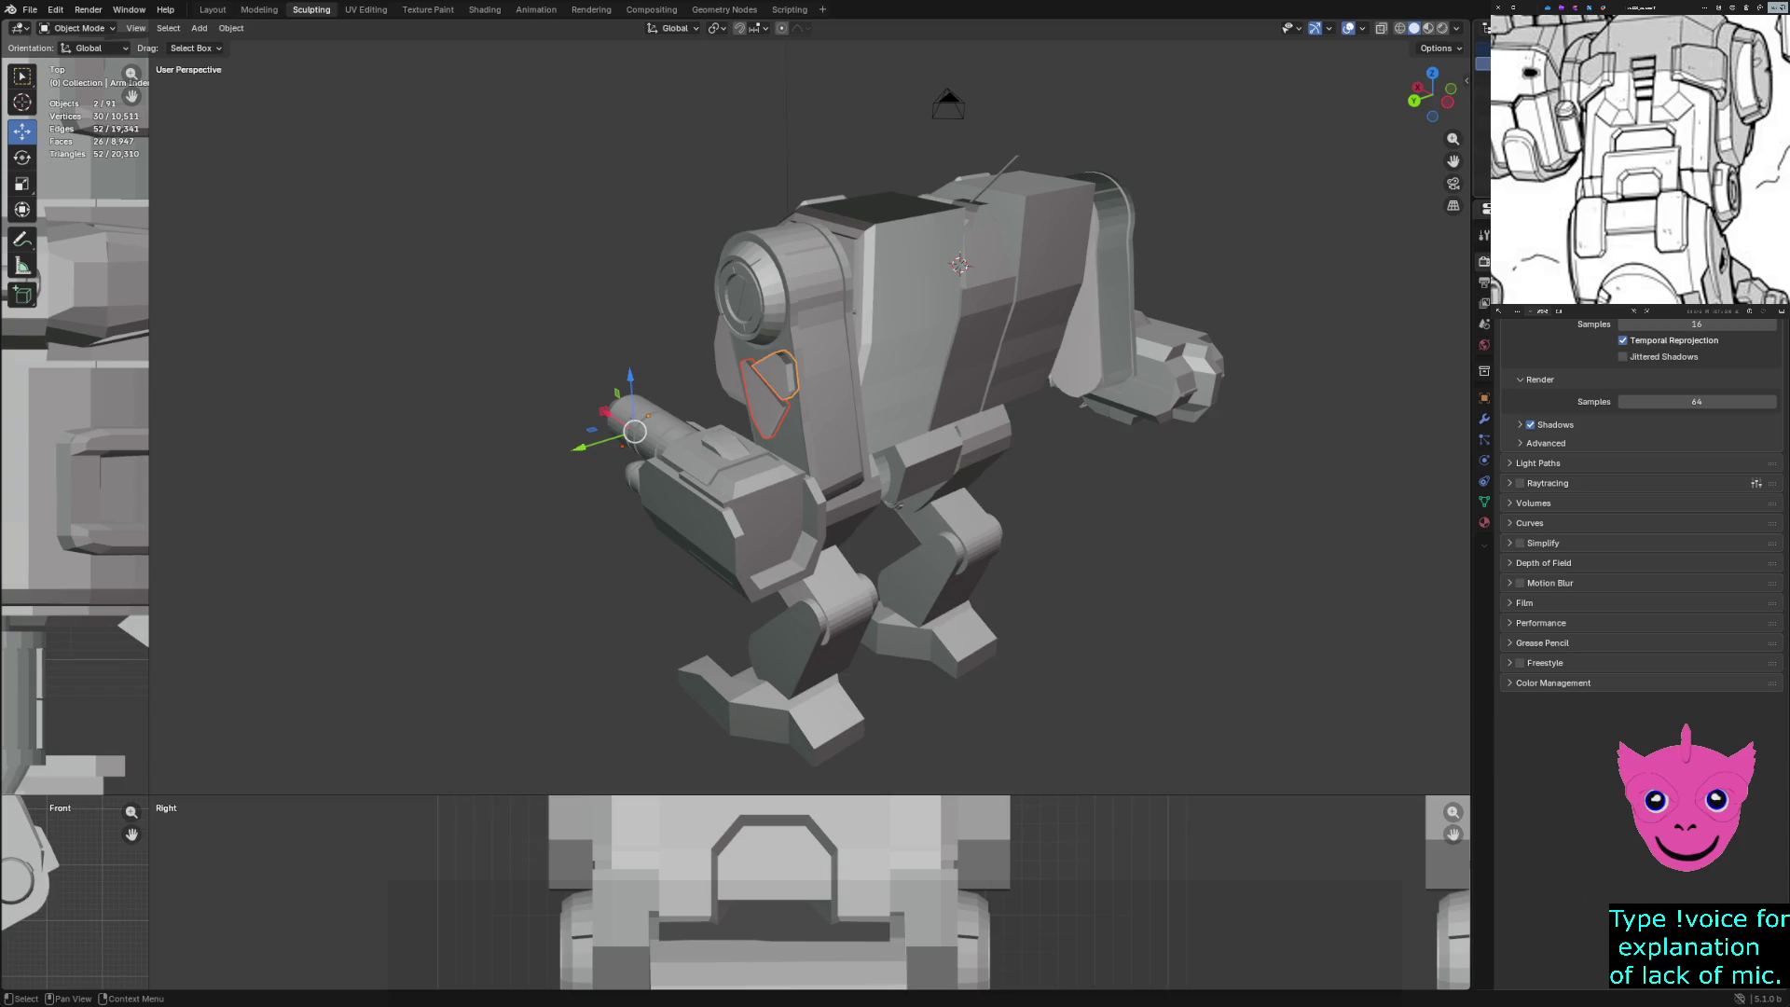
key("Delete")
mouse_move(792, 419)
middle_mouse_down()
mouse_move(974, 410)
mouse_move(1072, 353)
middle_mouse_up()
left_click(811, 439)
left_click(779, 368, "shift")
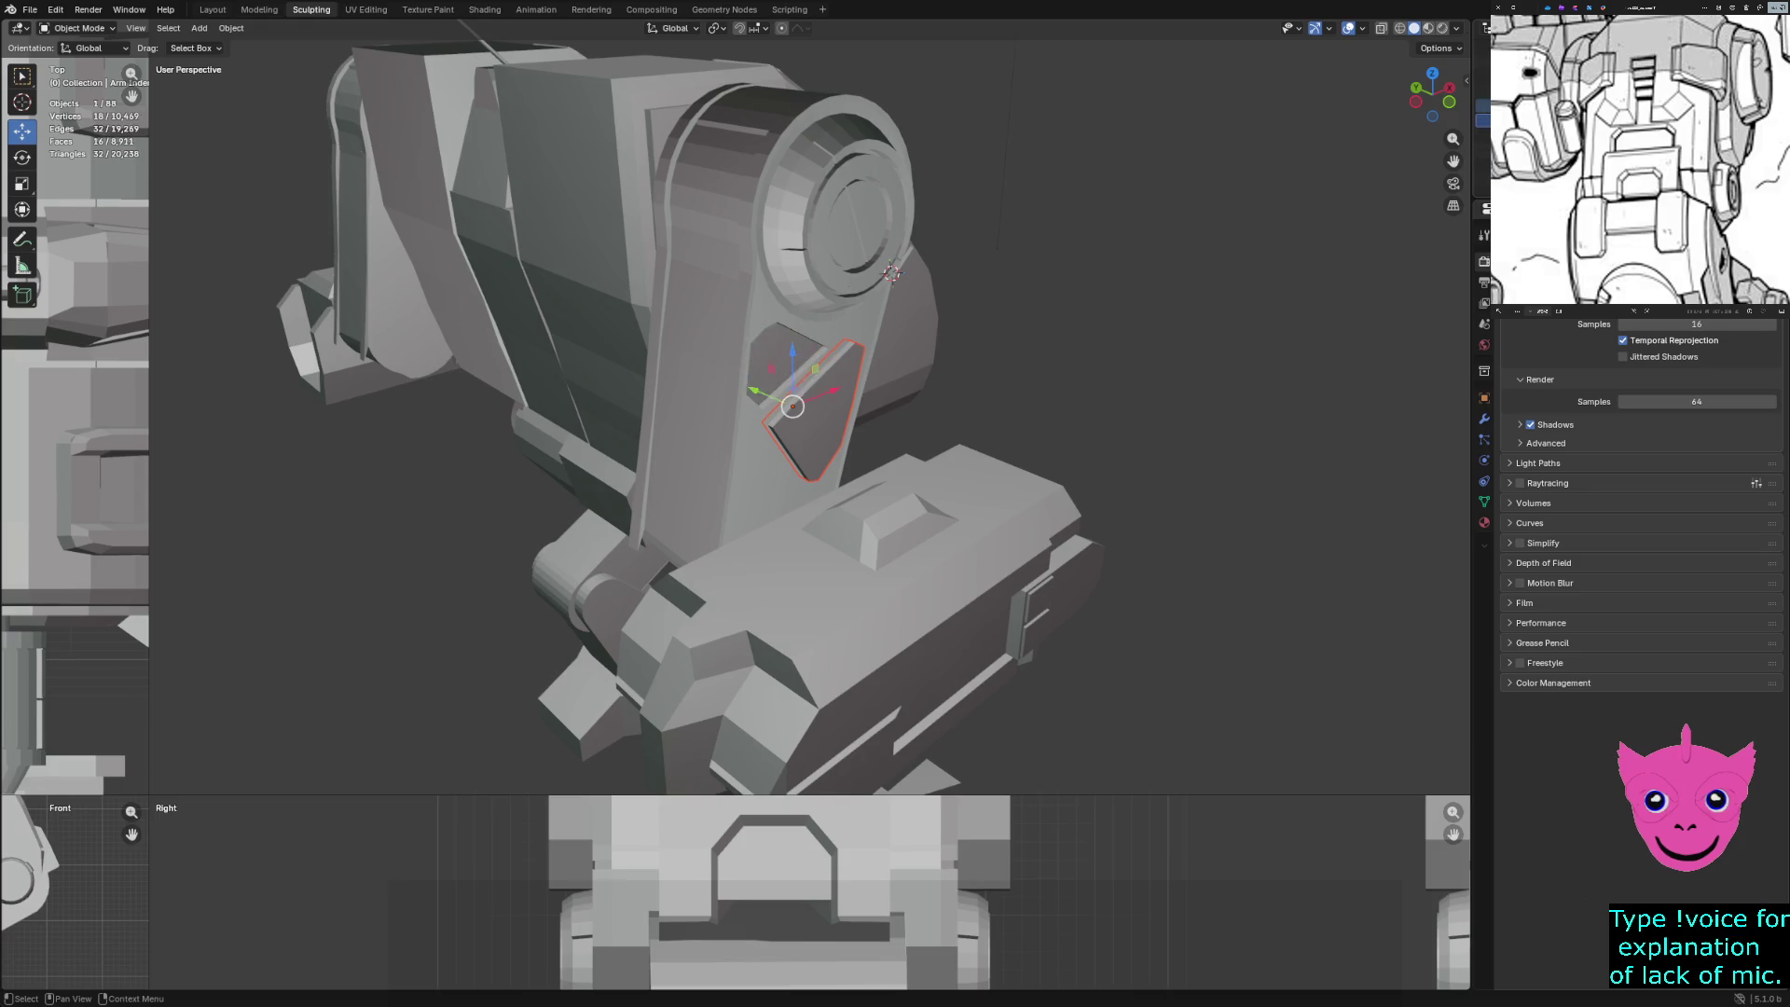
key("Delete")
Inspect the arm joint piece, then deselect it and frame the whole mech front-on
mouse_move(811, 419)
middle_mouse_down()
mouse_move(718, 280)
mouse_move(941, 280)
mouse_move(923, 280)
middle_mouse_up()
left_click(1240, 214)
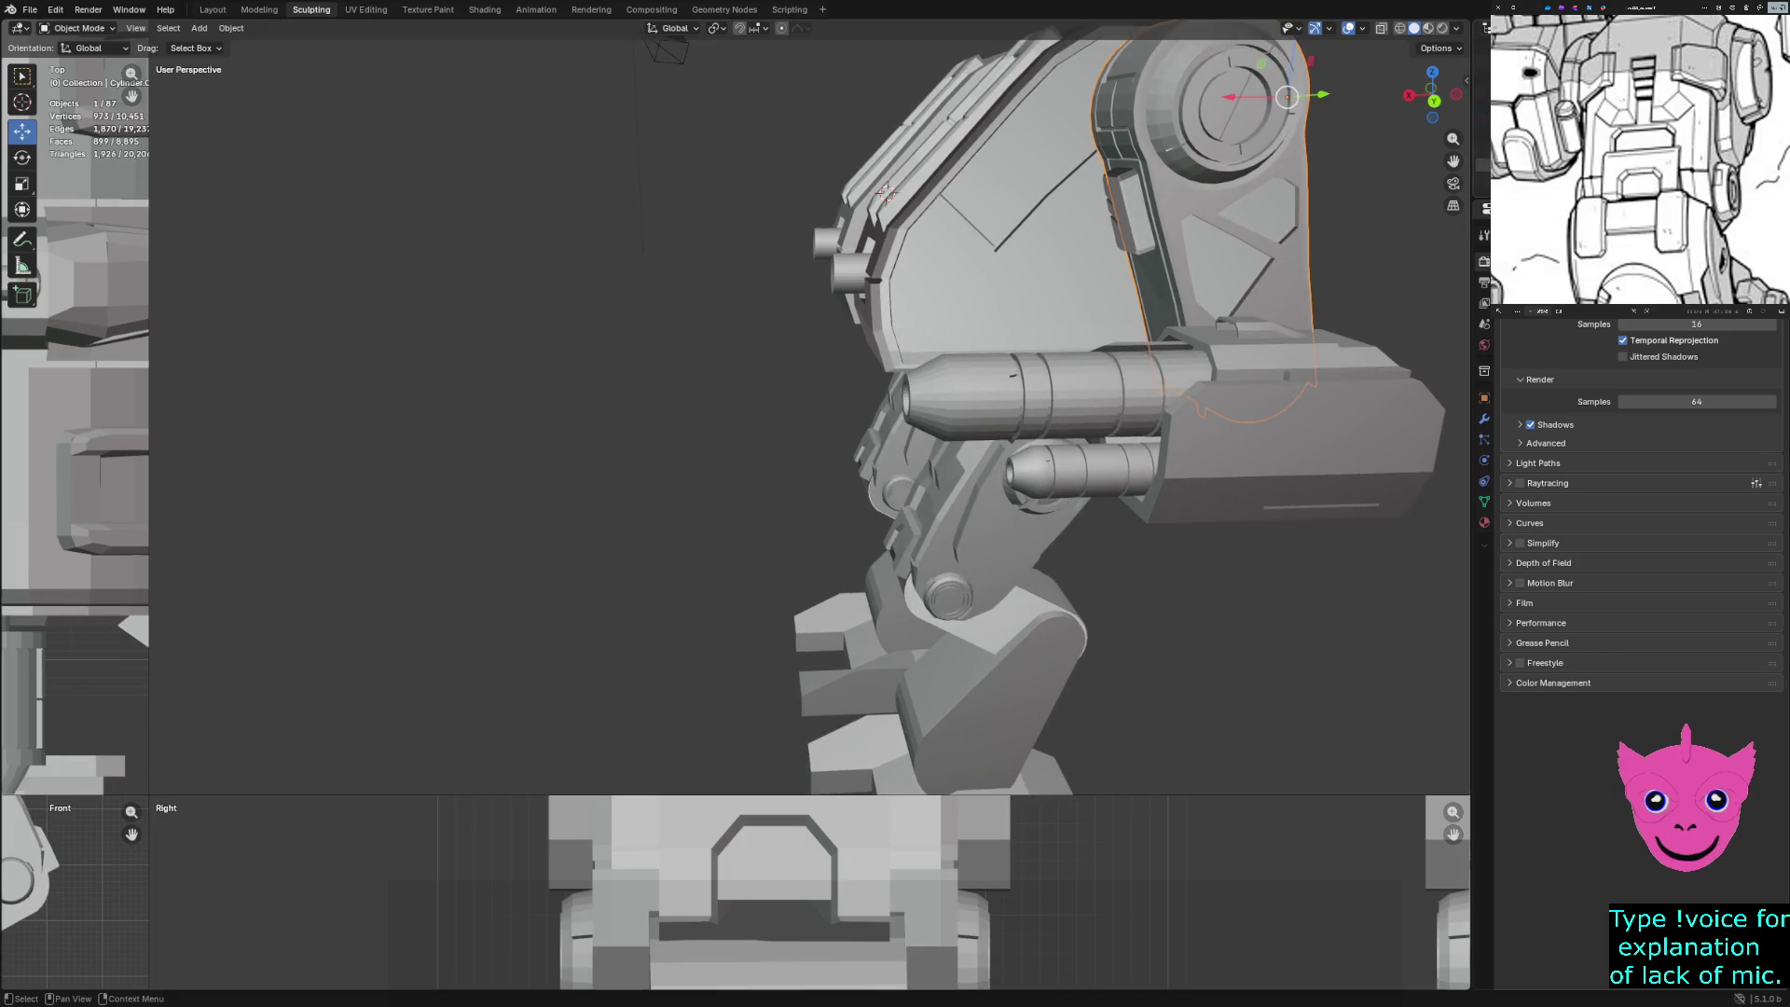
middle_click_drag(923, 279, 1072, 289)
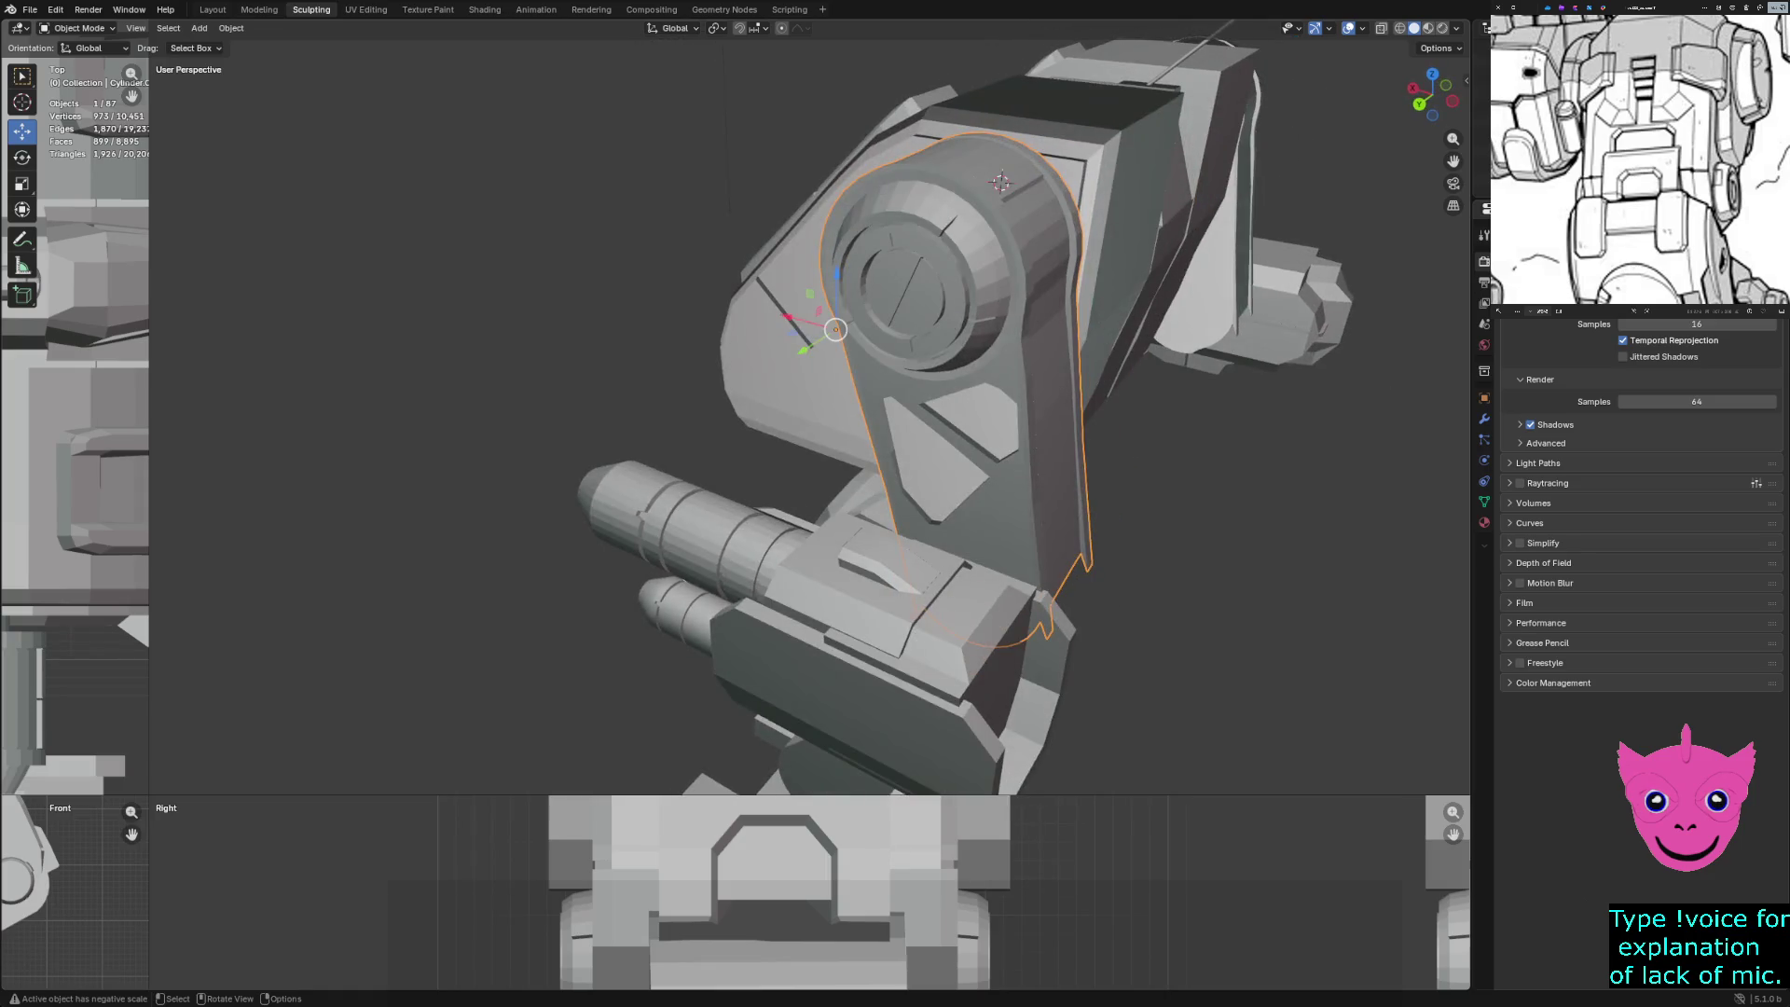
key("Home")
key("alt+a")
mouse_move(839, 420)
middle_mouse_down()
mouse_move(606, 419)
mouse_move(792, 419)
mouse_move(820, 401)
mouse_move(616, 391)
mouse_move(774, 382)
middle_mouse_up()
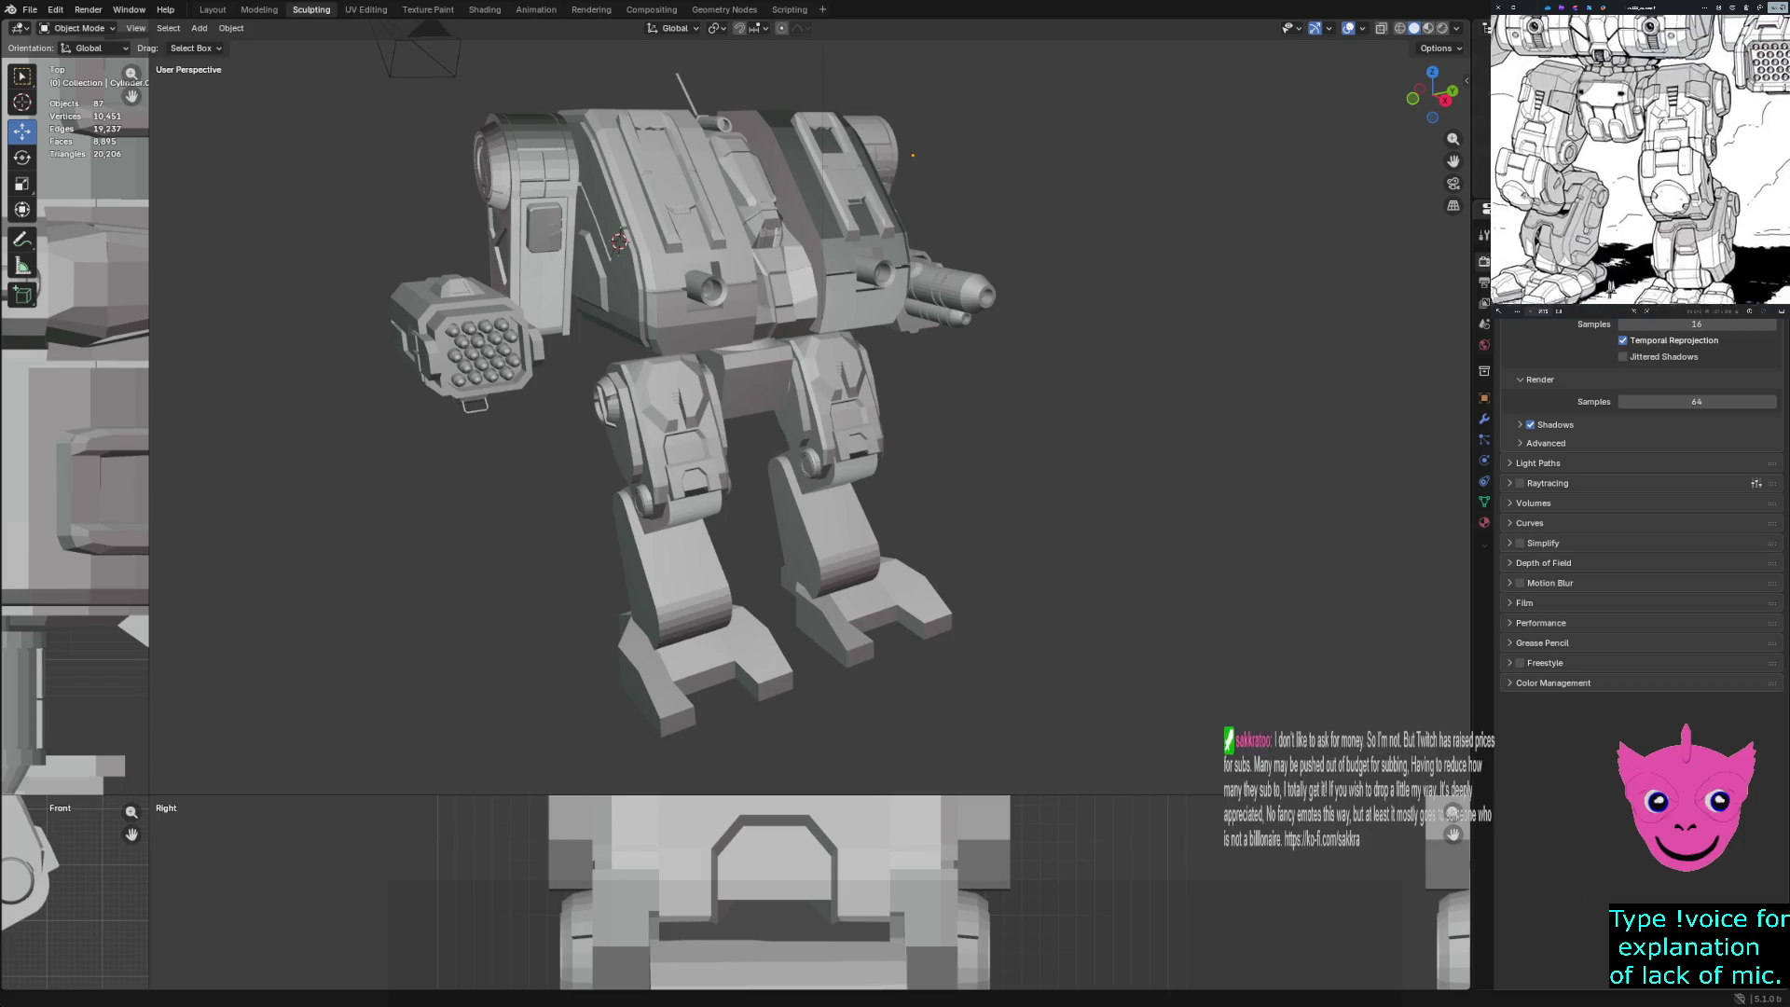
Compare with the full reference sketch, box-select the arm gun parts and scale them up by 1.292
scroll(1624, 250, "down", 4)
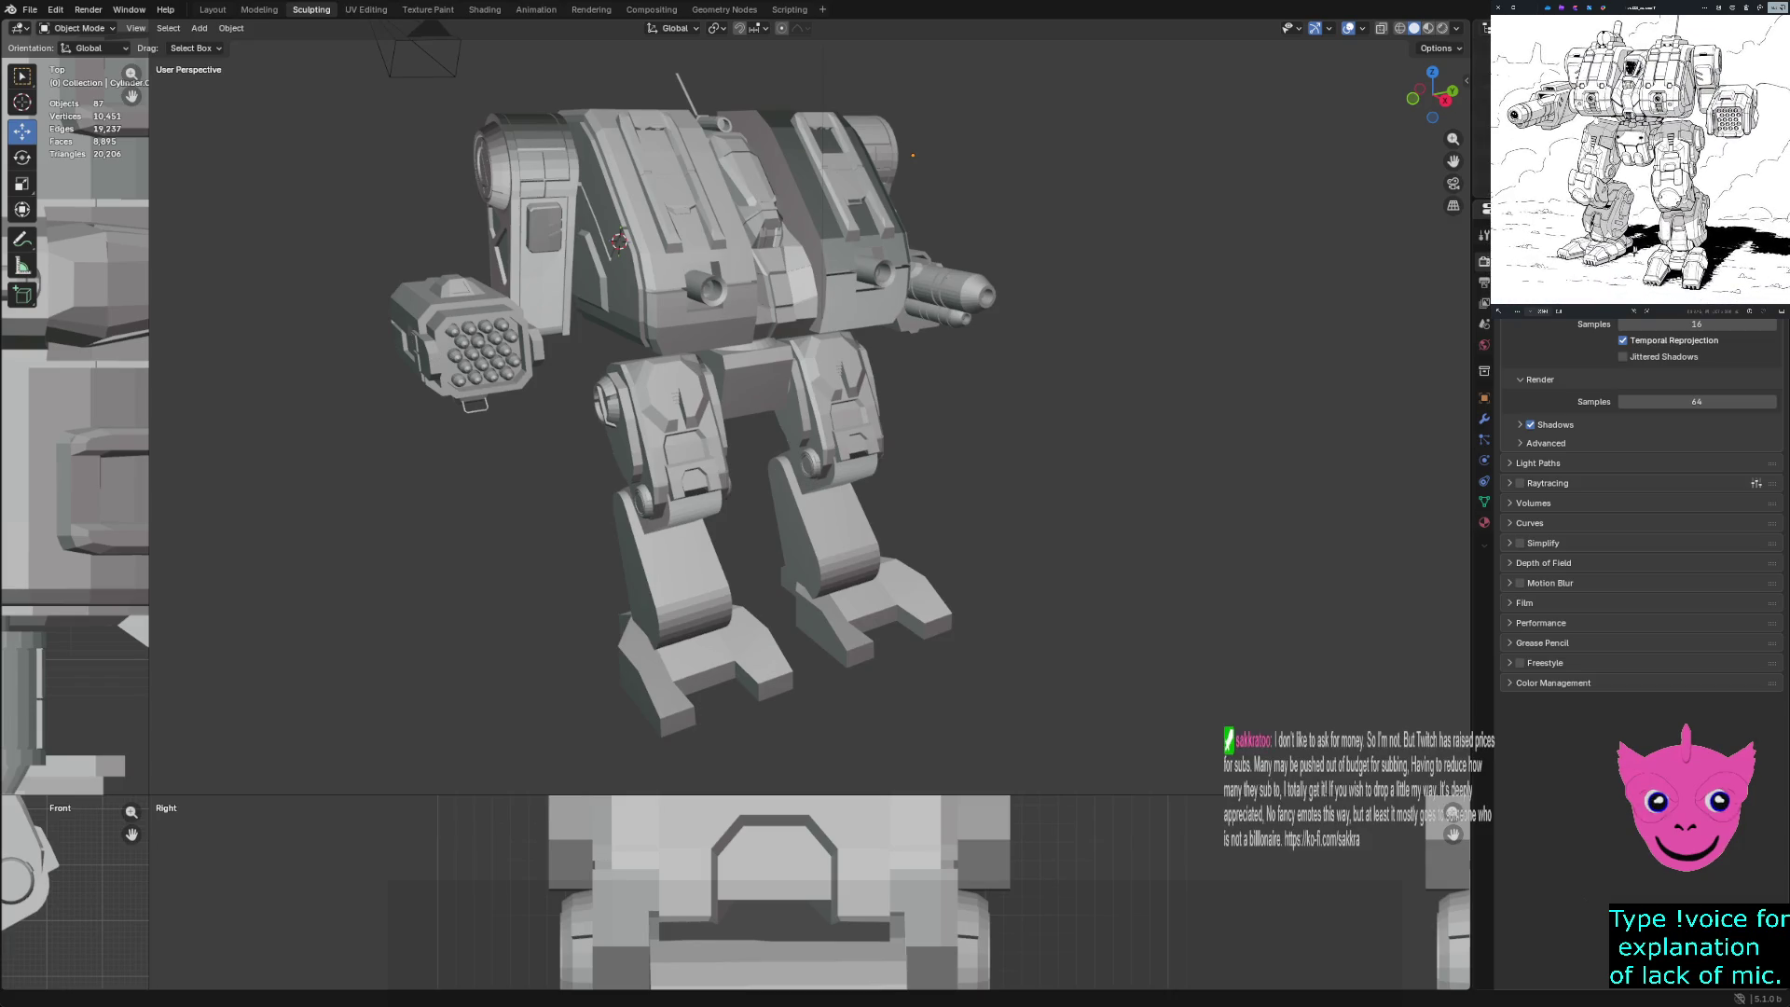
middle_click_drag(746, 420, 783, 423)
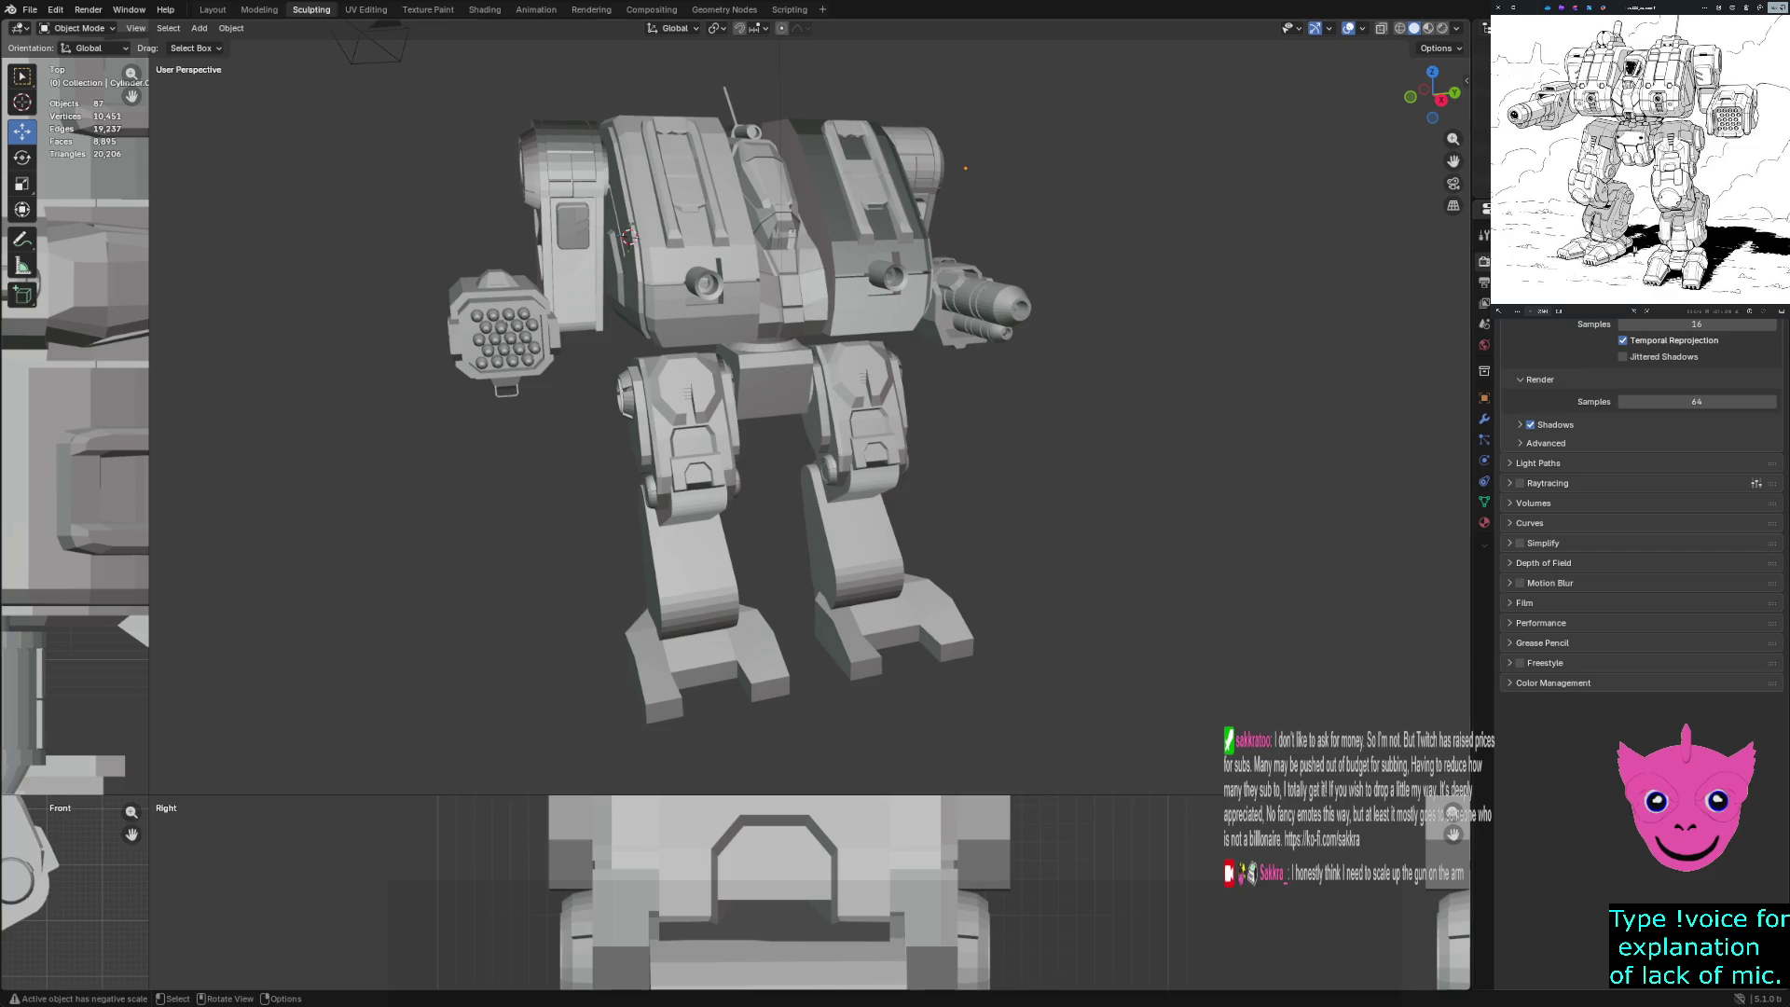
mouse_move(802, 420)
middle_mouse_down()
mouse_move(895, 391)
mouse_move(708, 410)
middle_mouse_up()
left_click_drag(999, 250, 1130, 446)
scroll(1053, 373, "up", 5)
mouse_move(1054, 373)
middle_mouse_down()
mouse_move(820, 373)
mouse_move(895, 382)
mouse_move(597, 476)
mouse_move(517, 471)
middle_mouse_up()
key("s")
left_click(646, 477)
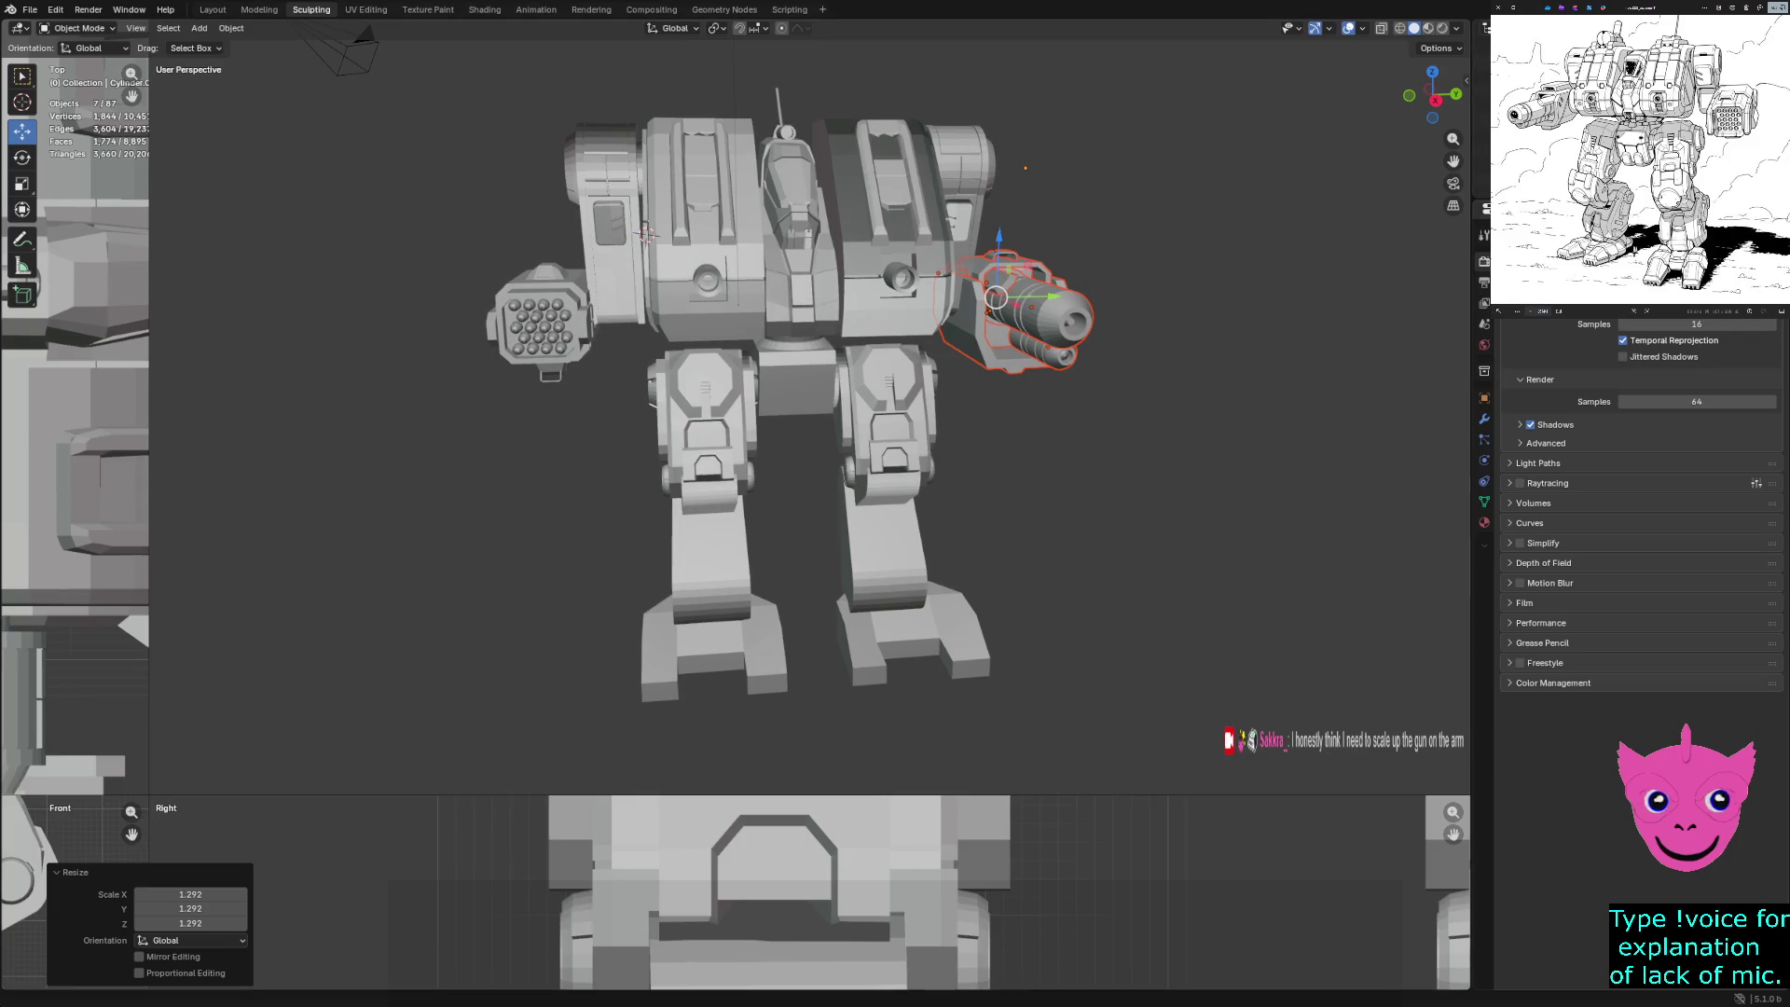
Enlarge the top, front and right views, frame the gun, and shift it about 0.28 m along Y
scroll(811, 416, "up", 1)
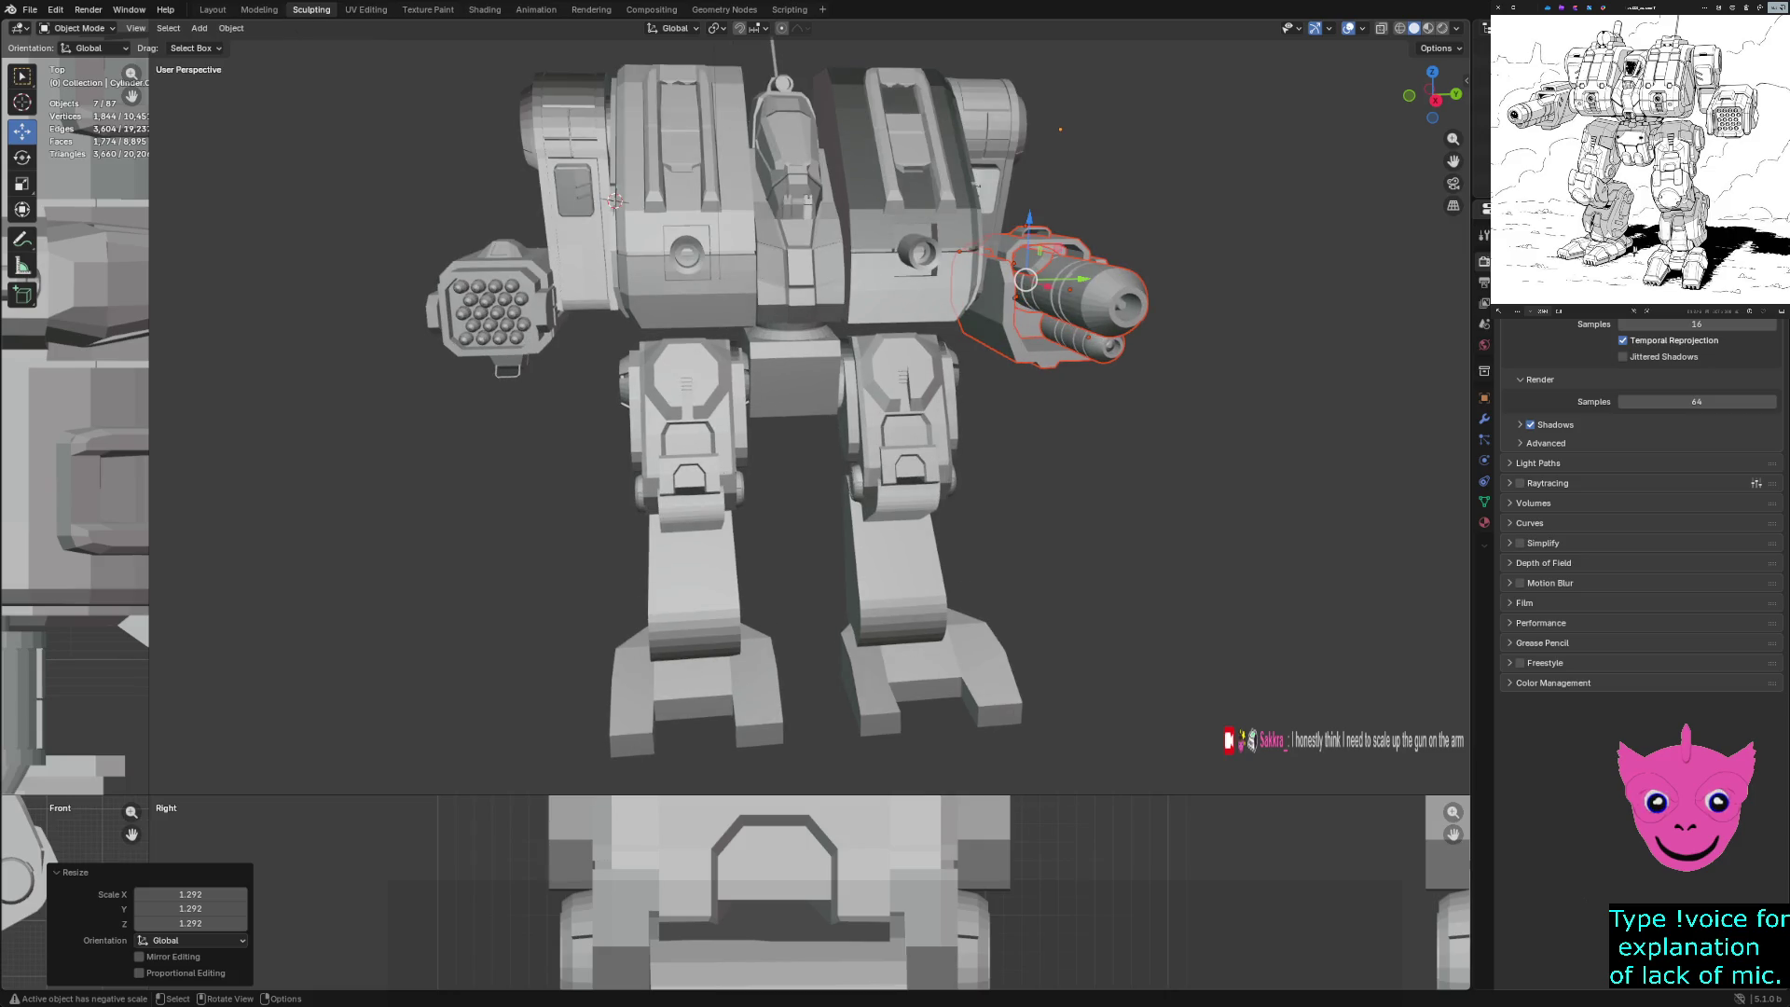
mouse_move(149, 794)
left_mouse_down()
mouse_move(739, 339)
mouse_move(860, 268)
left_mouse_up()
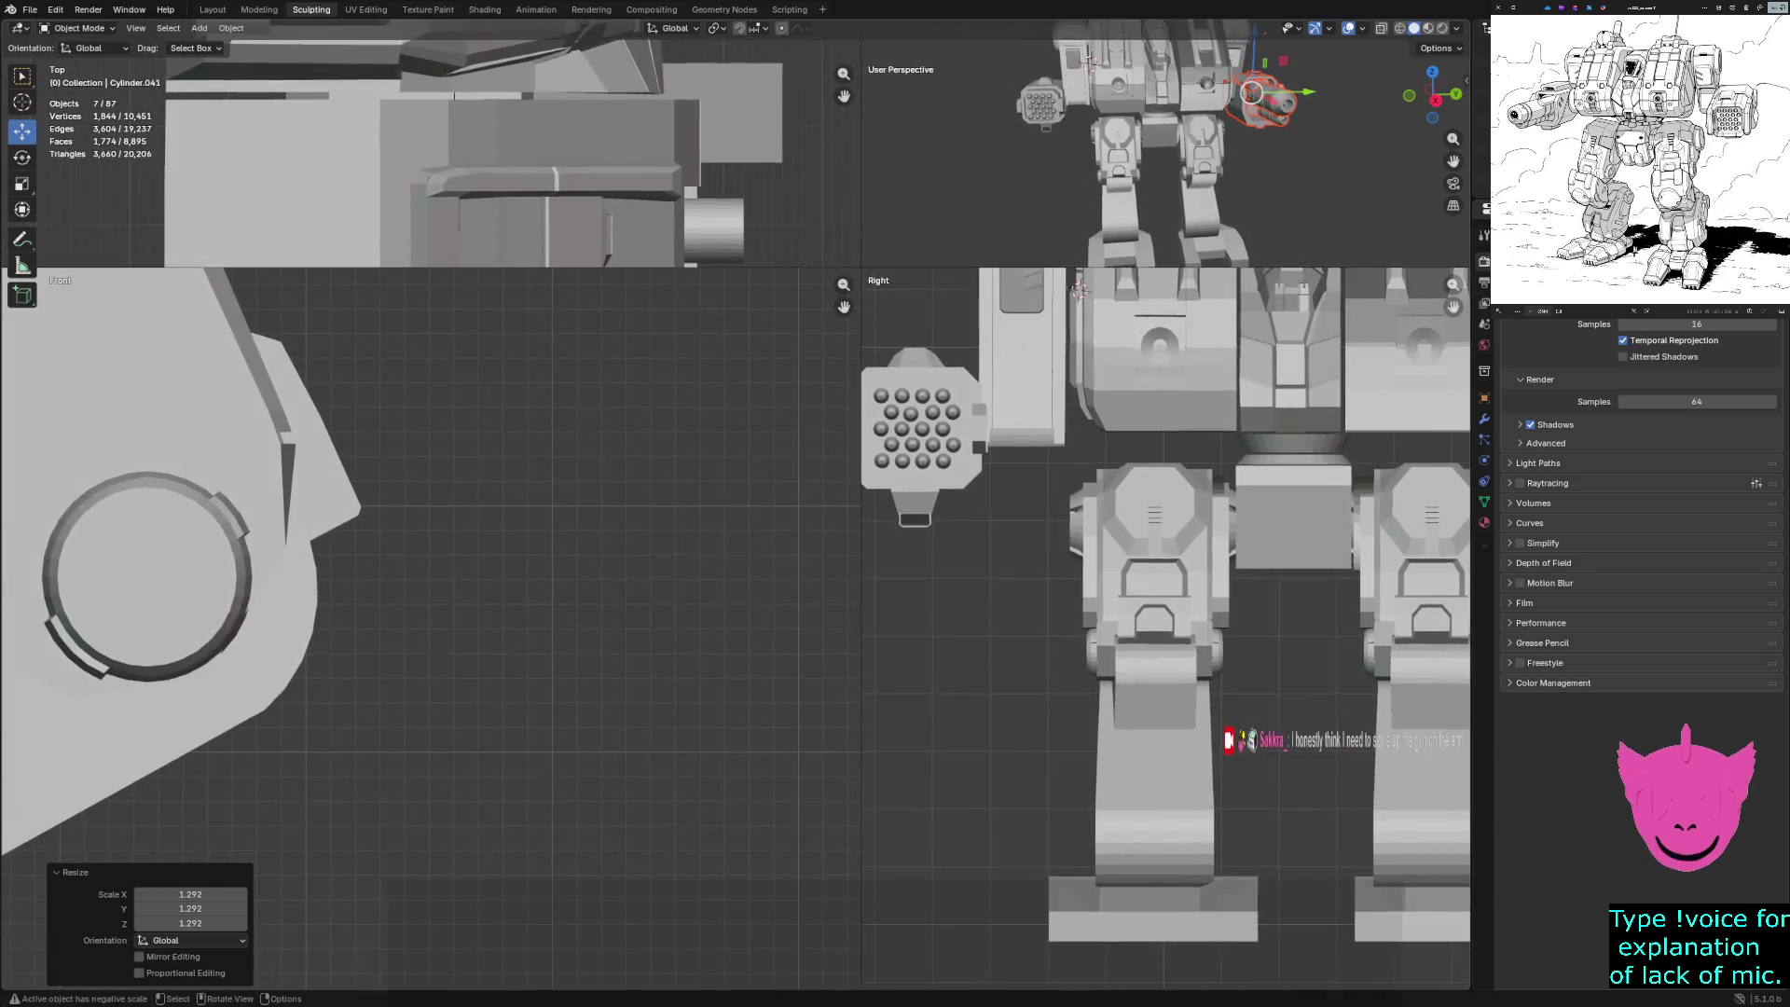
scroll(1031, 400, "down", 3)
scroll(1067, 400, "up", 1)
key("KP_Decimal")
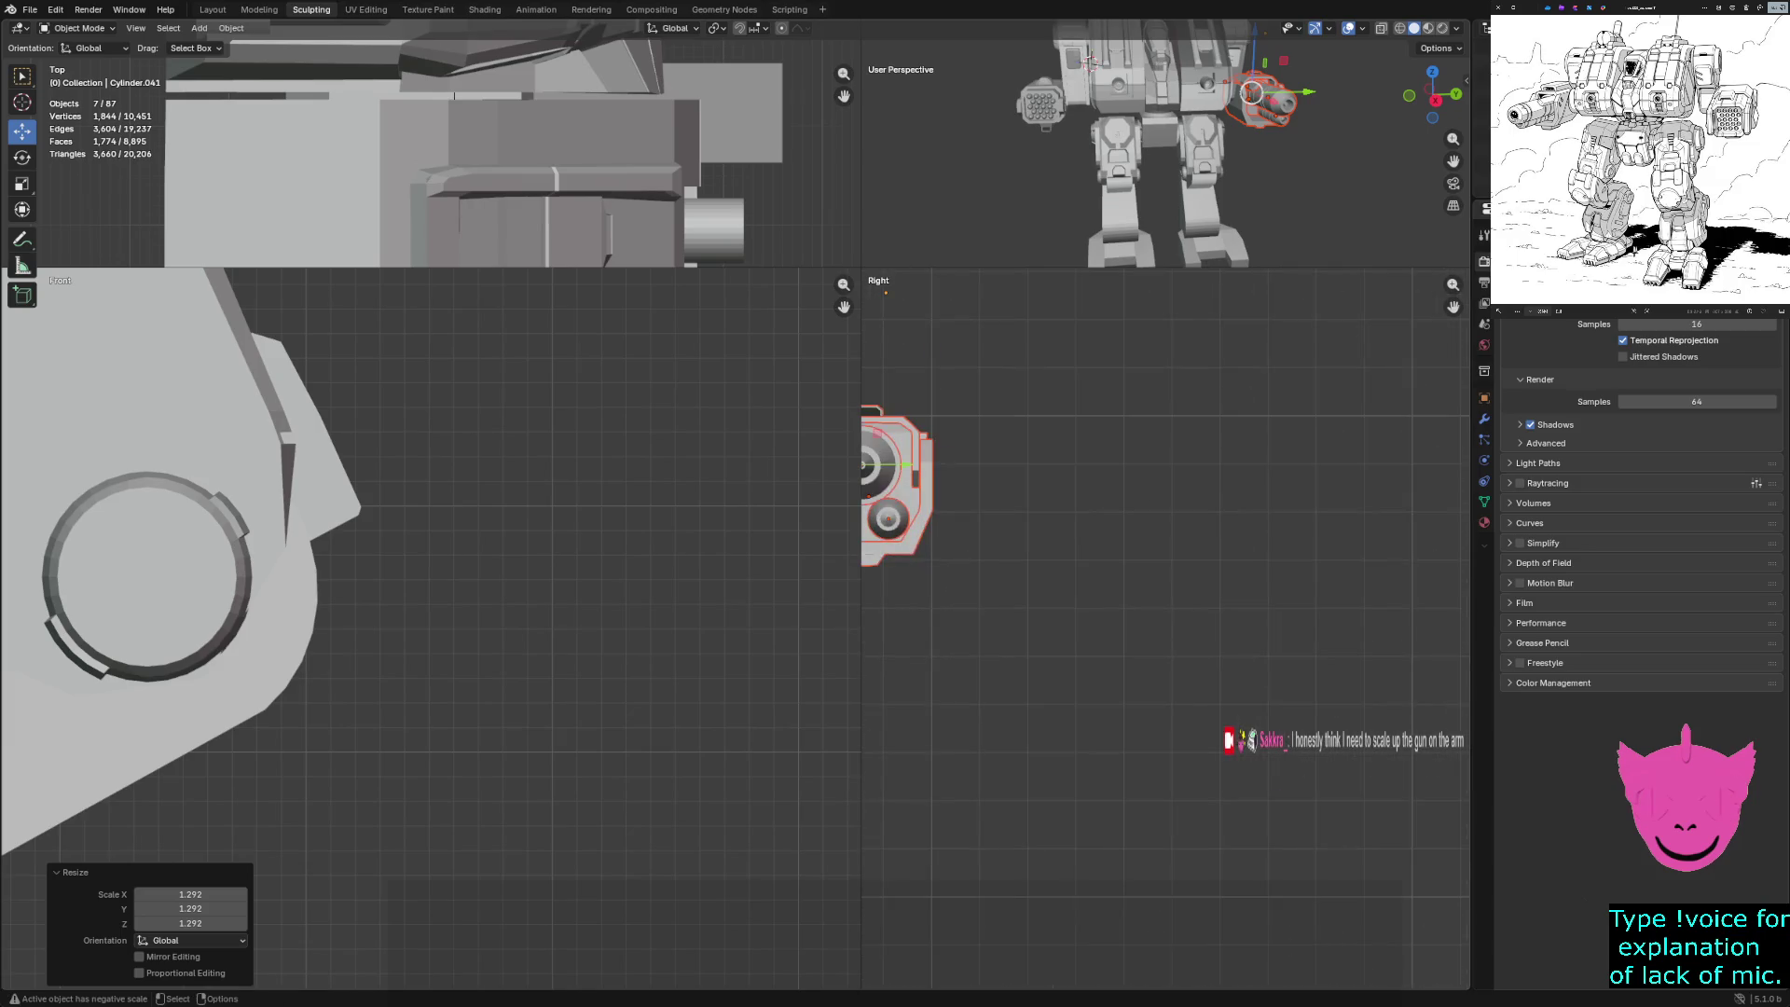
key("KP_Decimal")
mouse_move(1086, 525)
left_mouse_down()
mouse_move(1123, 525)
mouse_move(1105, 525)
left_mouse_up()
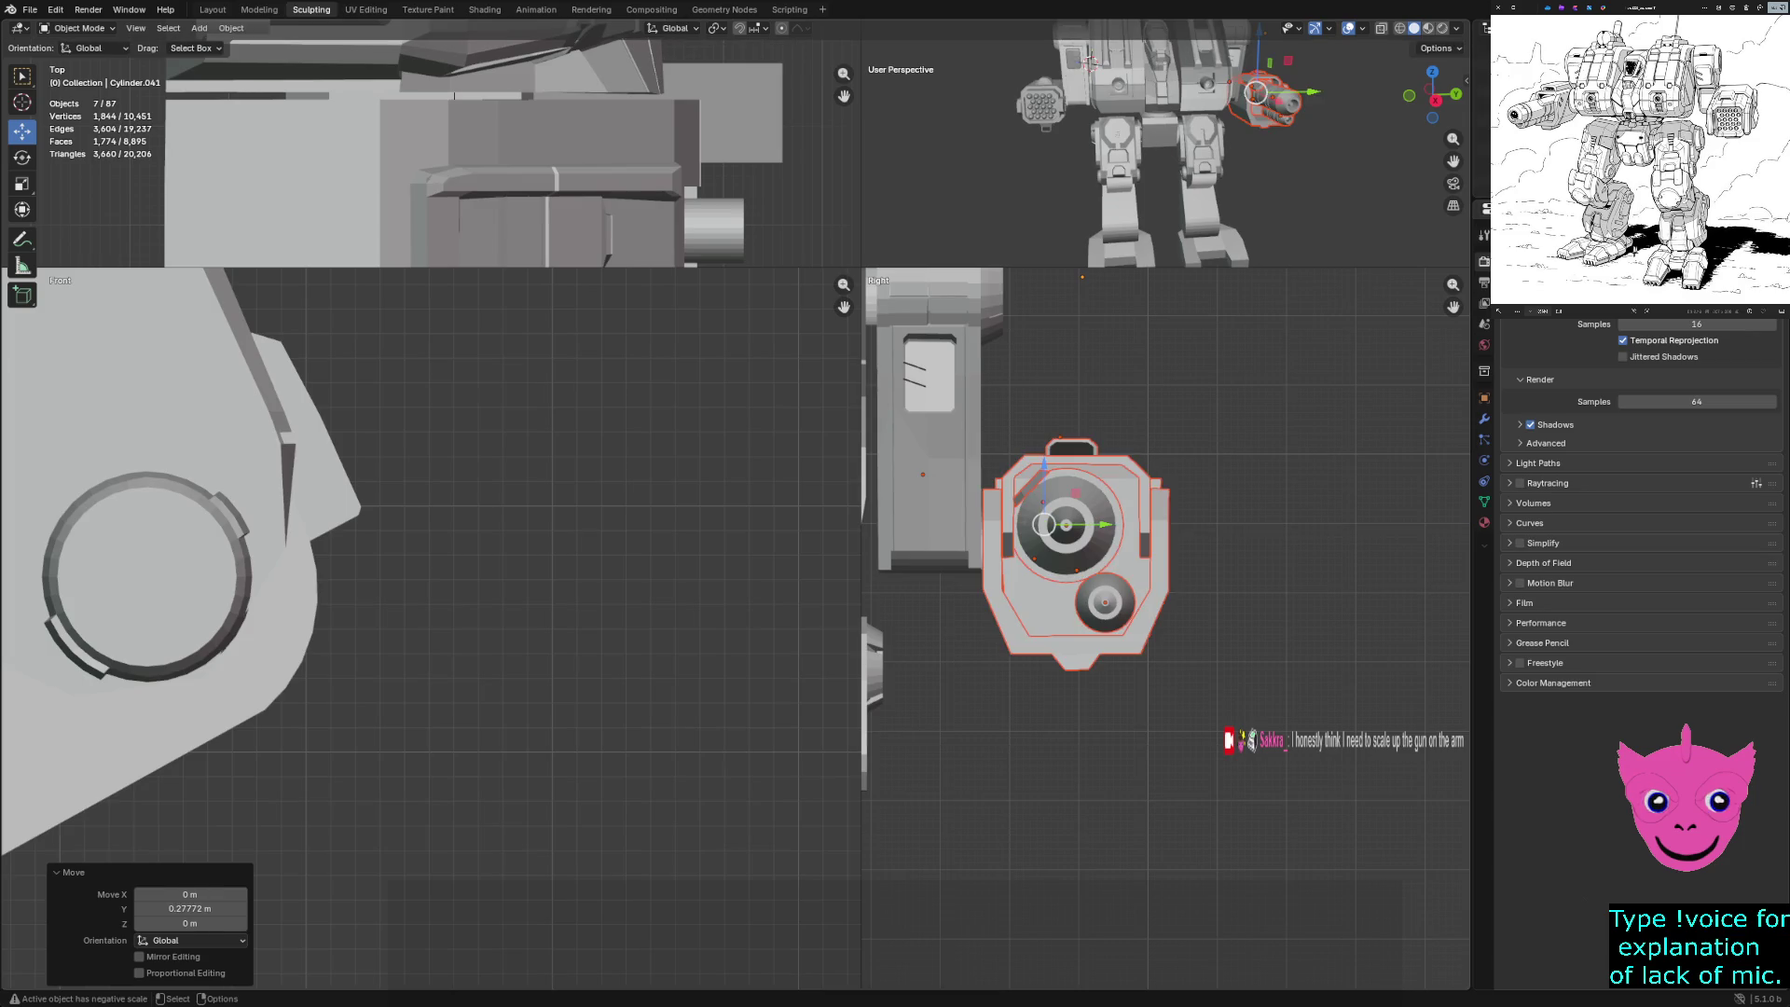
Toggle the views to wireframe and then back to solid shading
scroll(429, 625, "down", 5)
key("shift+z")
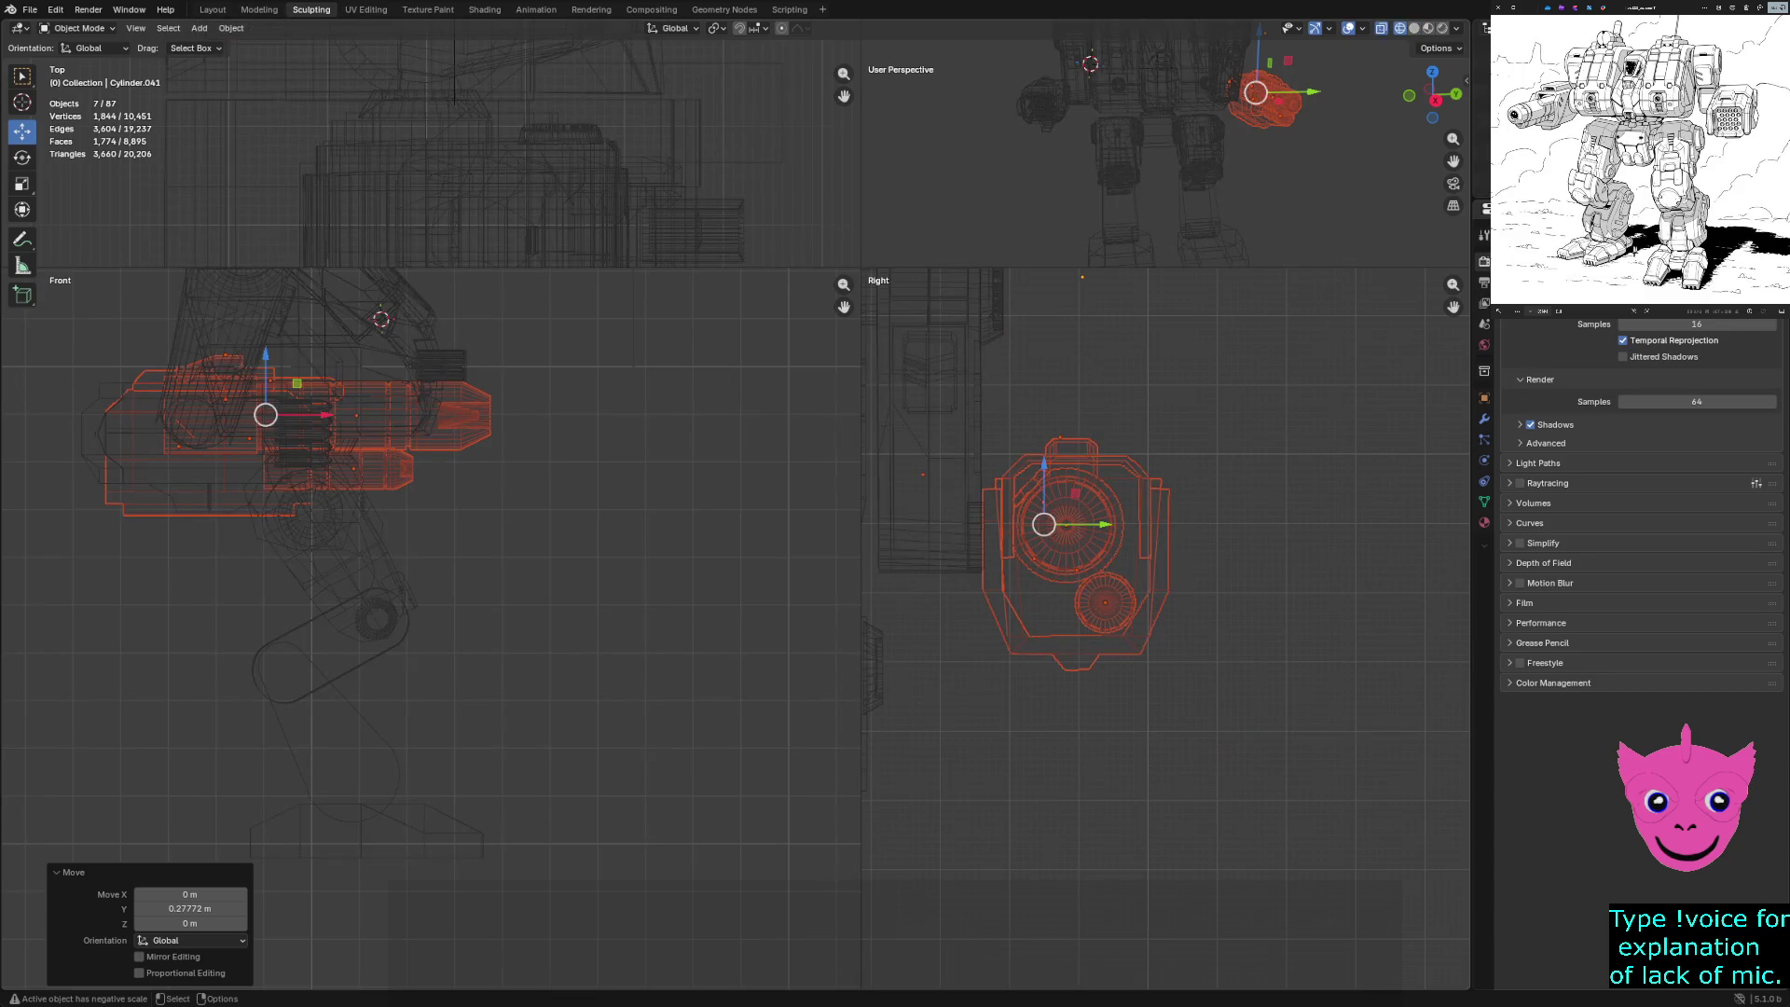
key("z")
left_click(439, 456)
Try a 1.1 m X-axis move of the gun, then undo it along with the deselection
key("g")
key("x")
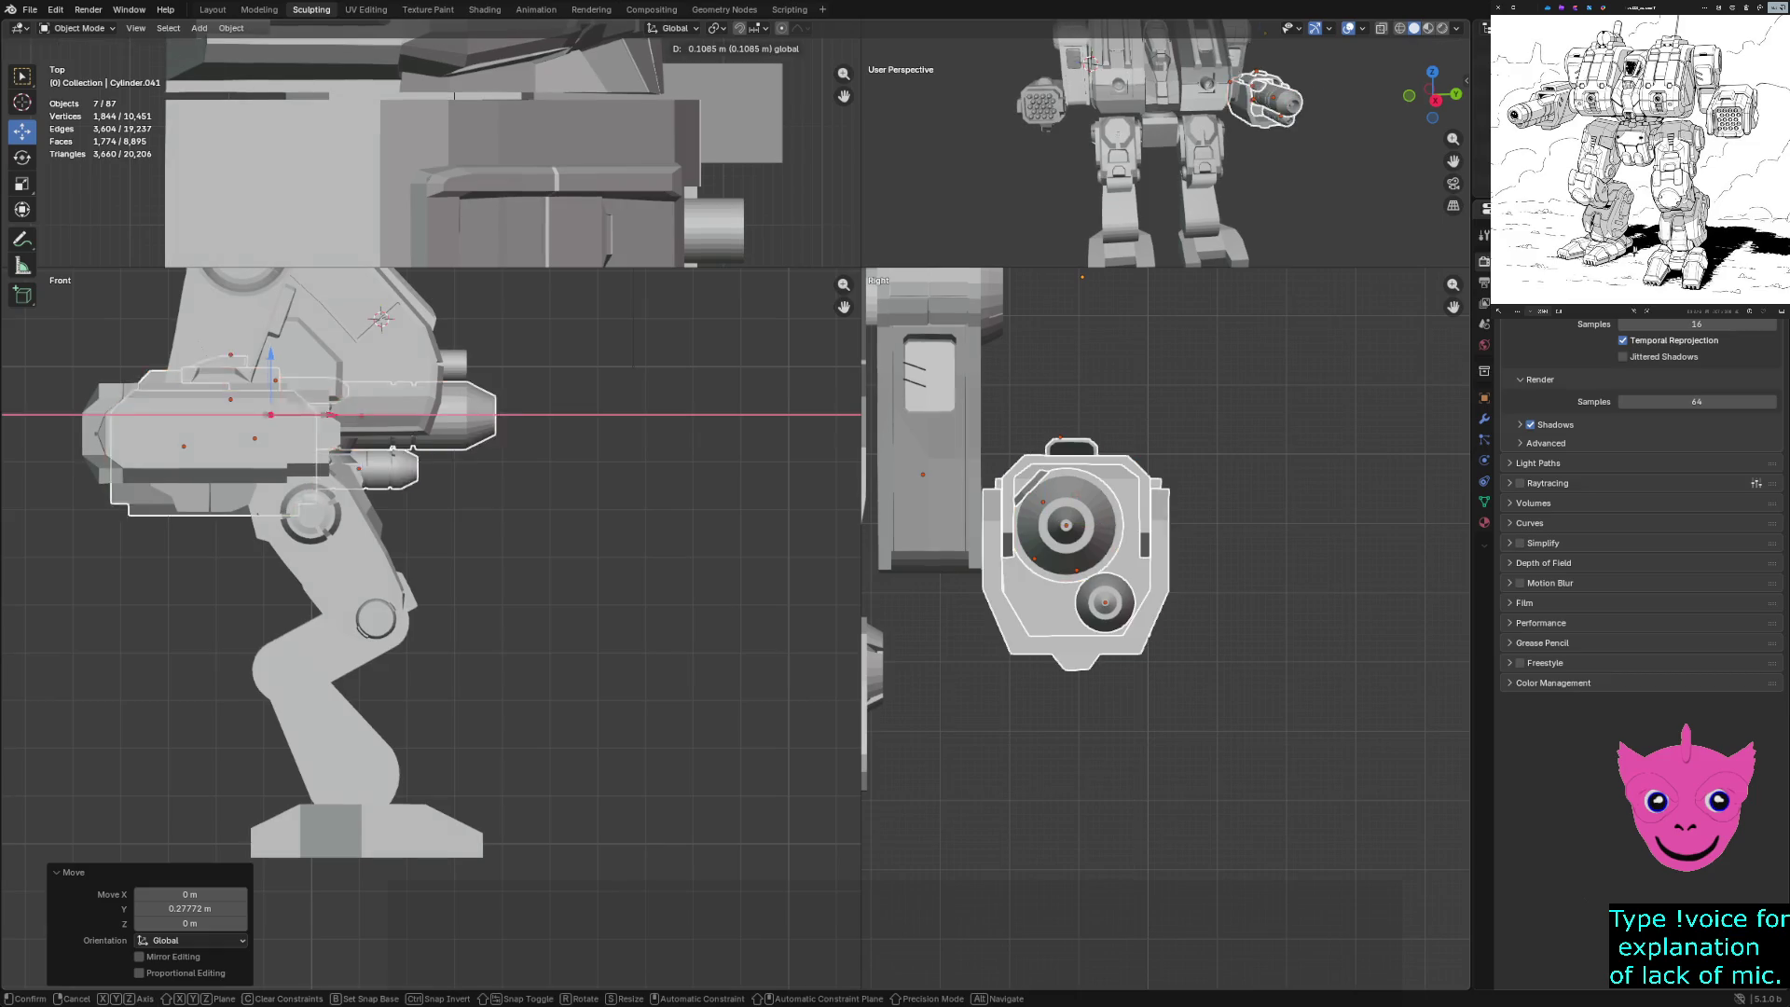
key("Escape")
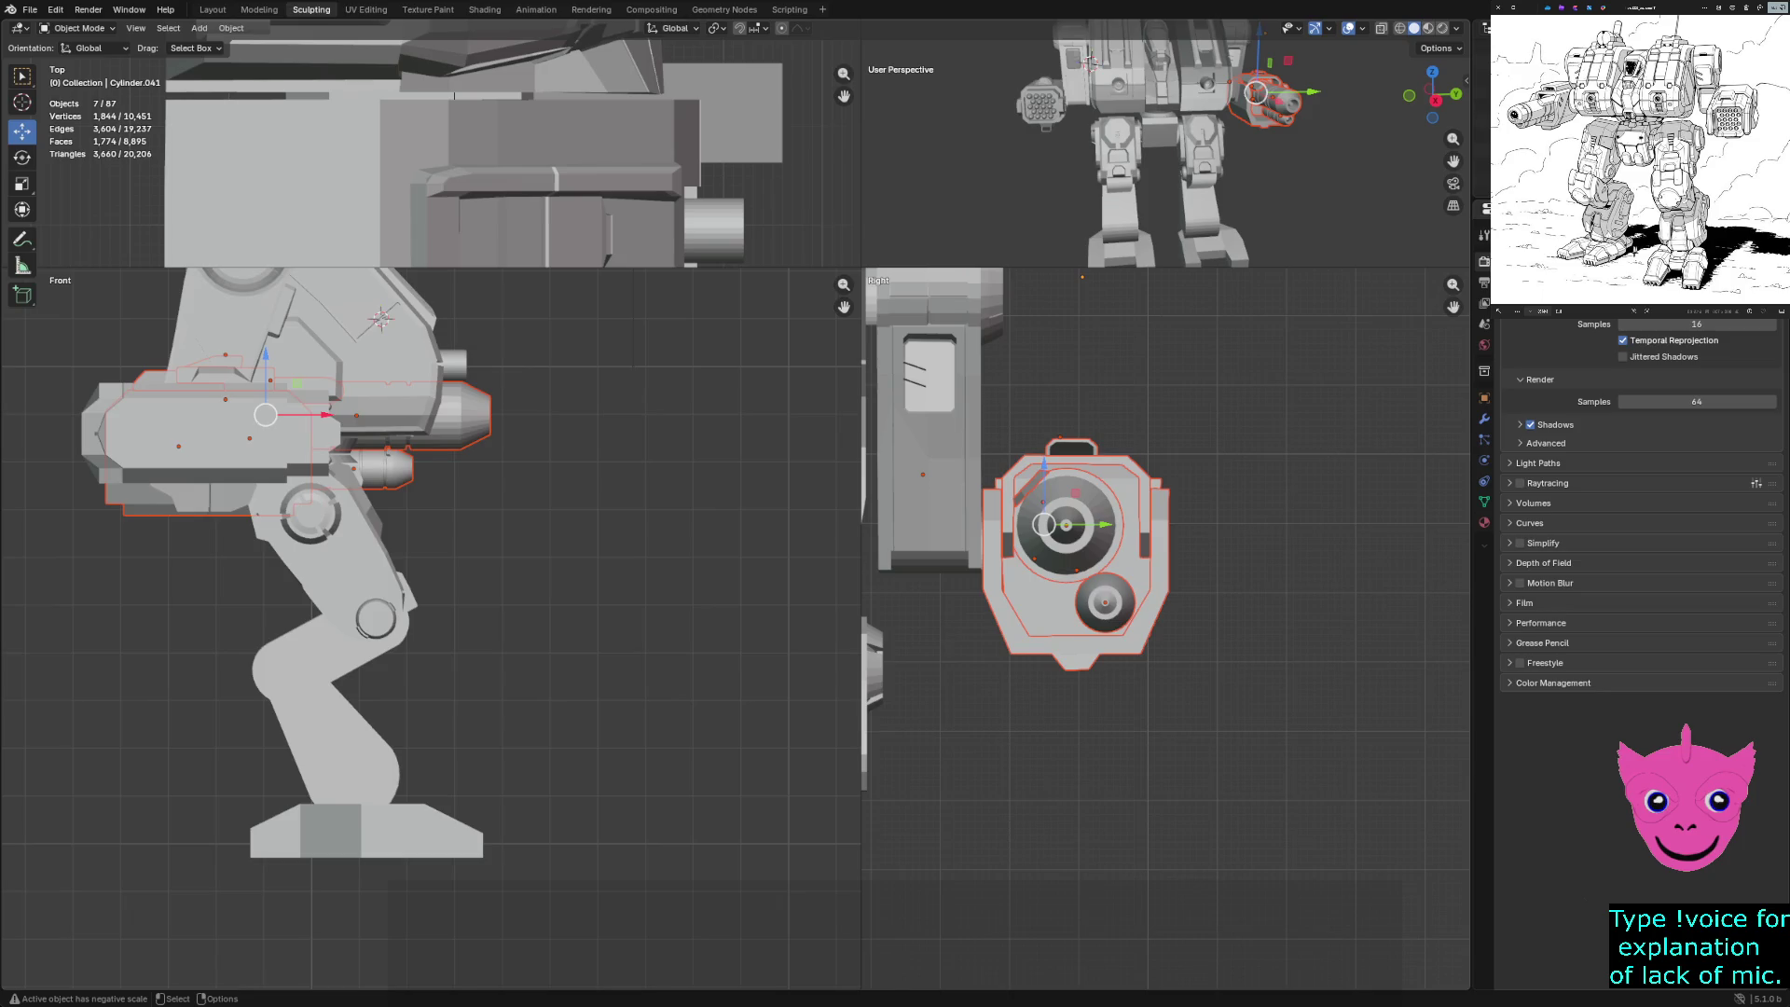
key("g")
key("x")
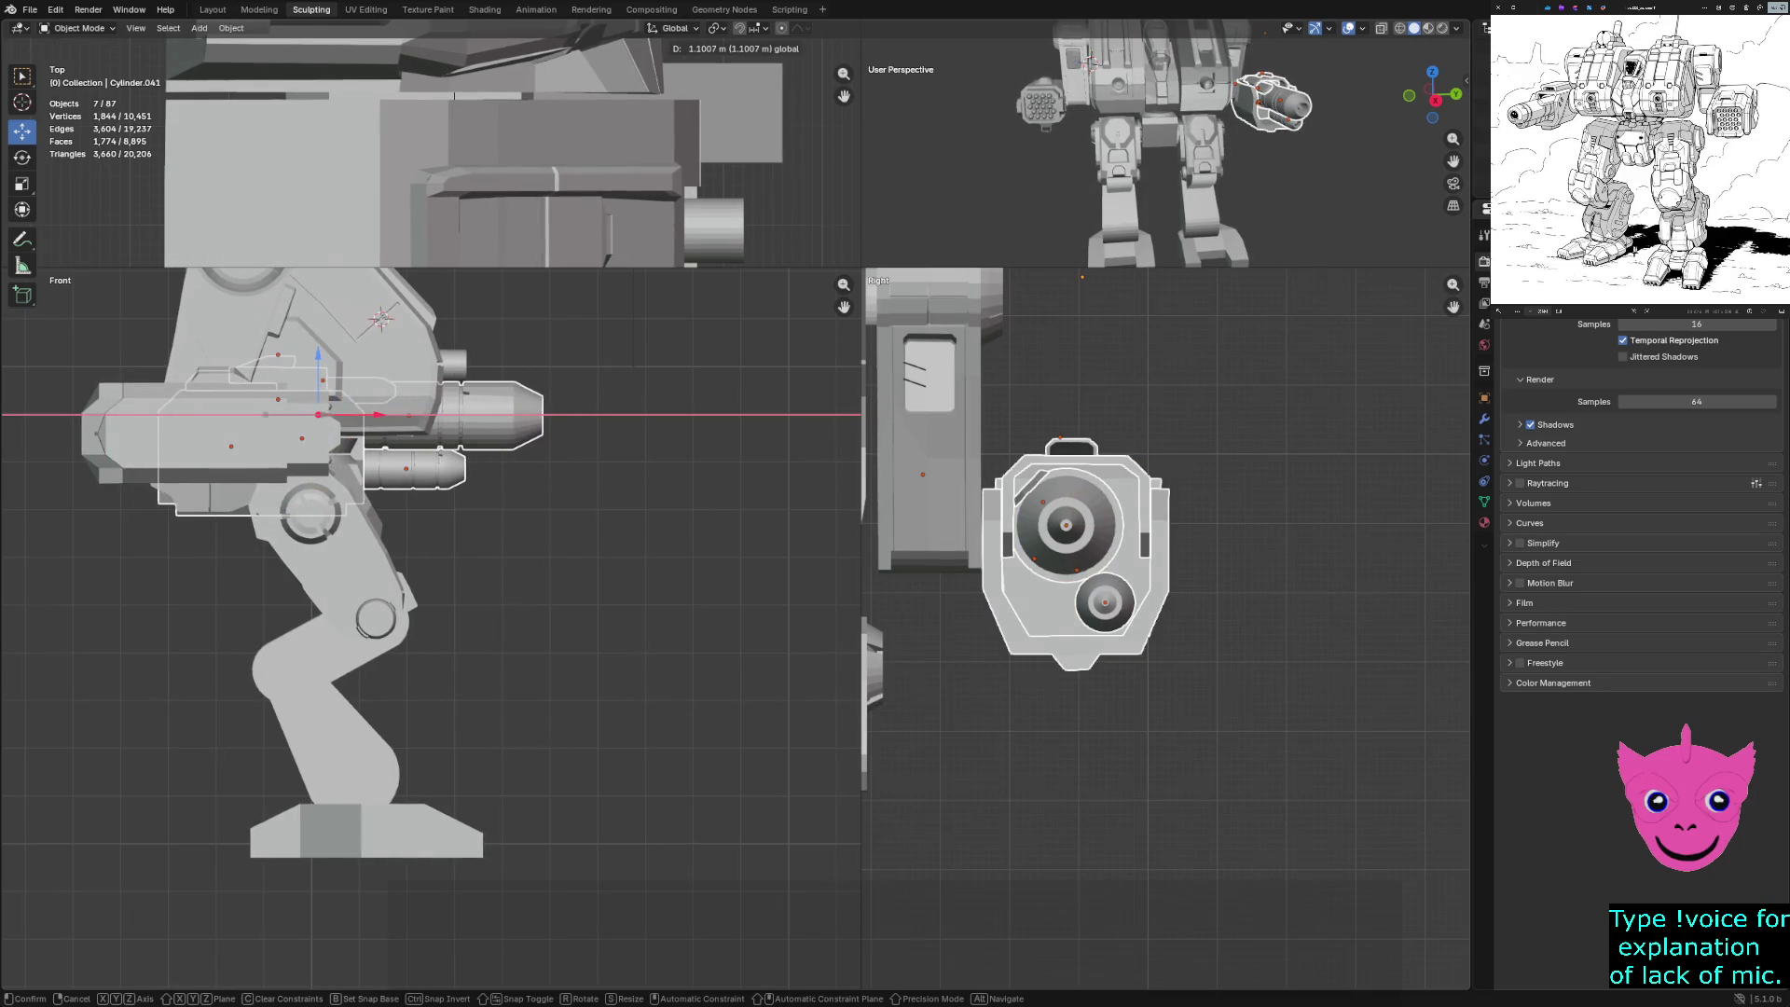
key("Return")
key("alt+a")
middle_click_drag(1165, 140, 1352, 158)
key("ctrl+z")
key("ctrl+z")
mouse_move(1165, 144)
middle_mouse_down()
mouse_move(1072, 145)
mouse_move(1147, 138)
middle_mouse_up()
key("ctrl+z")
scroll(1070, 60, "down", 3)
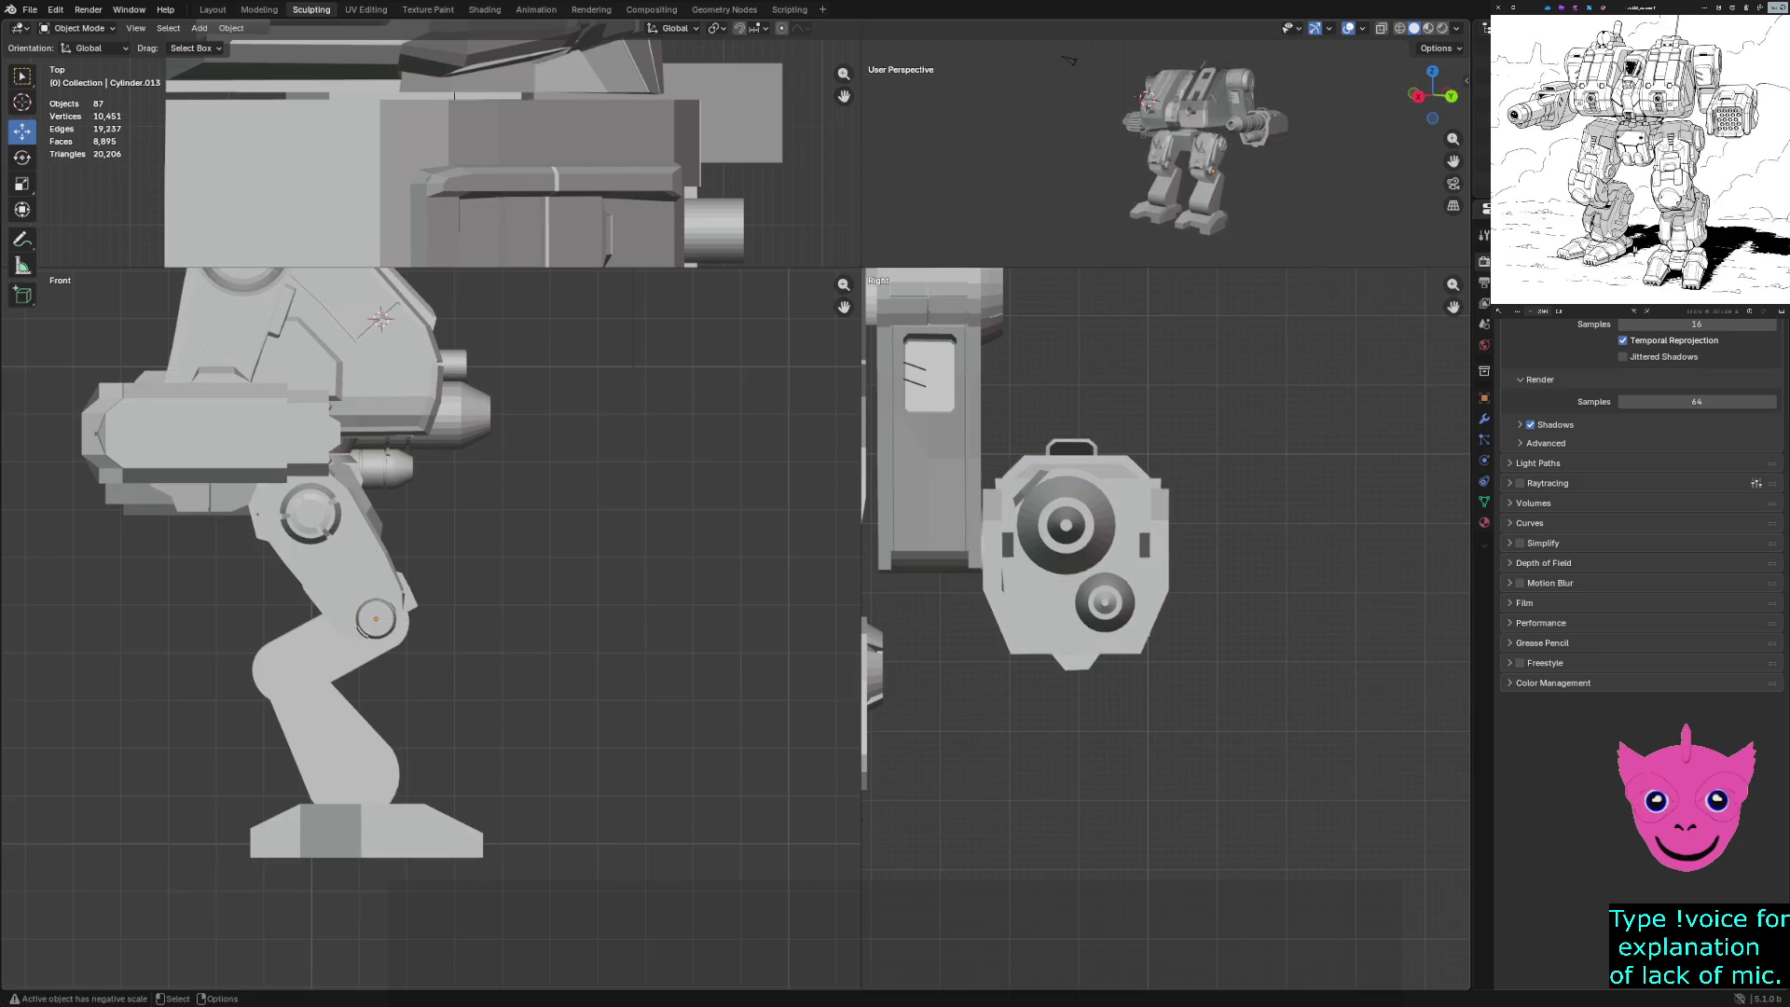
Enlarge the perspective pane, select the arm gun parts and scale them up by 1.194
left_click_drag(861, 268, 408, 680)
middle_click_drag(932, 559, 1240, 559)
left_click(1128, 364)
key("s")
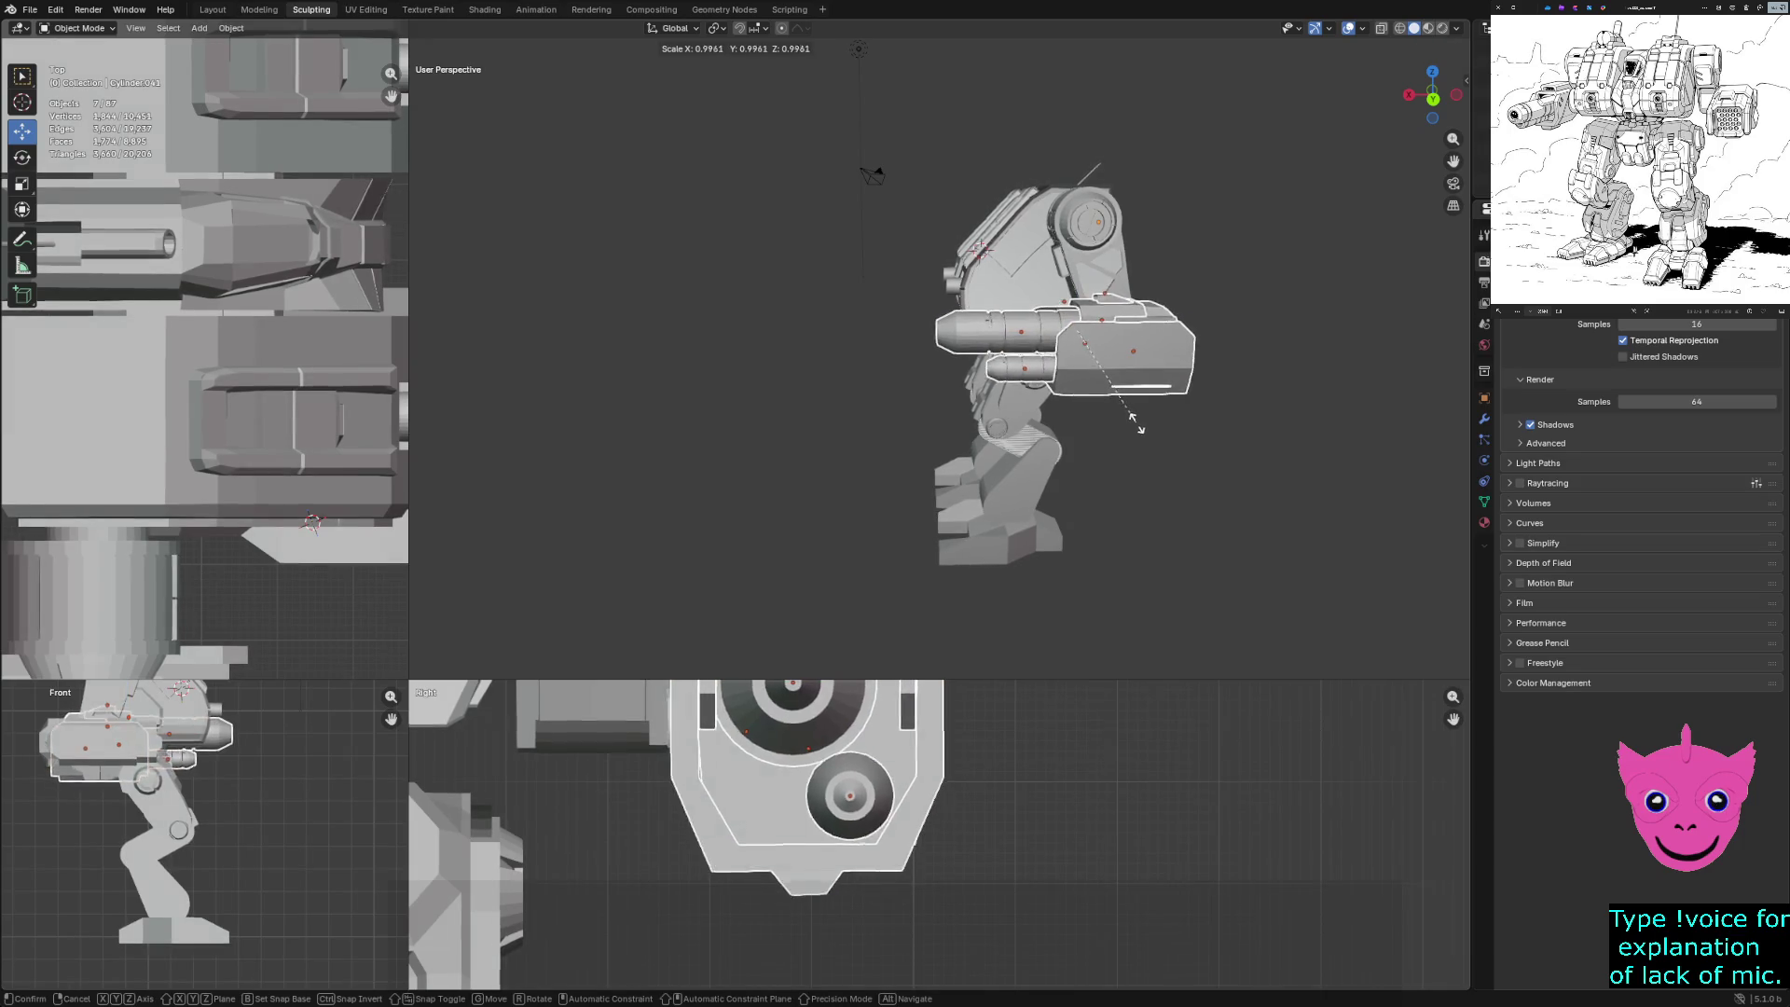
left_click(1134, 438)
middle_click_drag(1240, 560, 1090, 559)
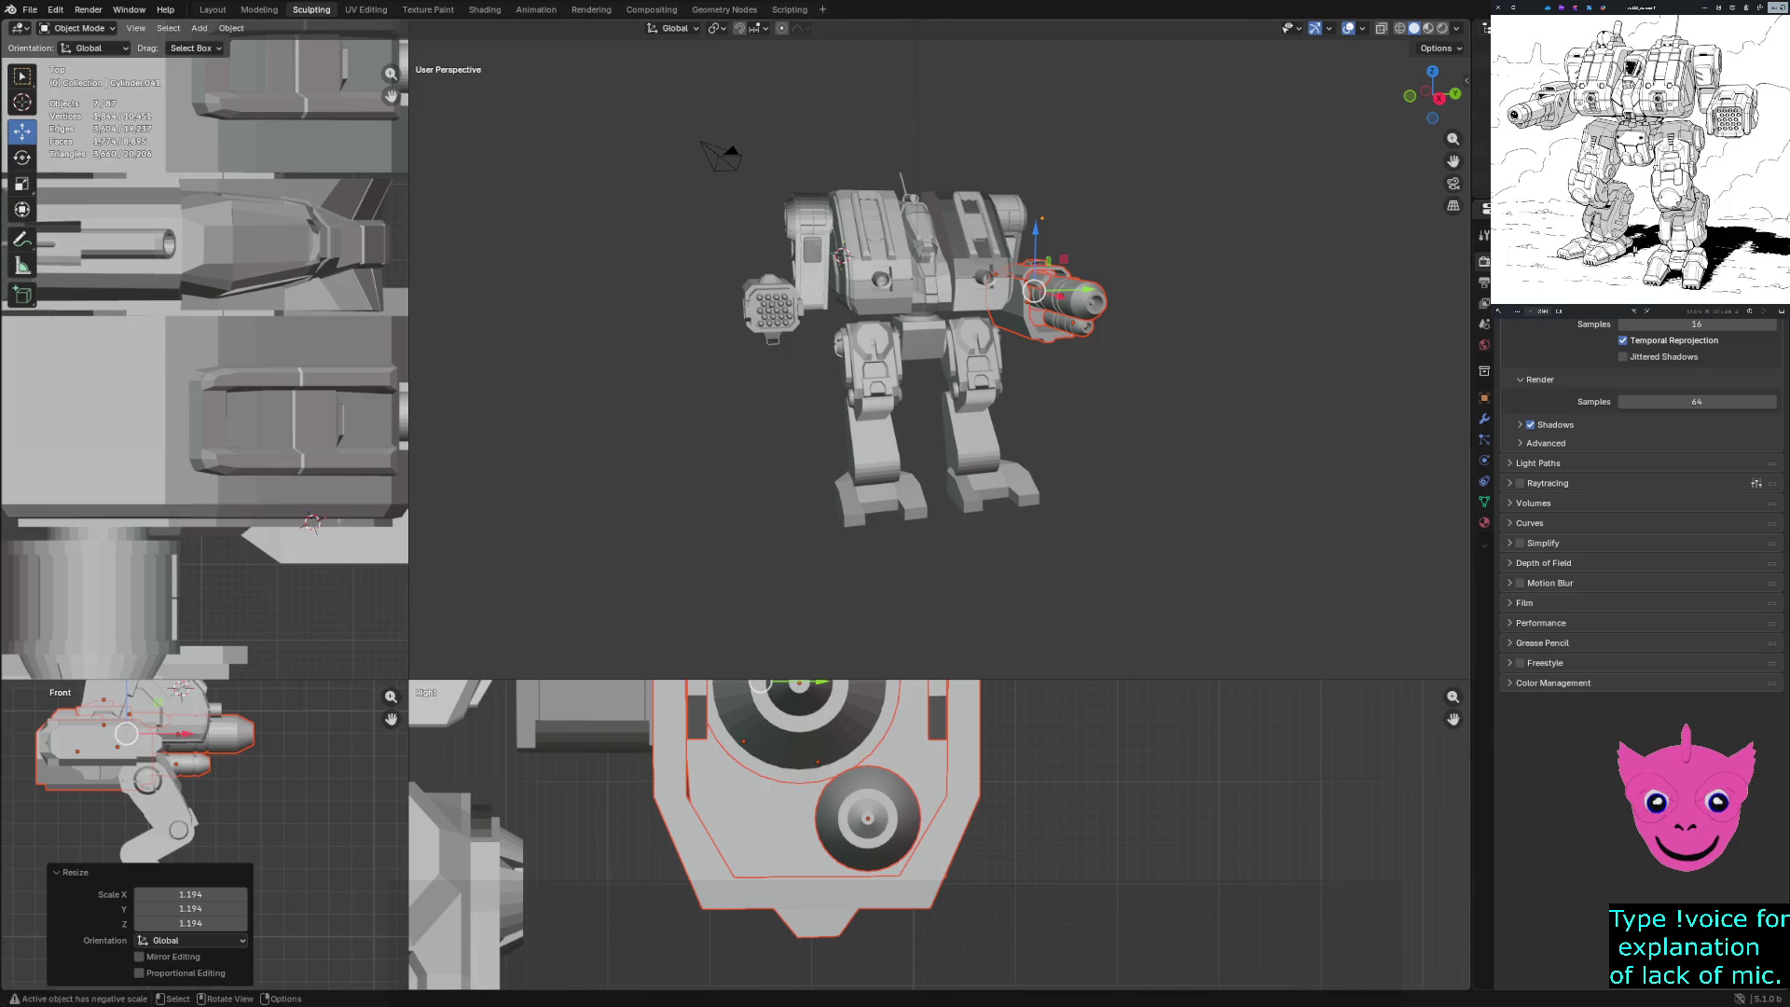
scroll(939, 834, "down", 4)
Move the arm gun 0.15 m along Y and 0.57 m along X
key("g")
key("y")
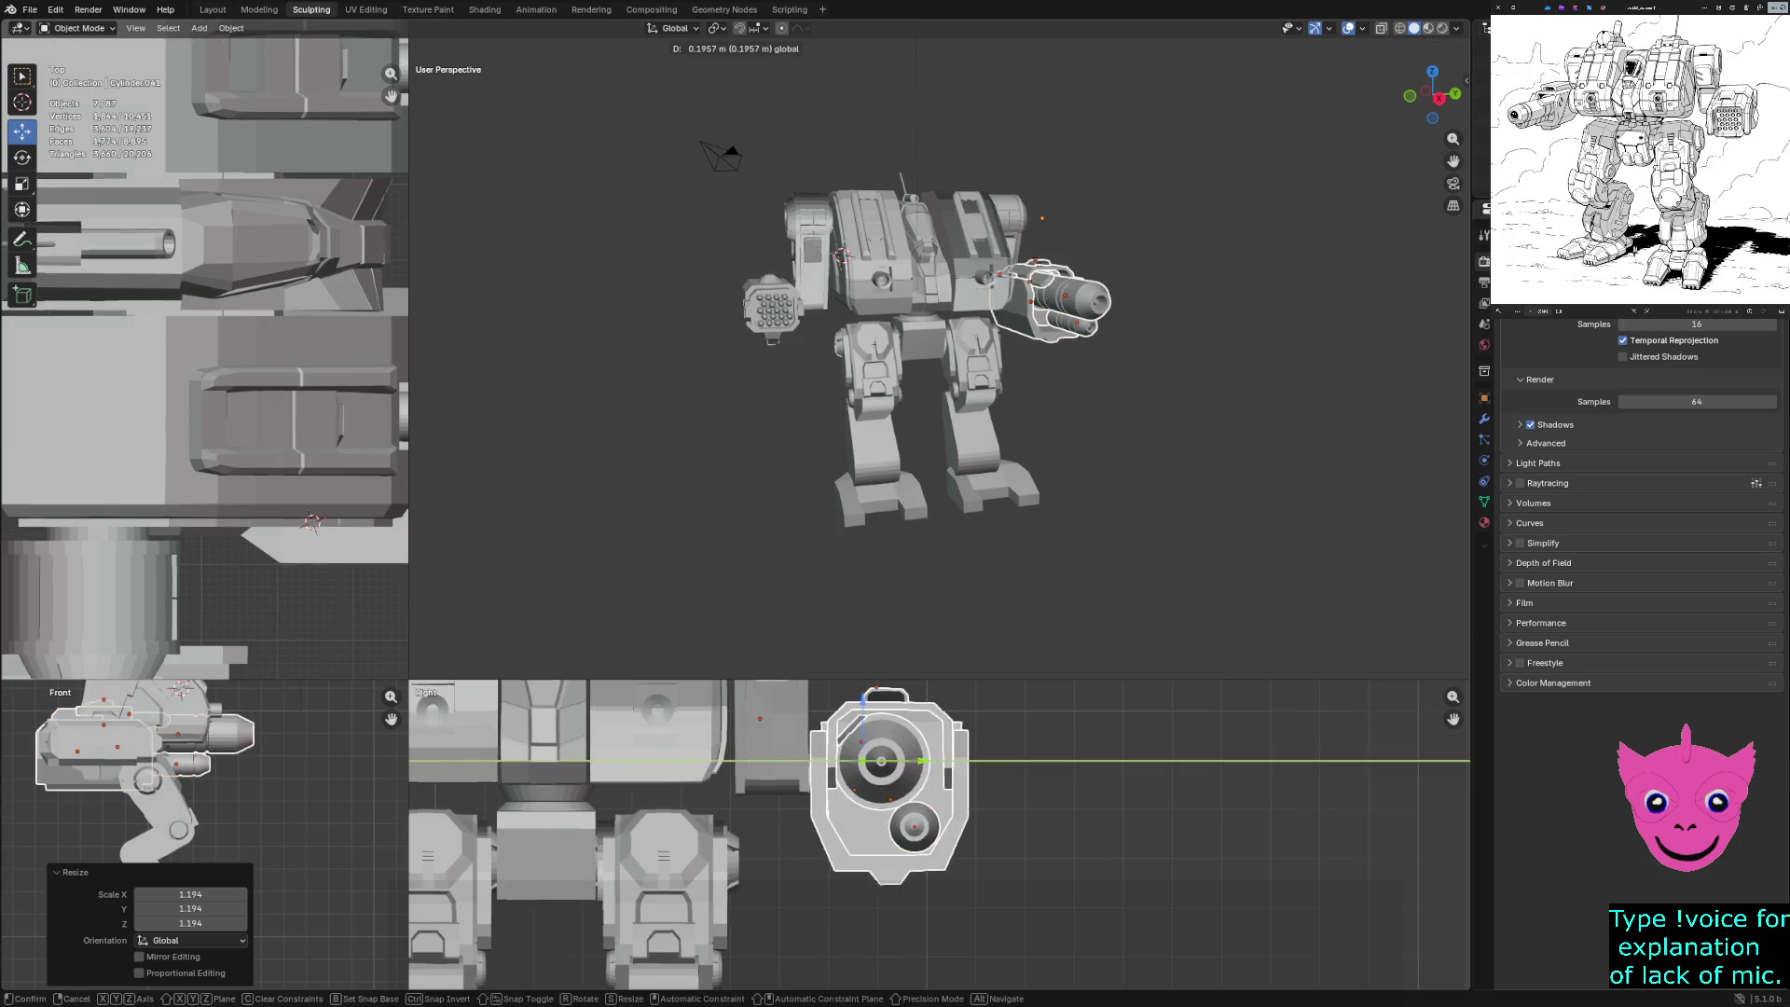
left_click(947, 839)
scroll(947, 839, "down", 2)
scroll(938, 833, "down", 1)
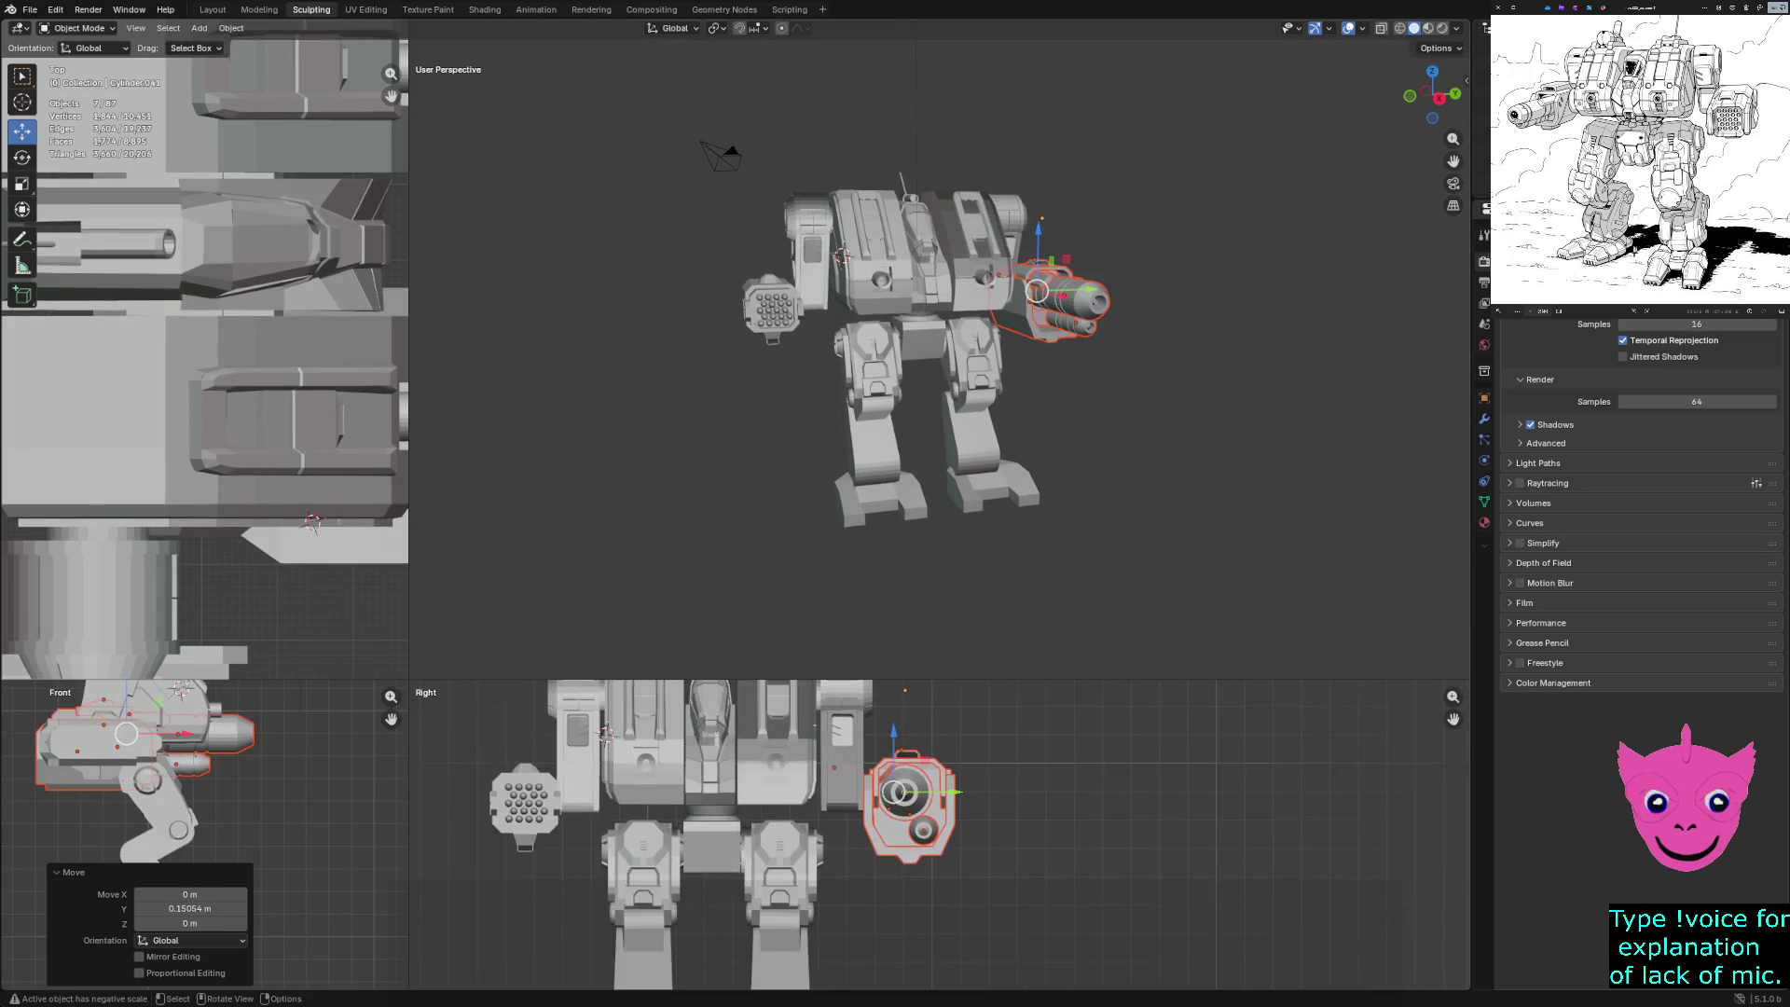
middle_click_drag(839, 373, 1221, 377)
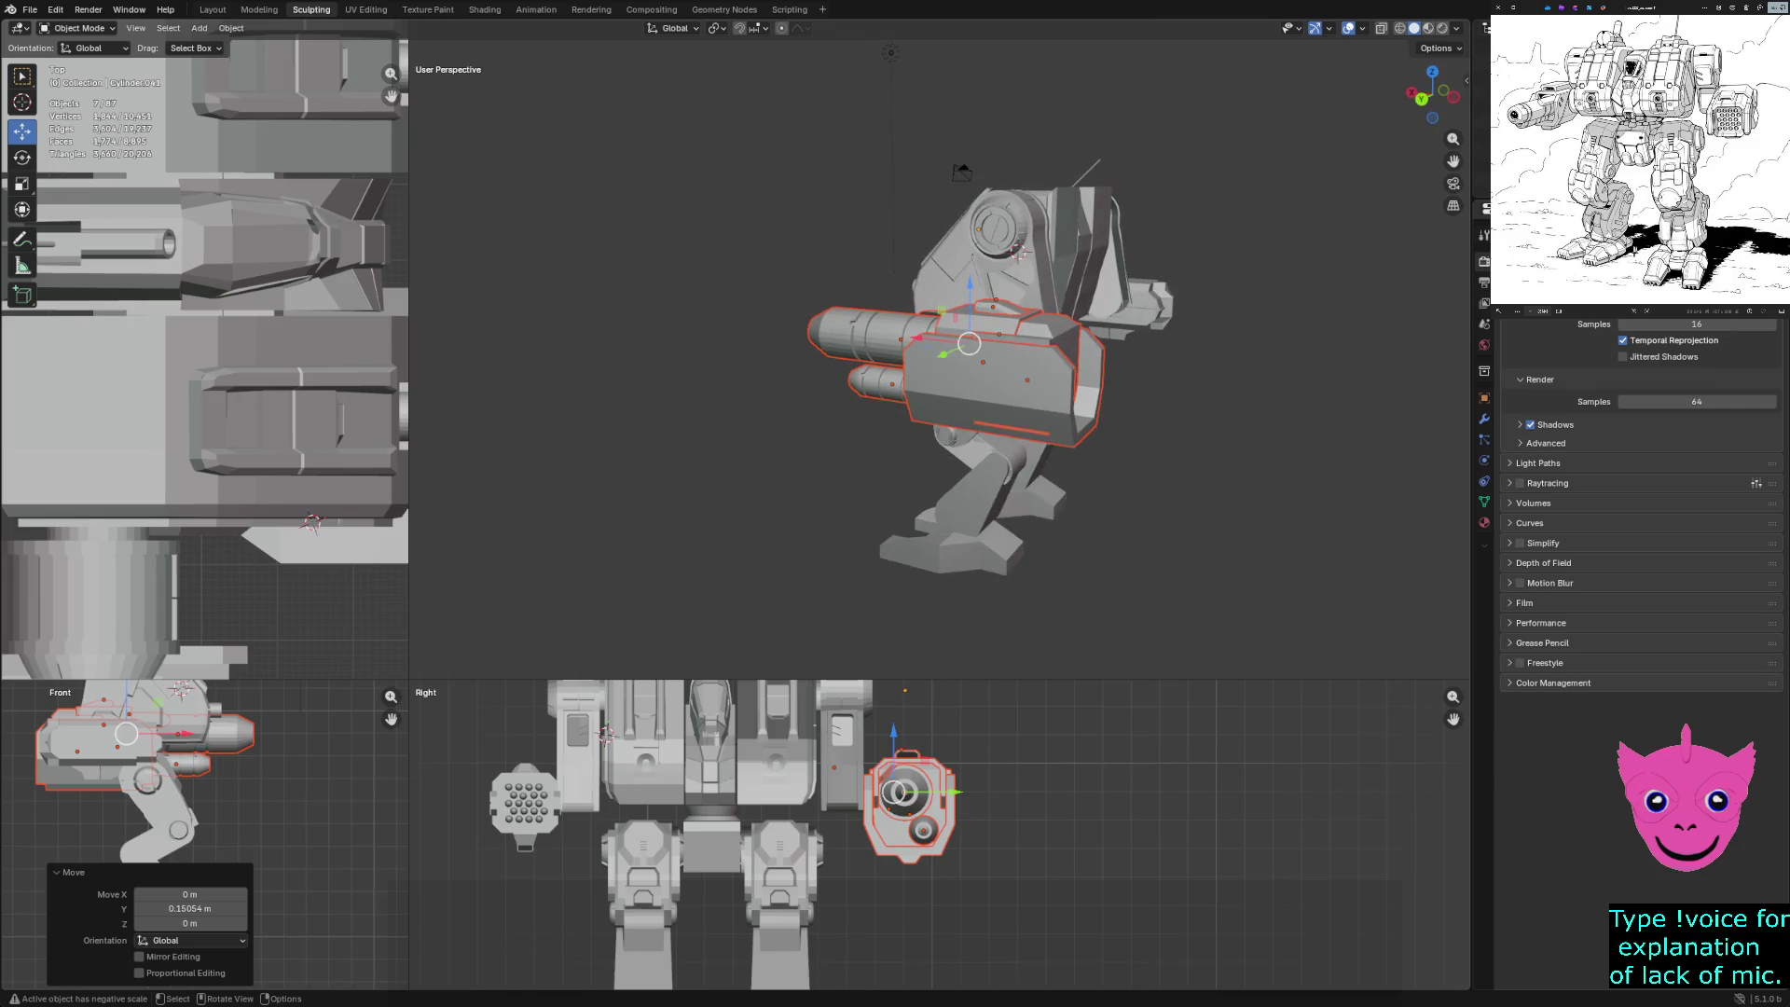
key("g")
key("x")
key("Return")
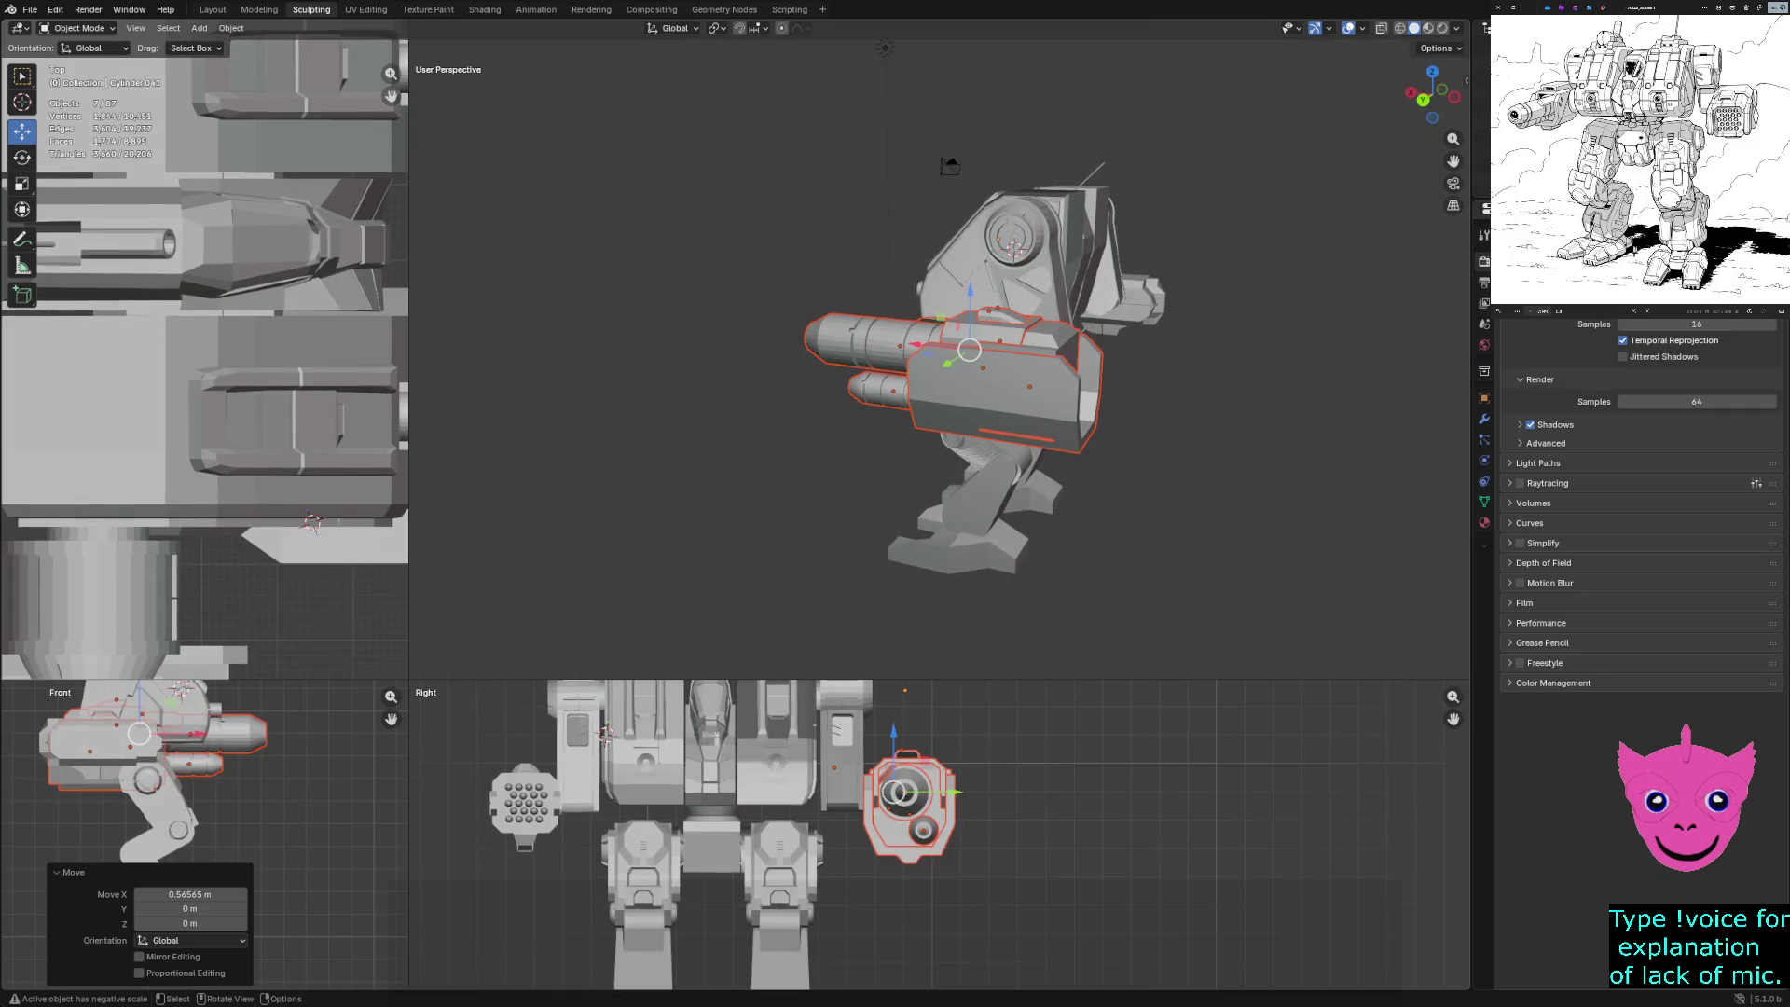
Deselect the gun and orbit to a near-front view of the mech
left_click(949, 166)
mouse_move(947, 168)
middle_mouse_down()
mouse_move(720, 173)
mouse_move(745, 172)
middle_mouse_up()
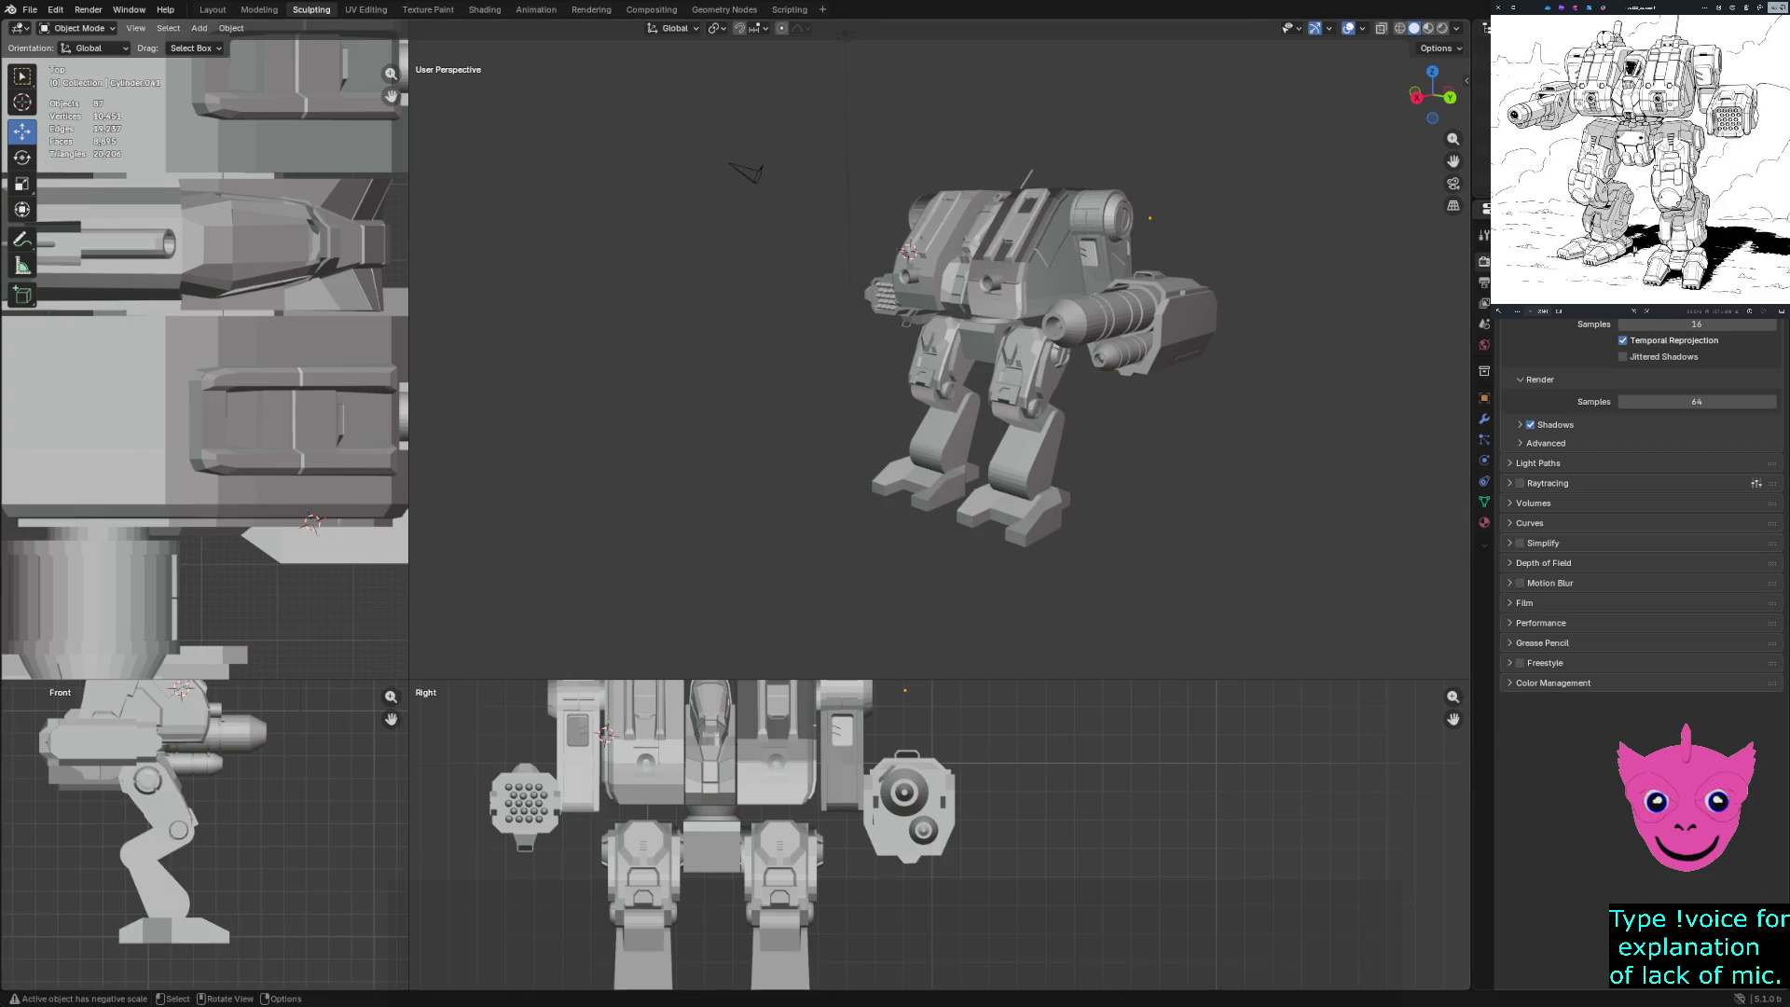
middle_click_drag(746, 172, 708, 172)
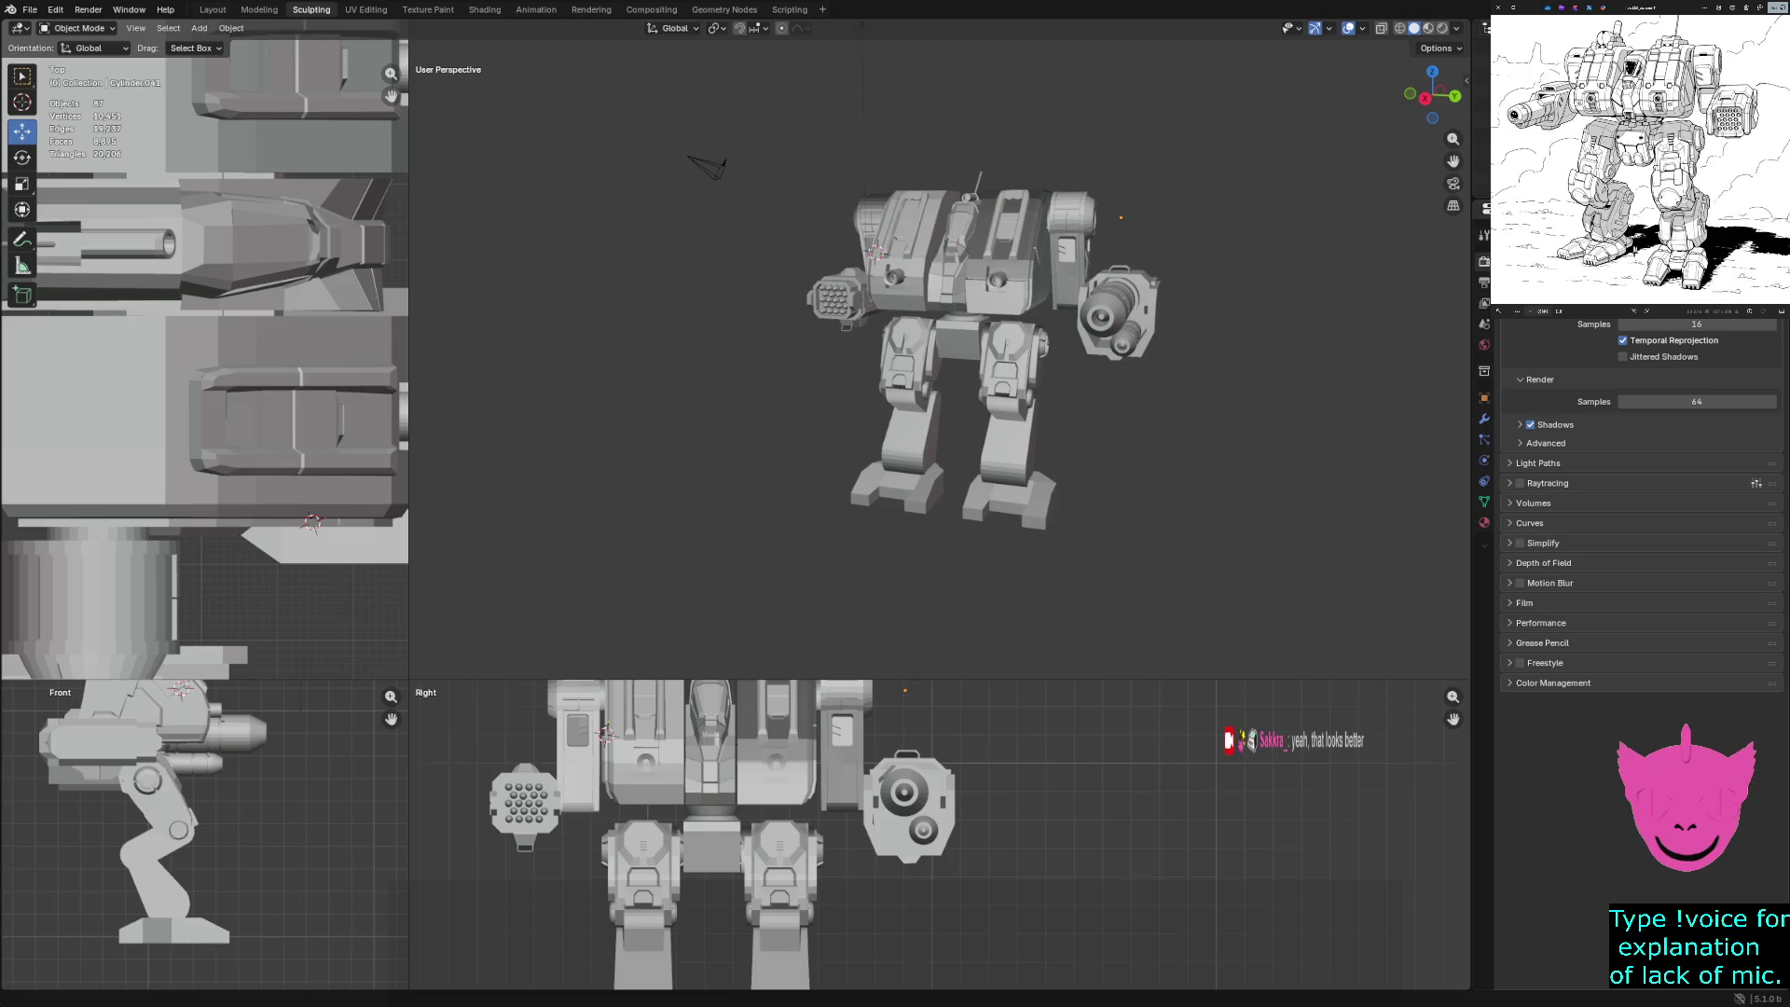
Select the arm-mounted cannon and shrink it to 0.788 scale
middle_click_drag(932, 373, 815, 363)
left_click(1165, 354)
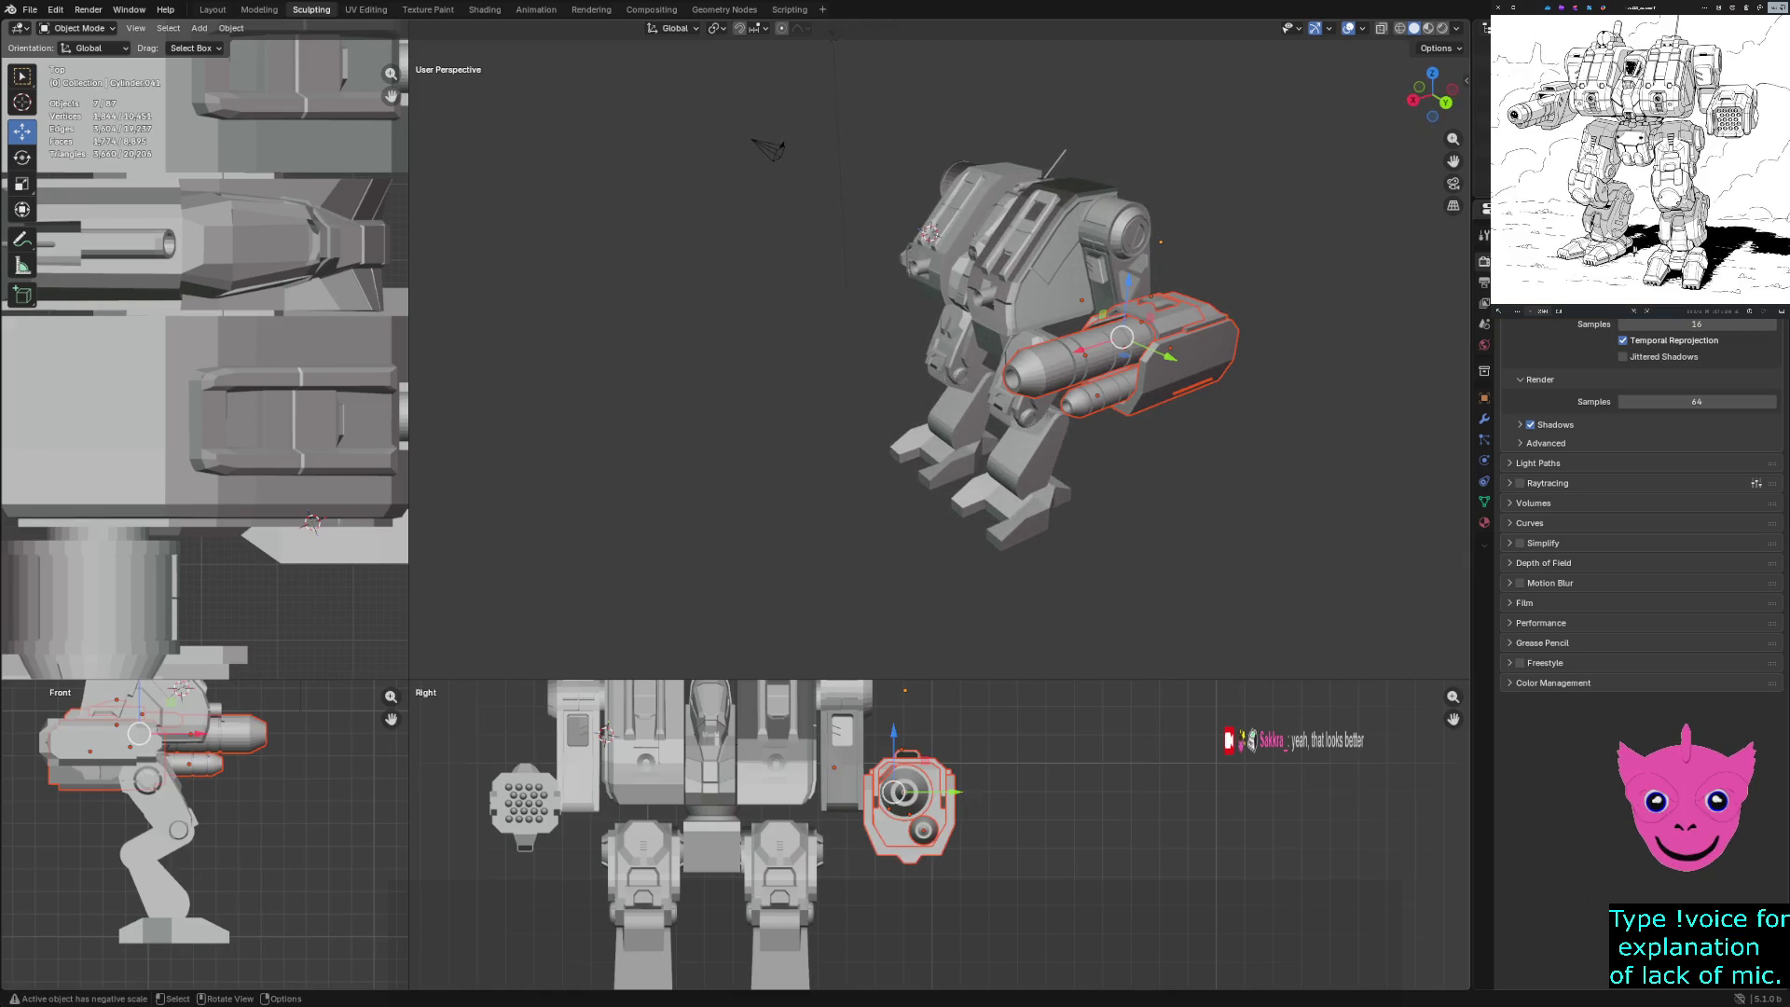
key("s")
key("Return")
middle_click_drag(816, 364, 568, 364)
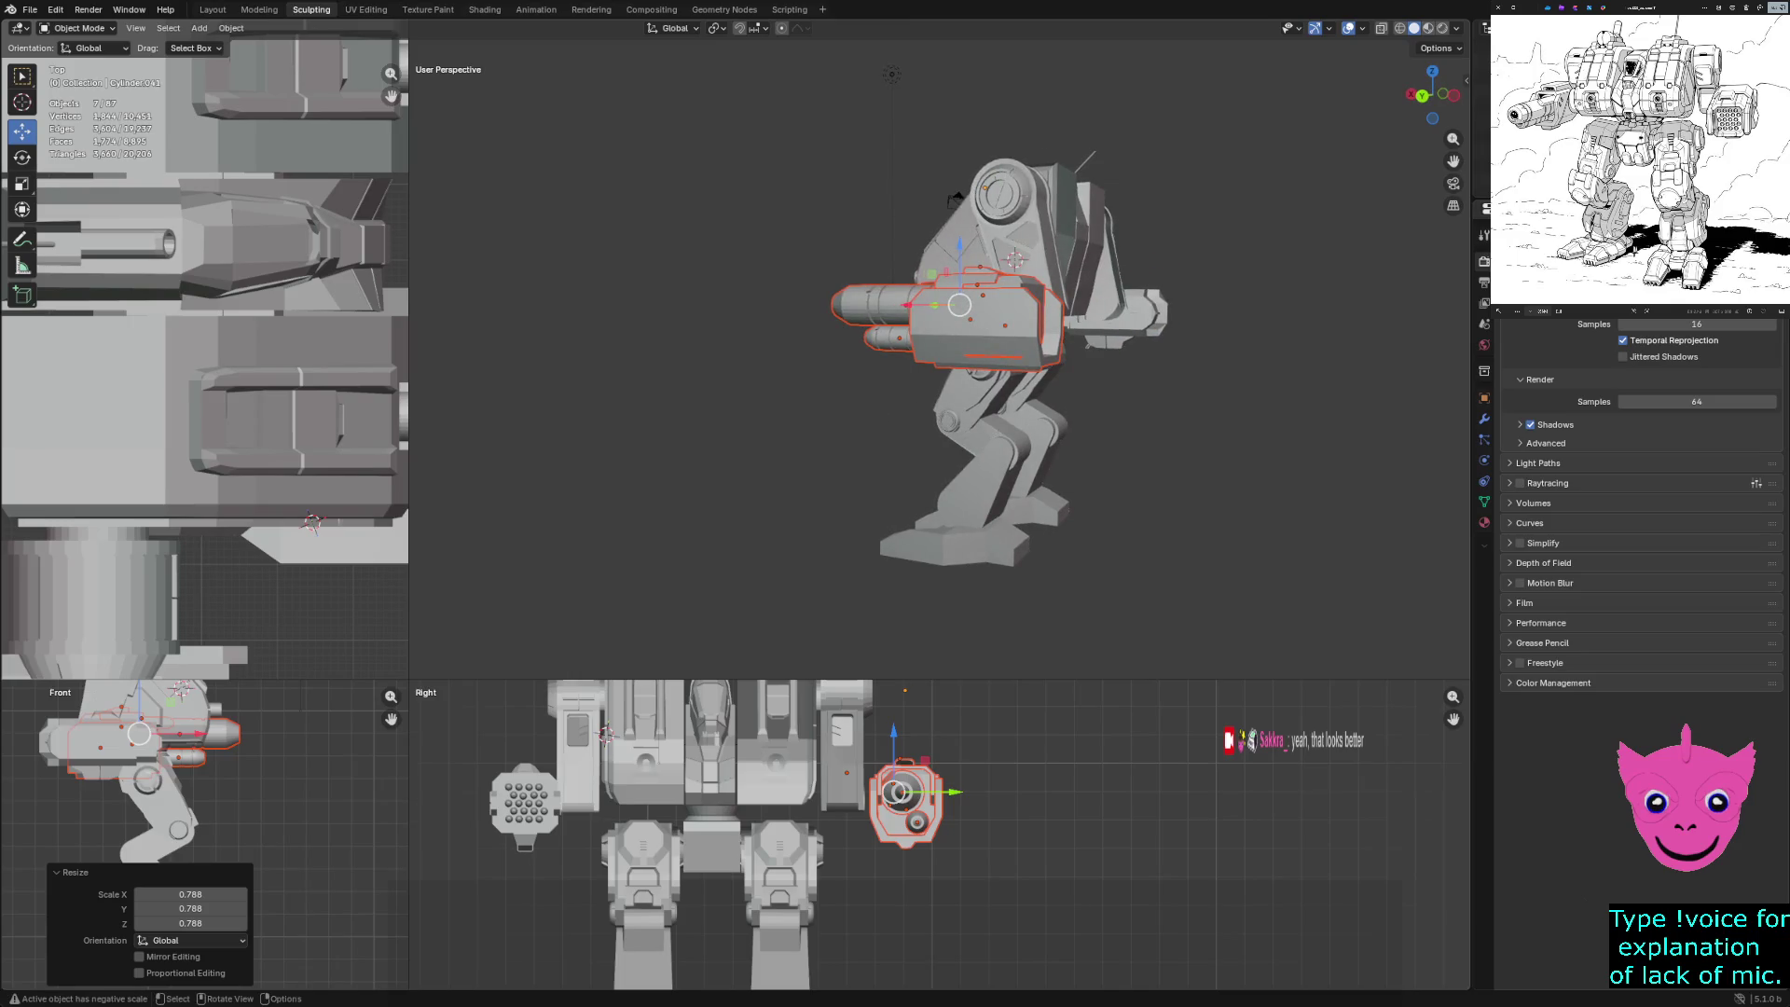
Move the cannon -0.234 m along Y and -0.426 m along X, then deselect it
key("g")
key("y")
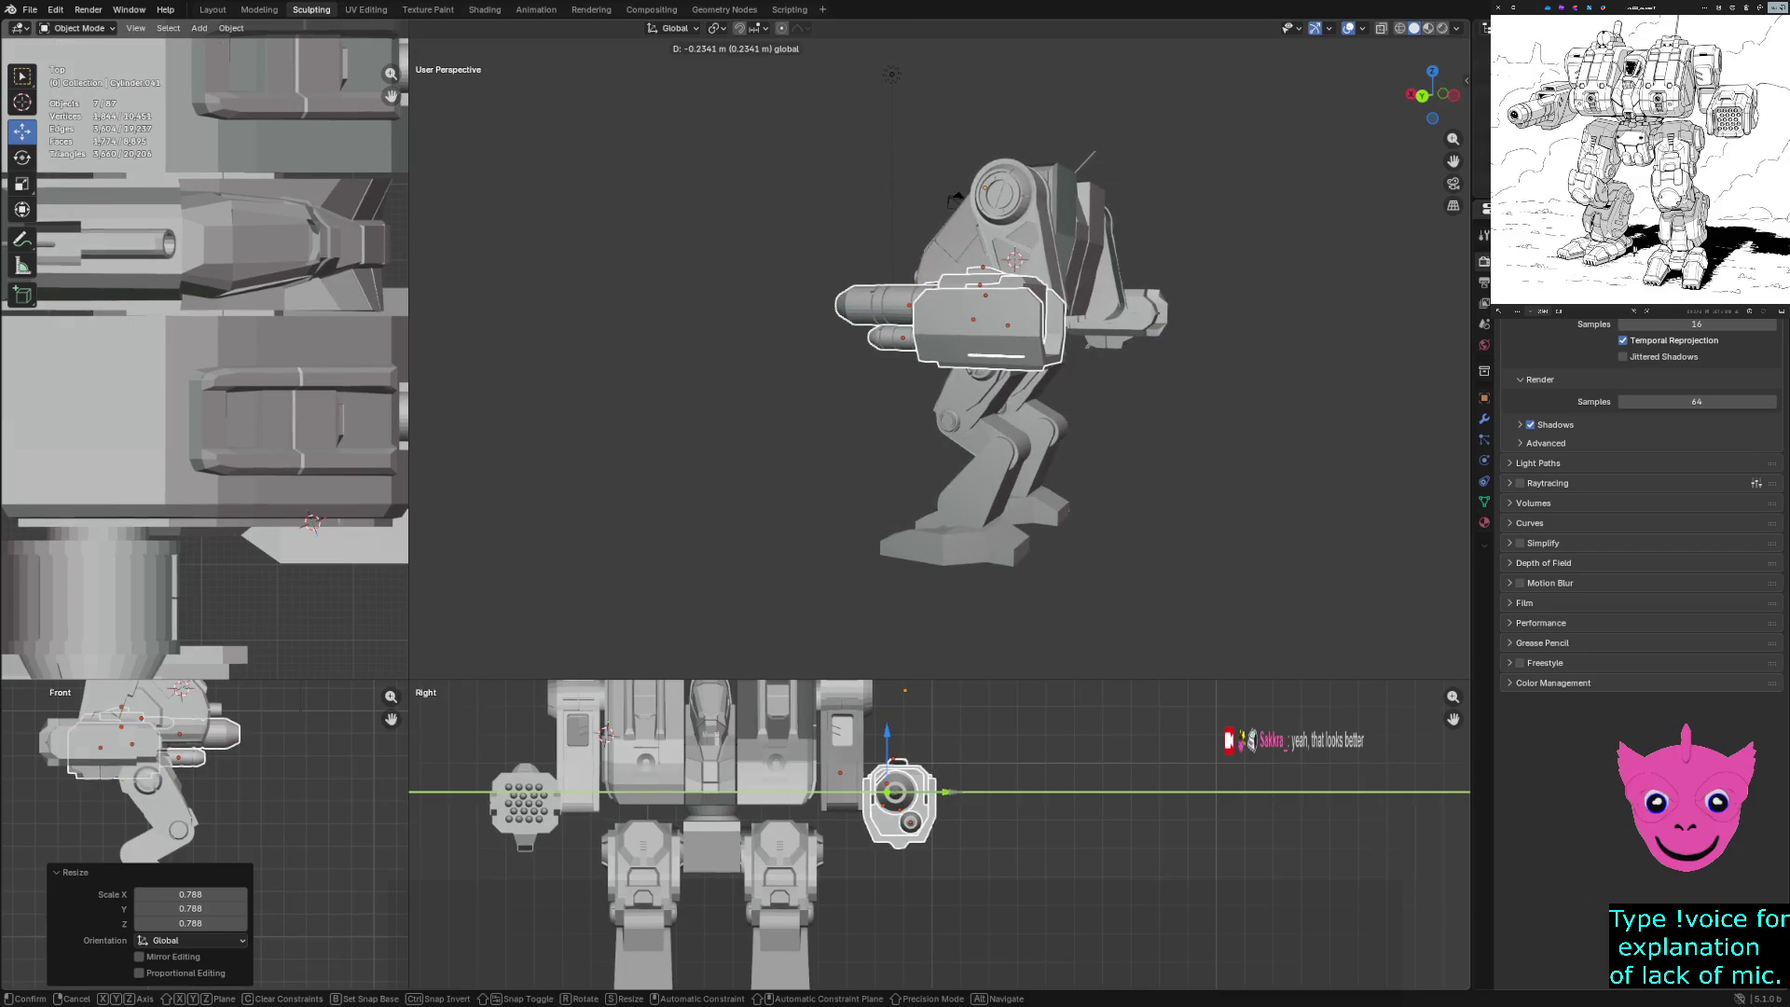
key("Return")
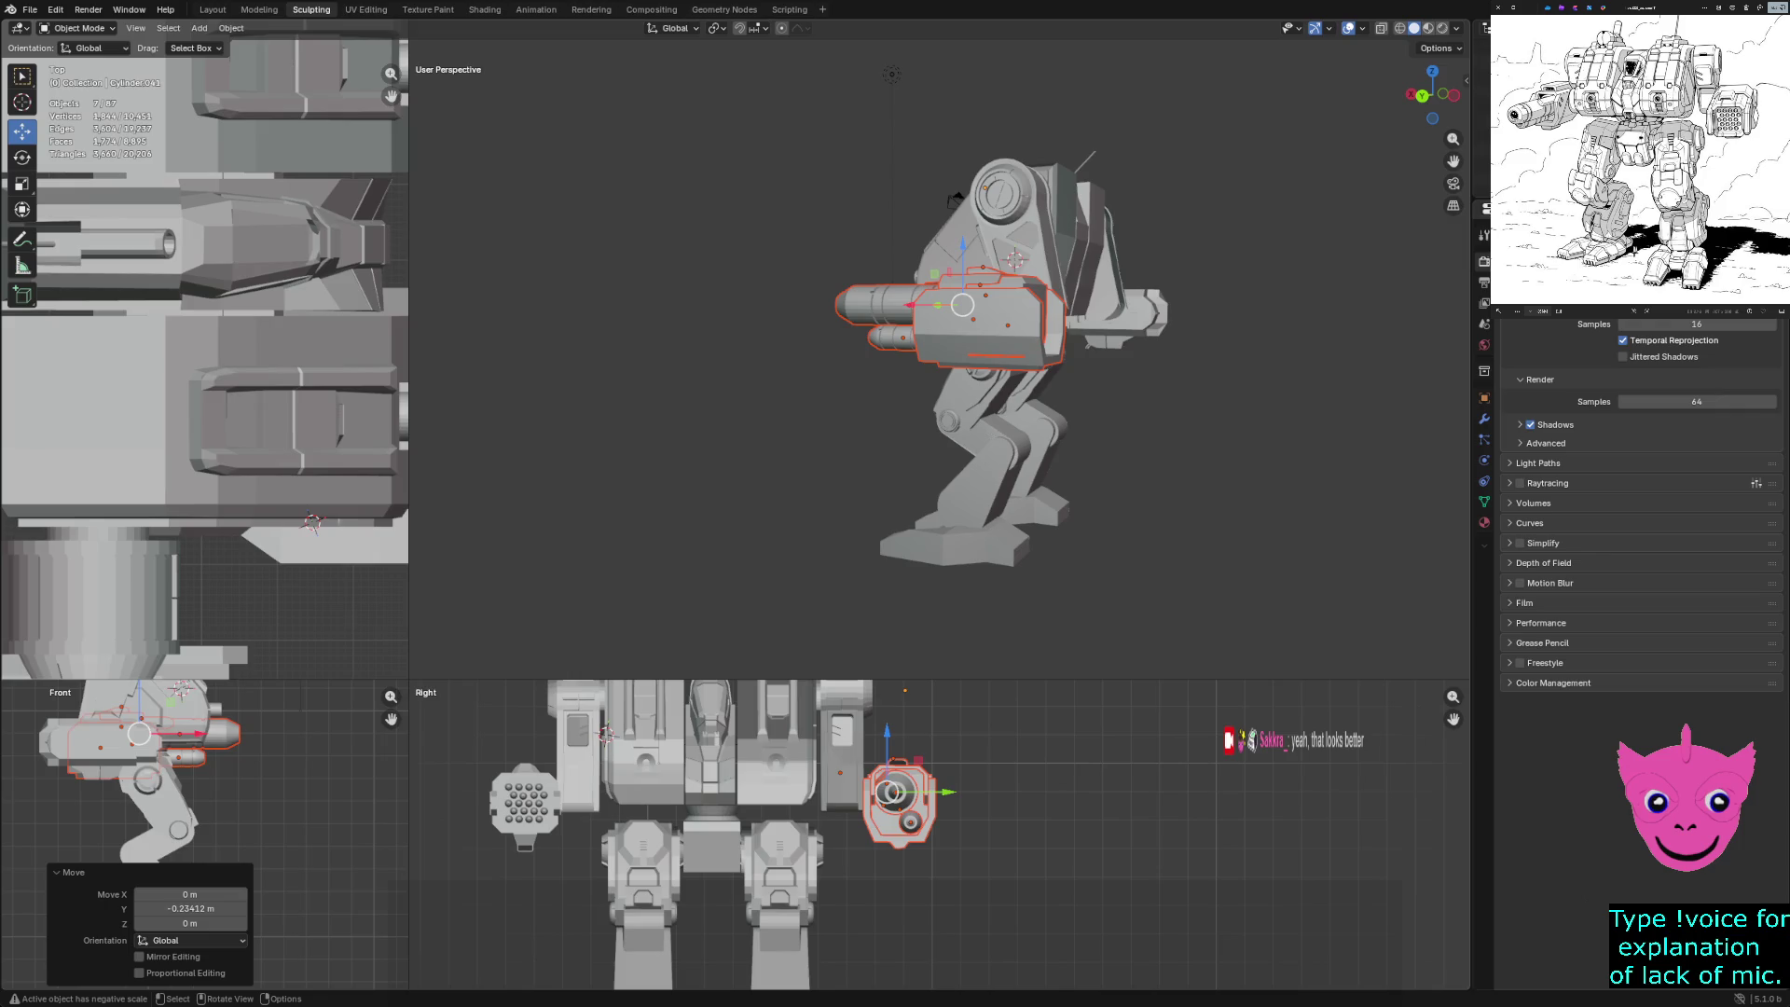
key("g")
key("x")
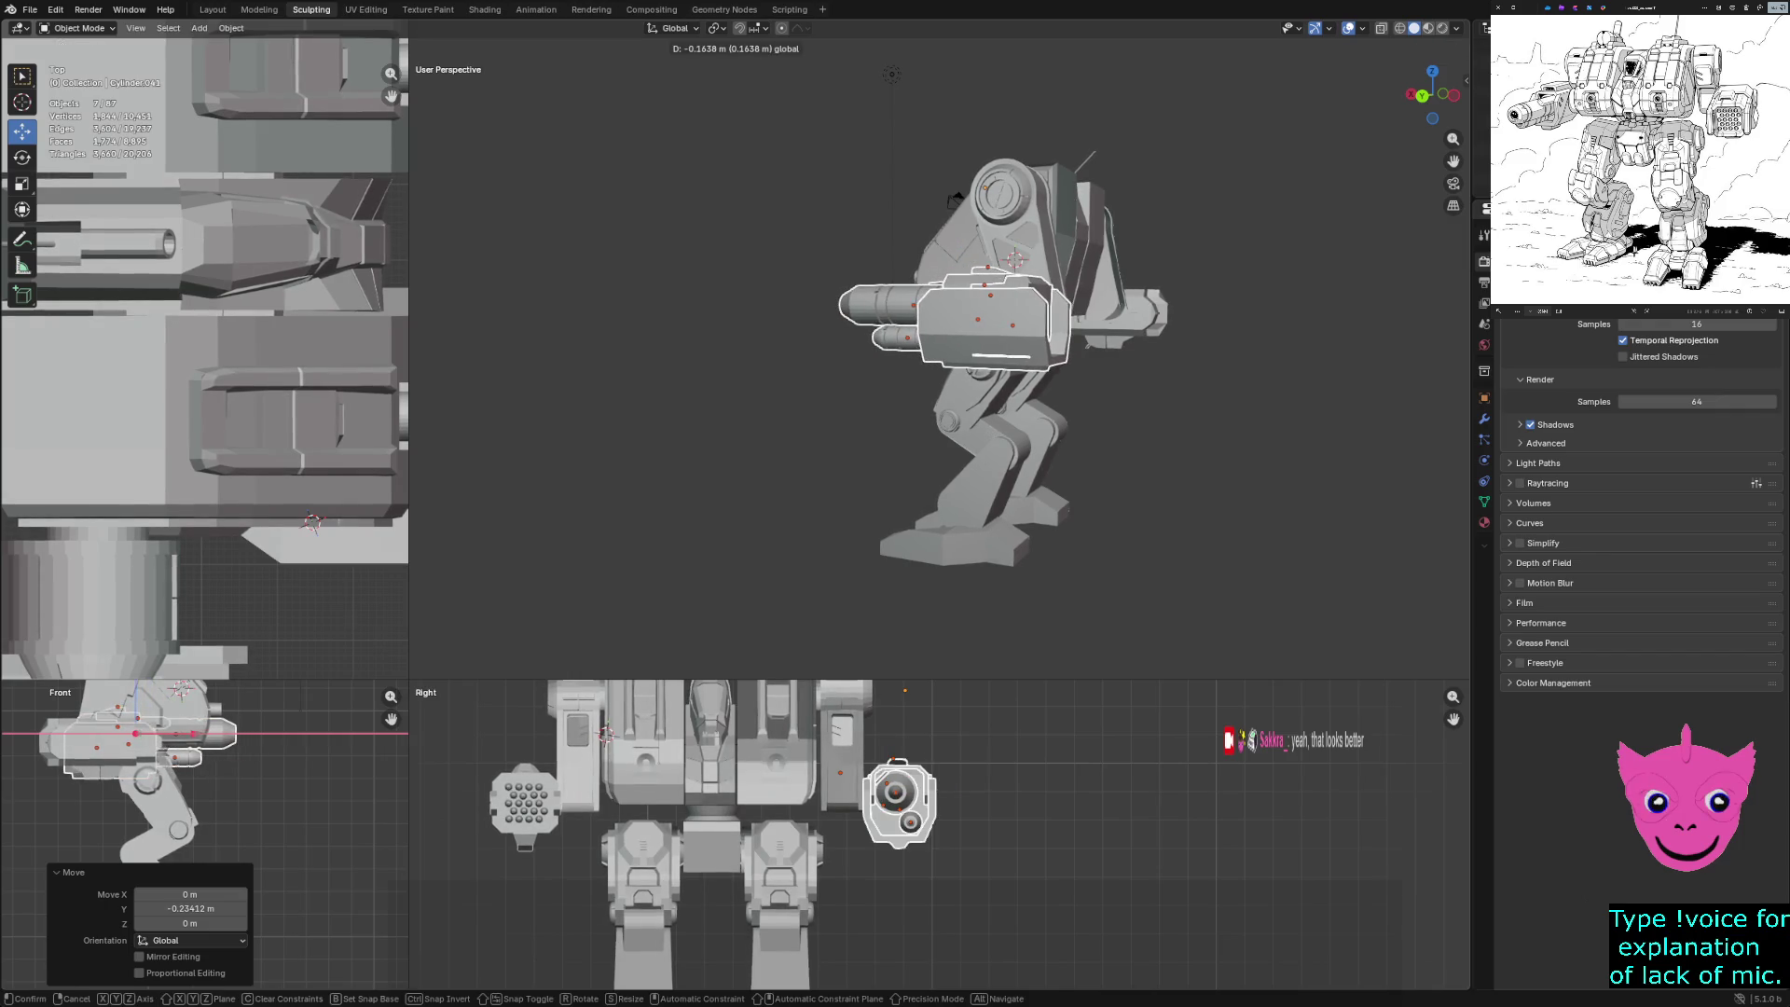
key("Return")
mouse_move(933, 373)
middle_mouse_down()
mouse_move(1072, 373)
mouse_move(1100, 354)
mouse_move(1044, 382)
mouse_move(727, 382)
mouse_move(886, 373)
mouse_move(801, 375)
mouse_move(840, 368)
middle_mouse_up()
key("alt+a")
Scale the arm gun up by 1.303 and move it 0.312 m along Y
left_click(1104, 303, "ctrl")
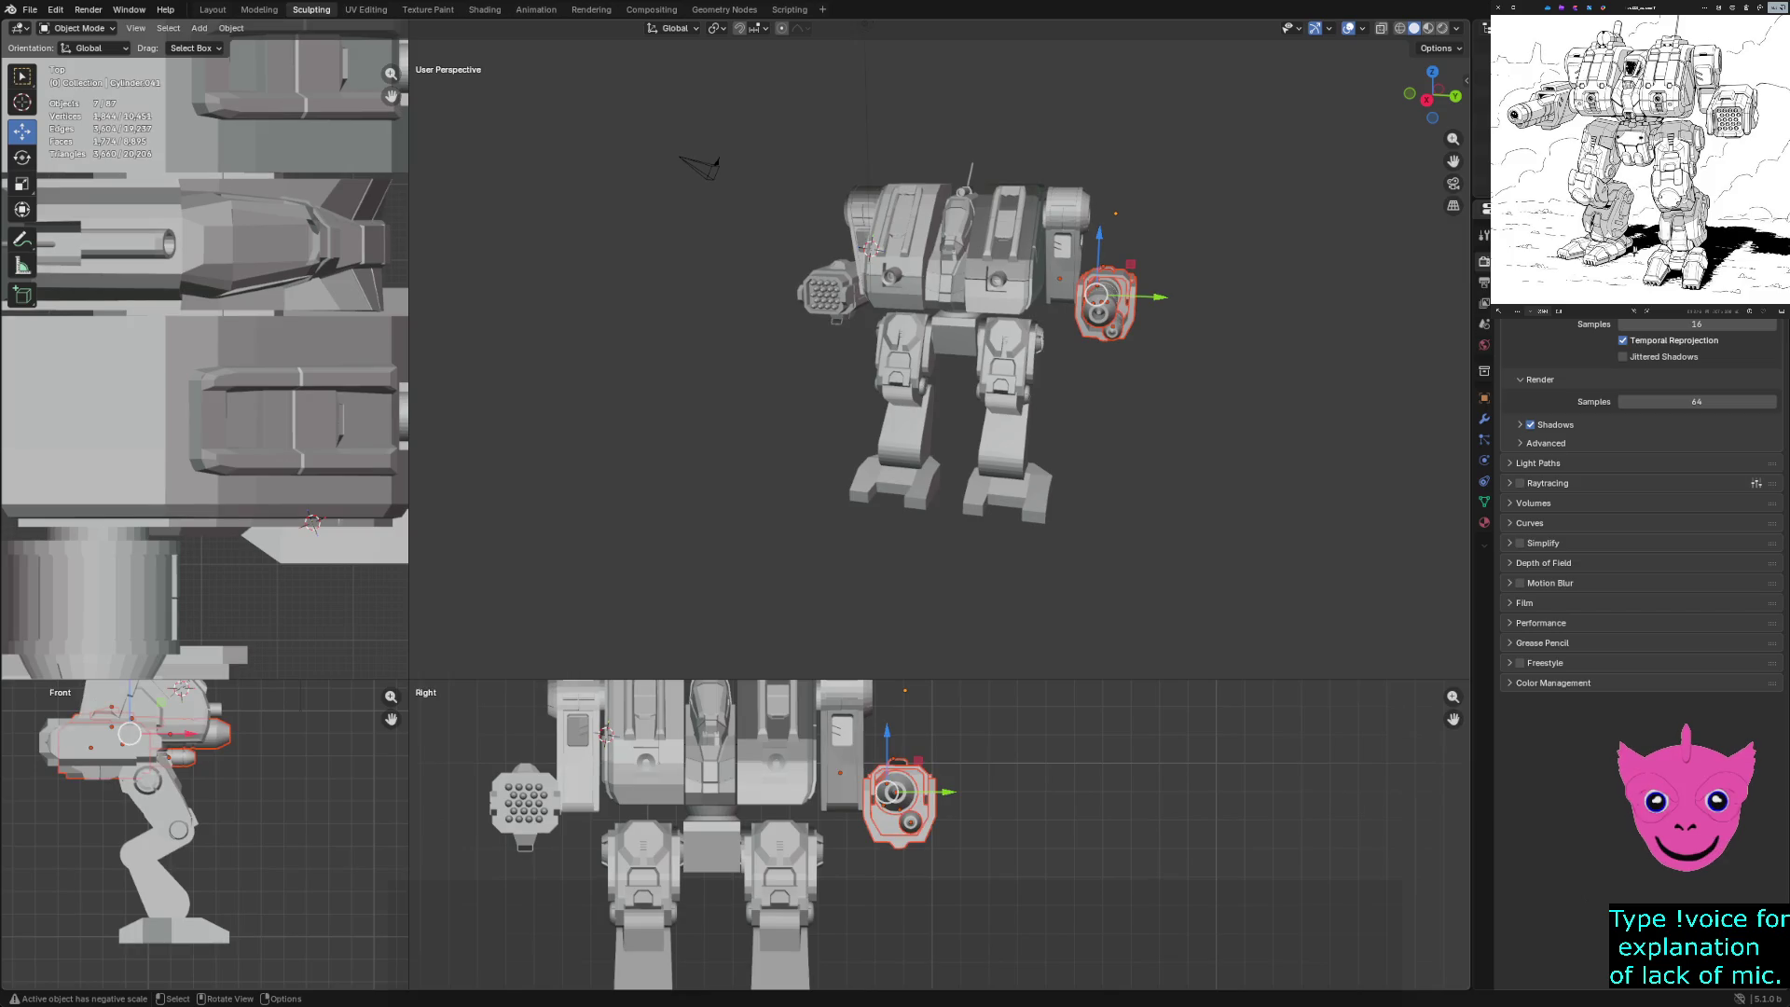
key("s")
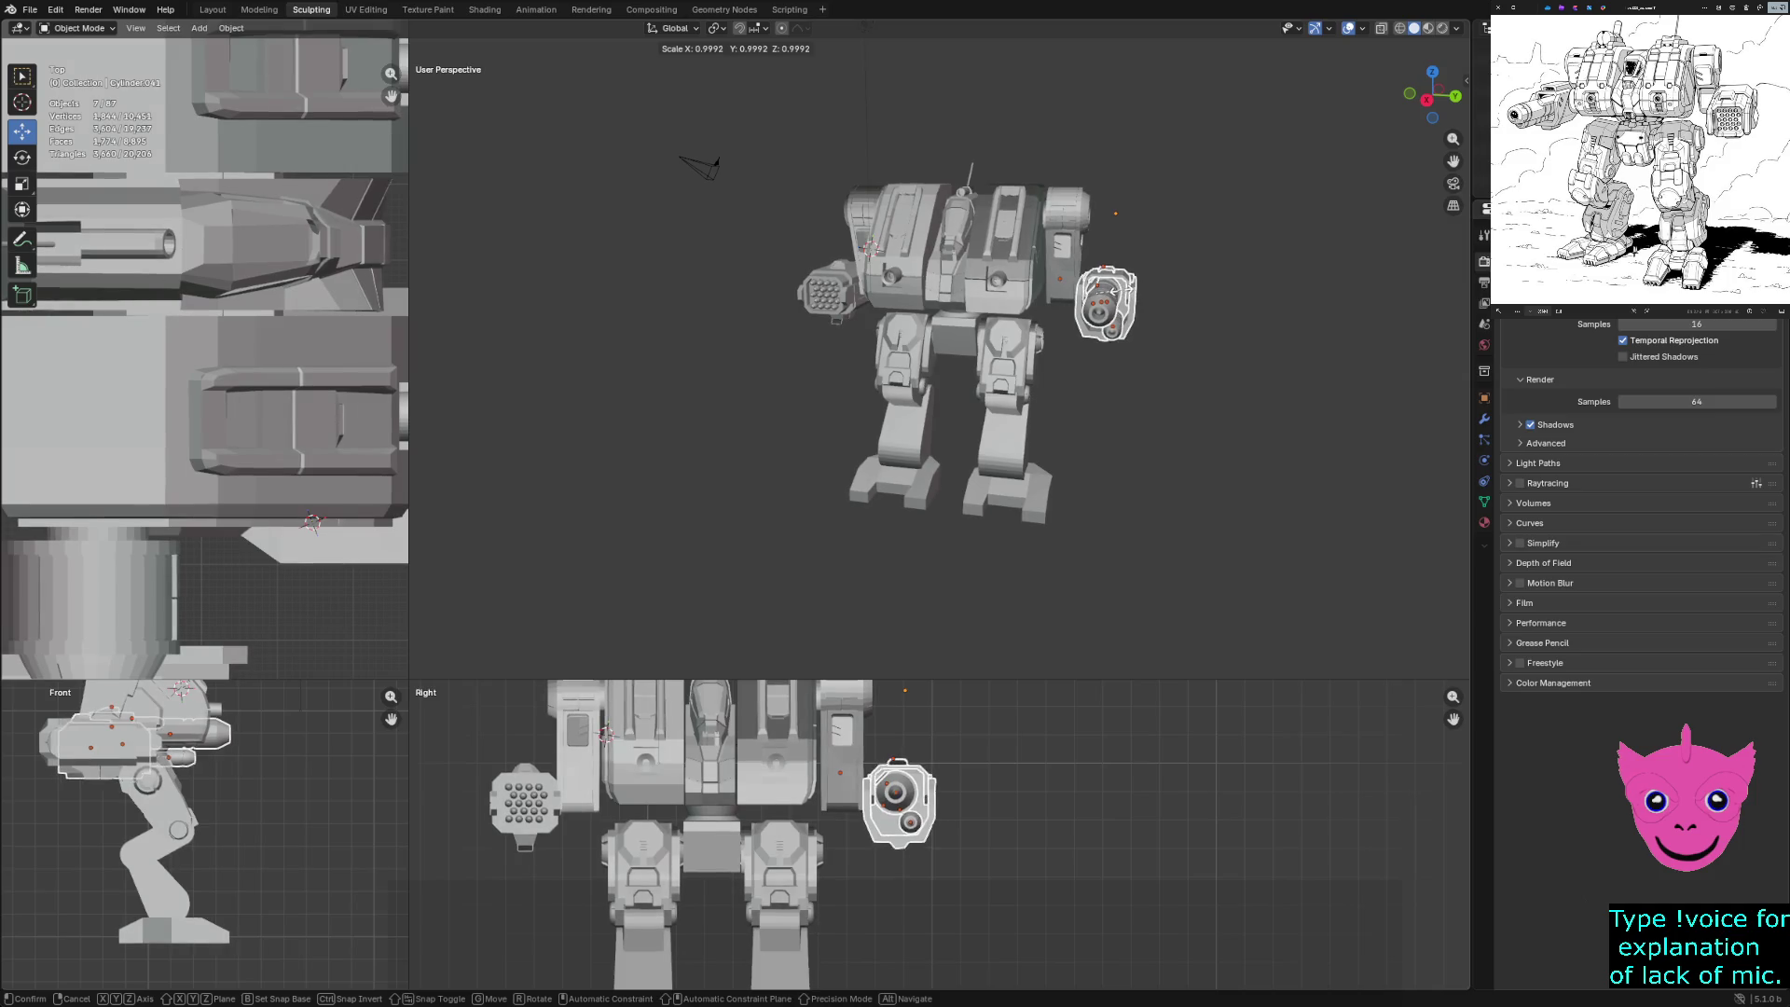
left_click(1119, 290)
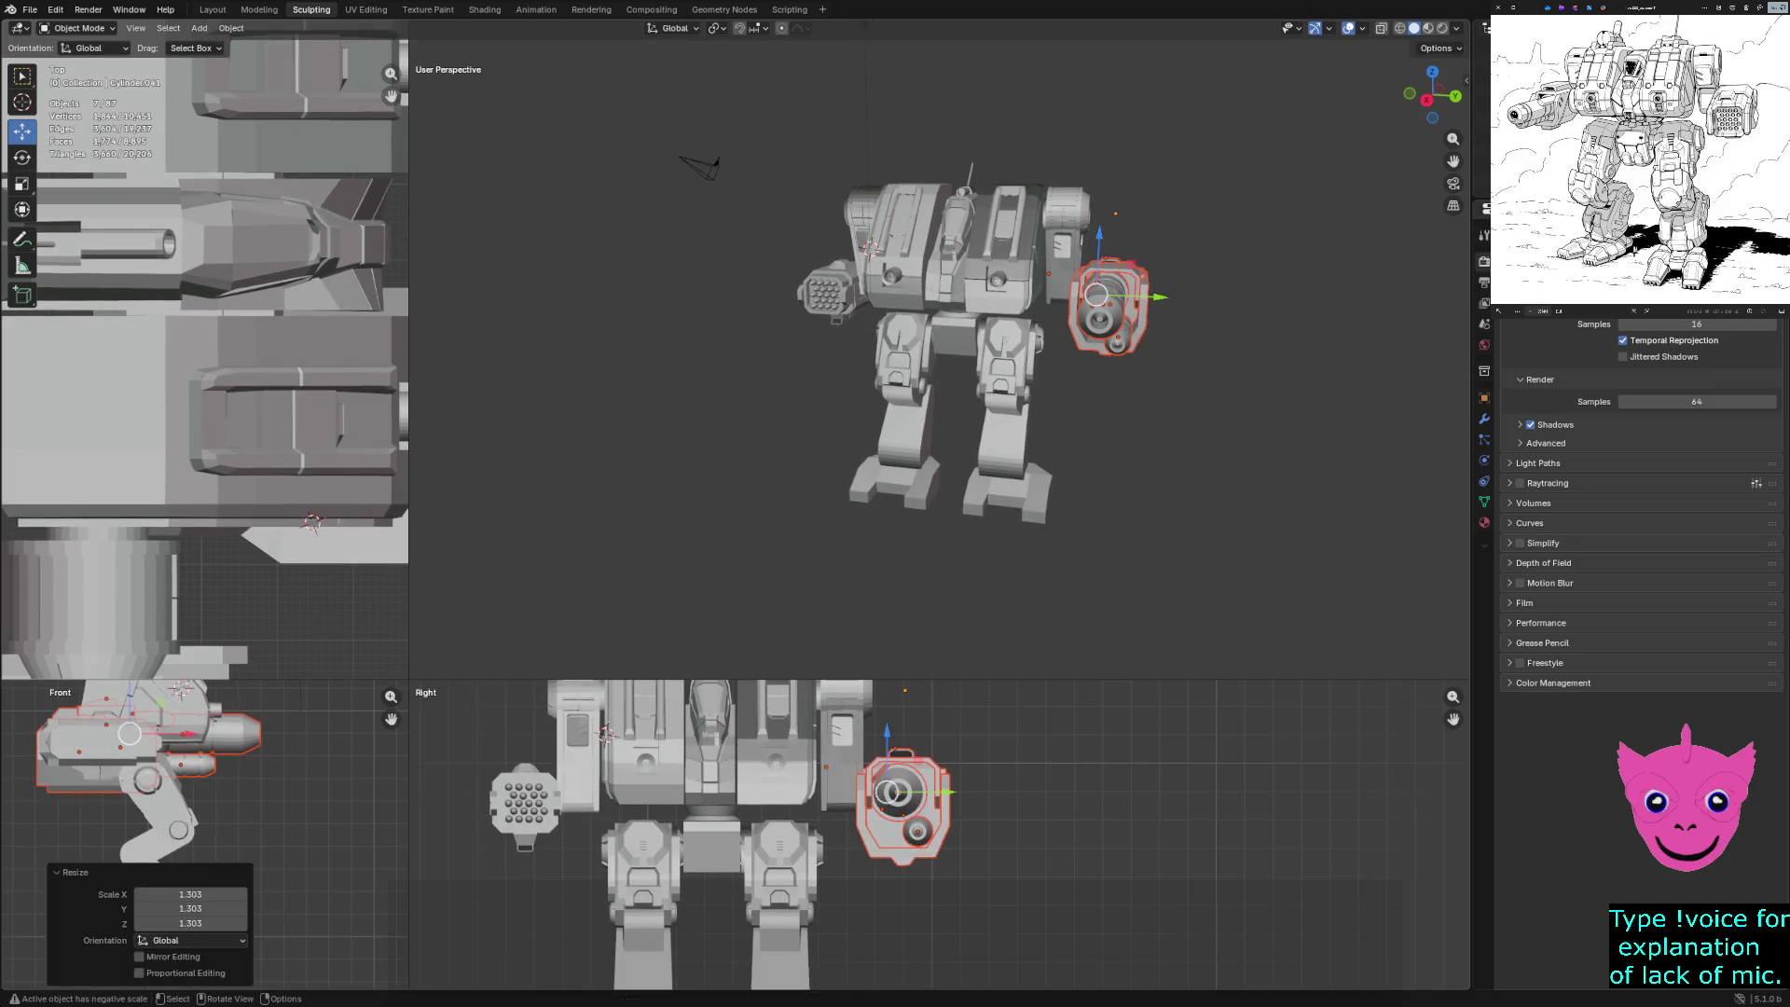
key("g")
key("y")
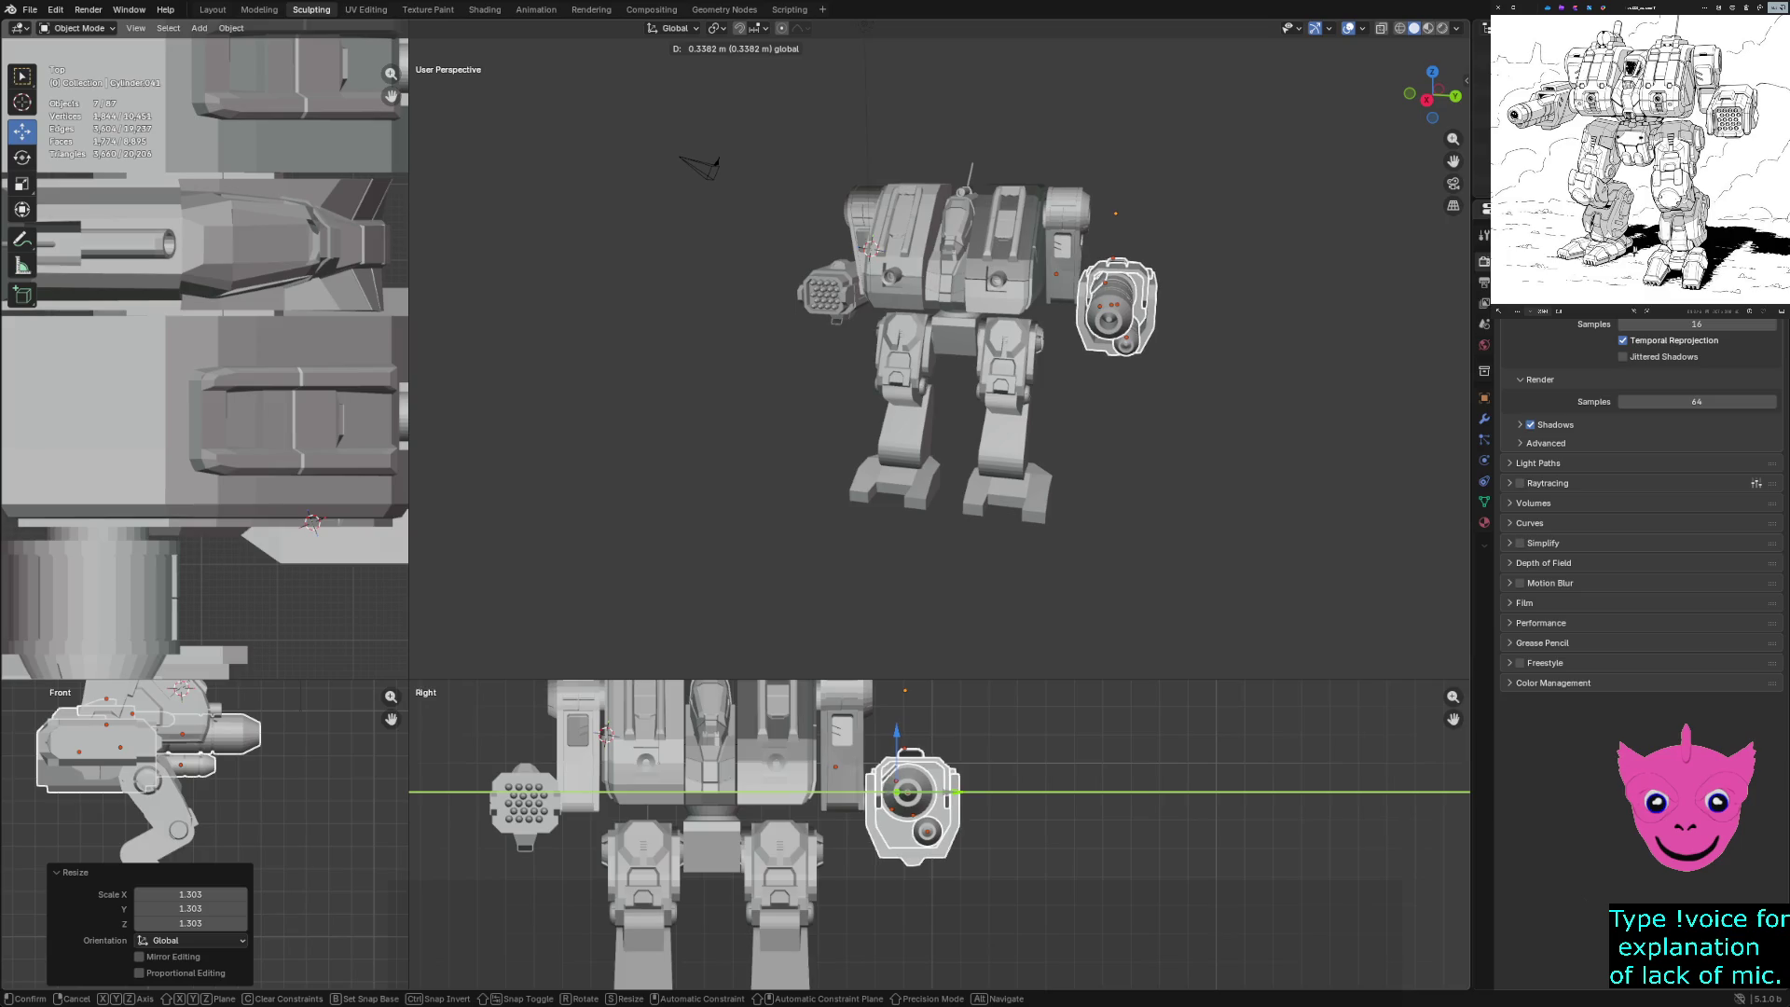
key("Return")
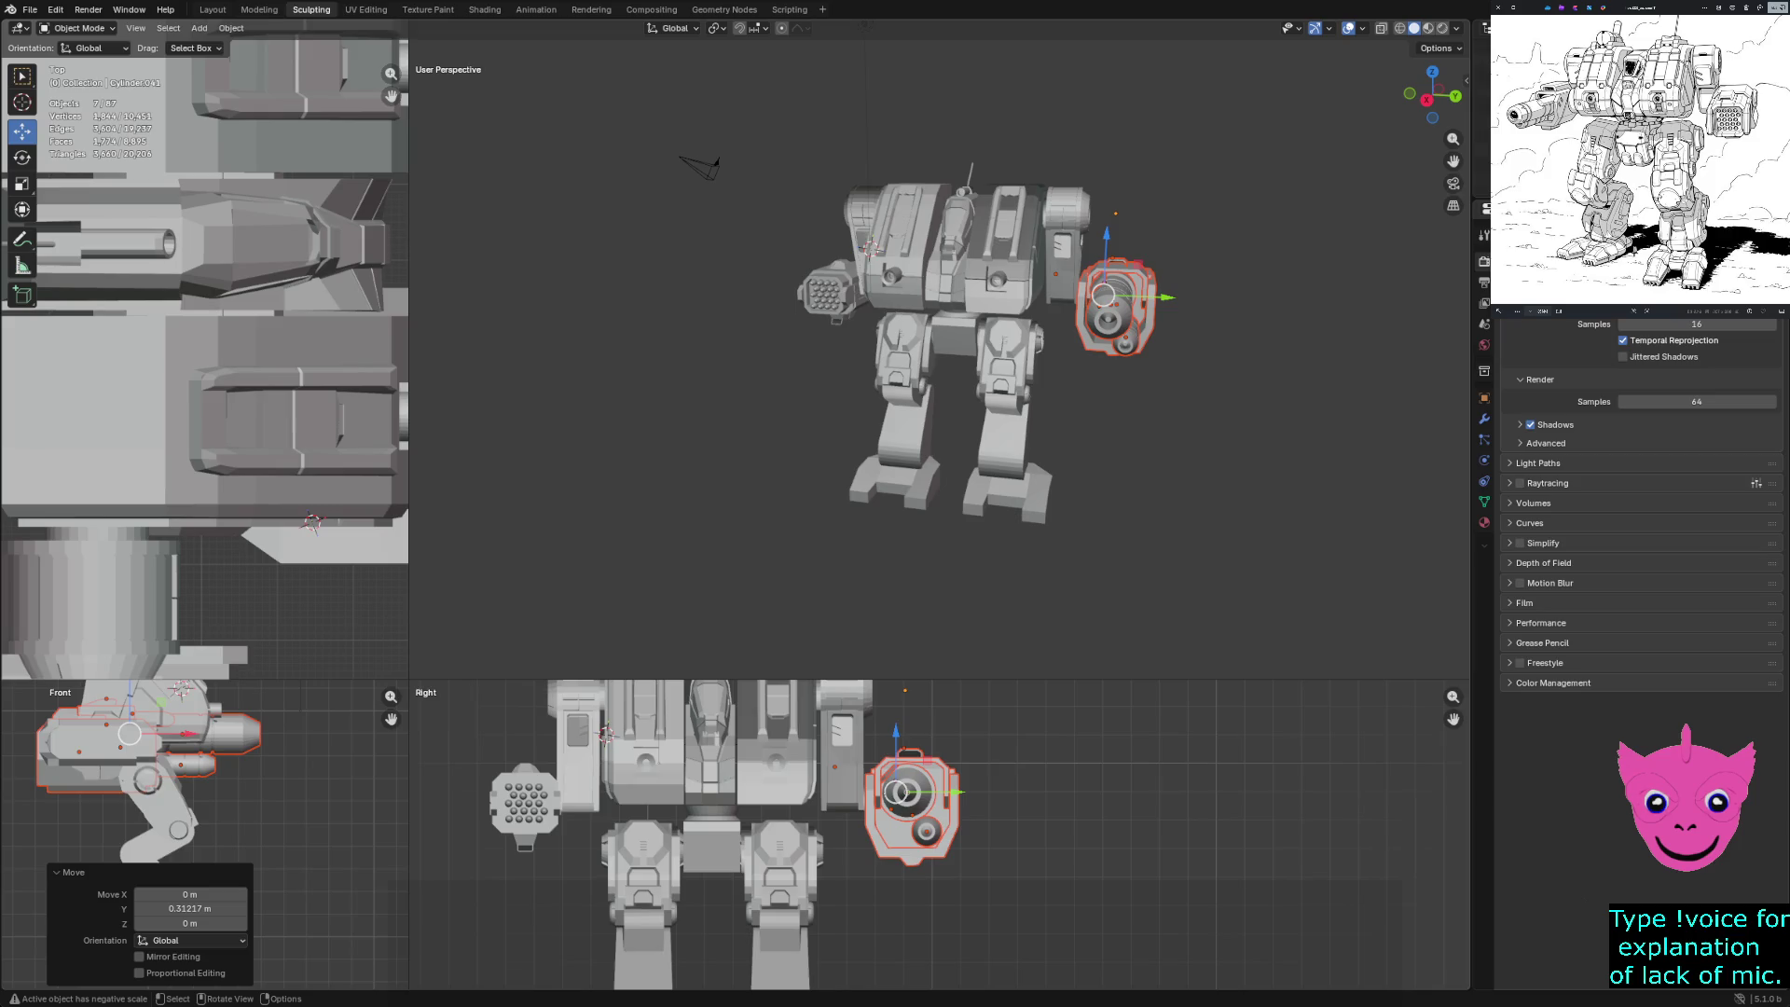
Scale the gun down to 0.906, then deselect everything
key("s")
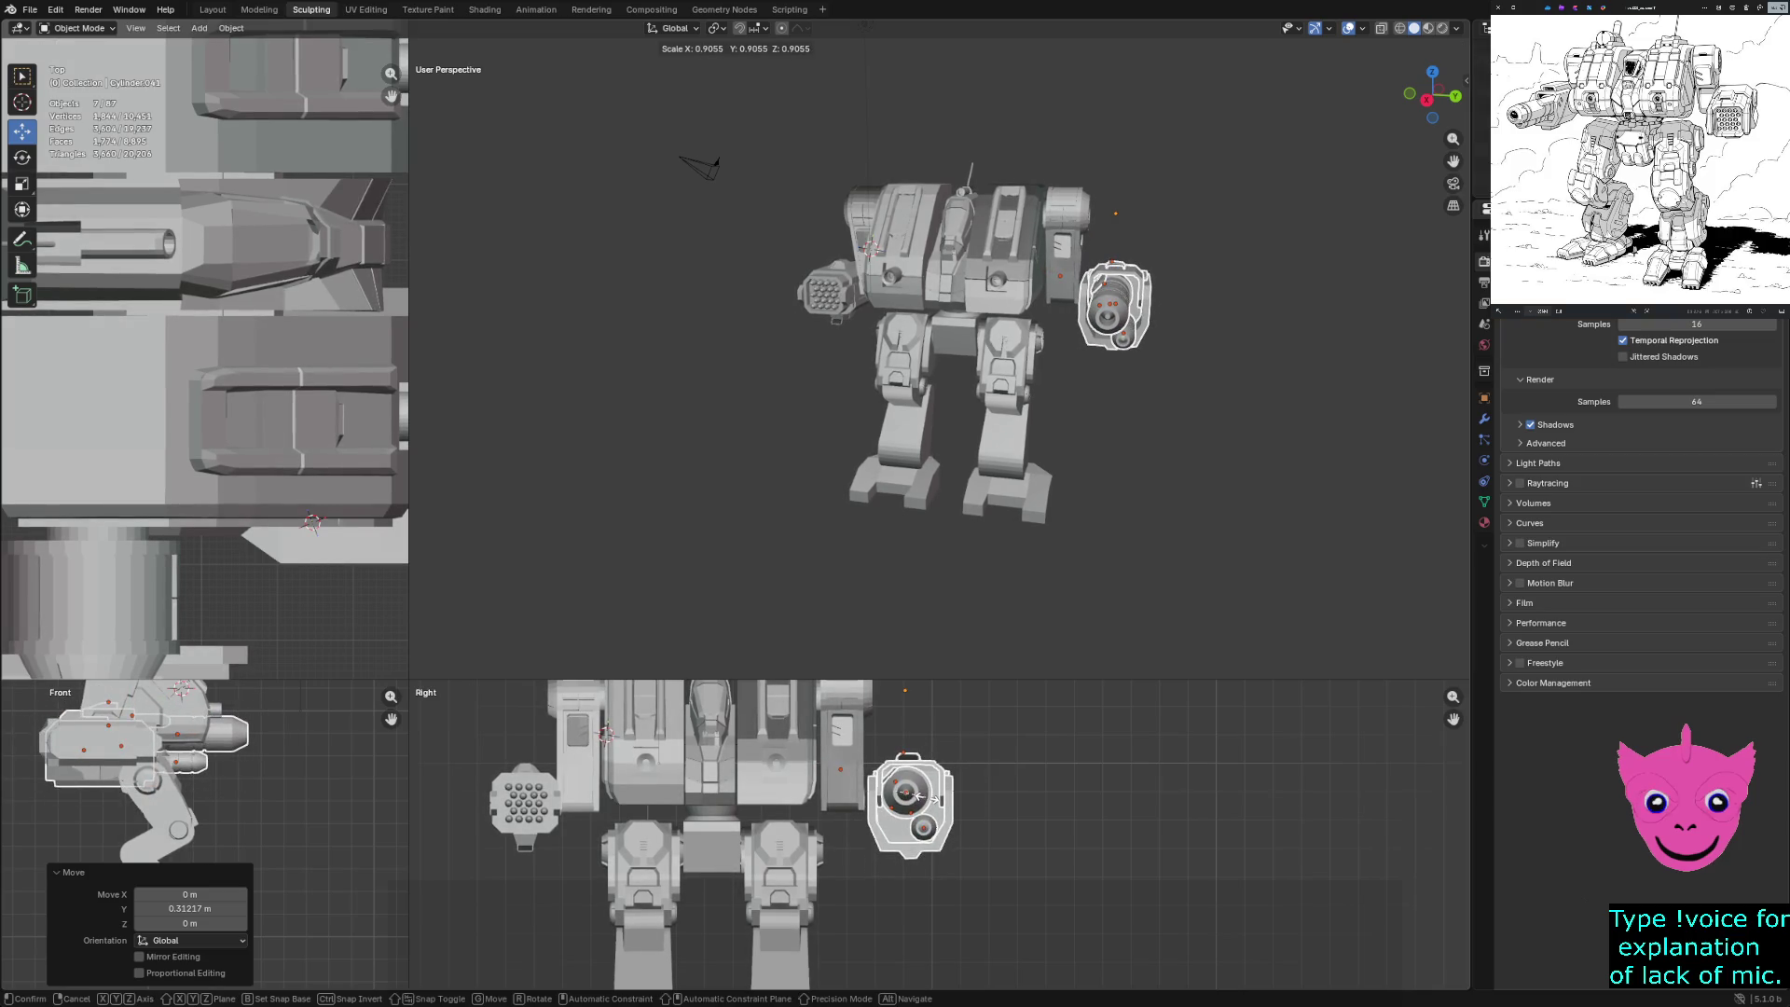
left_click(917, 795)
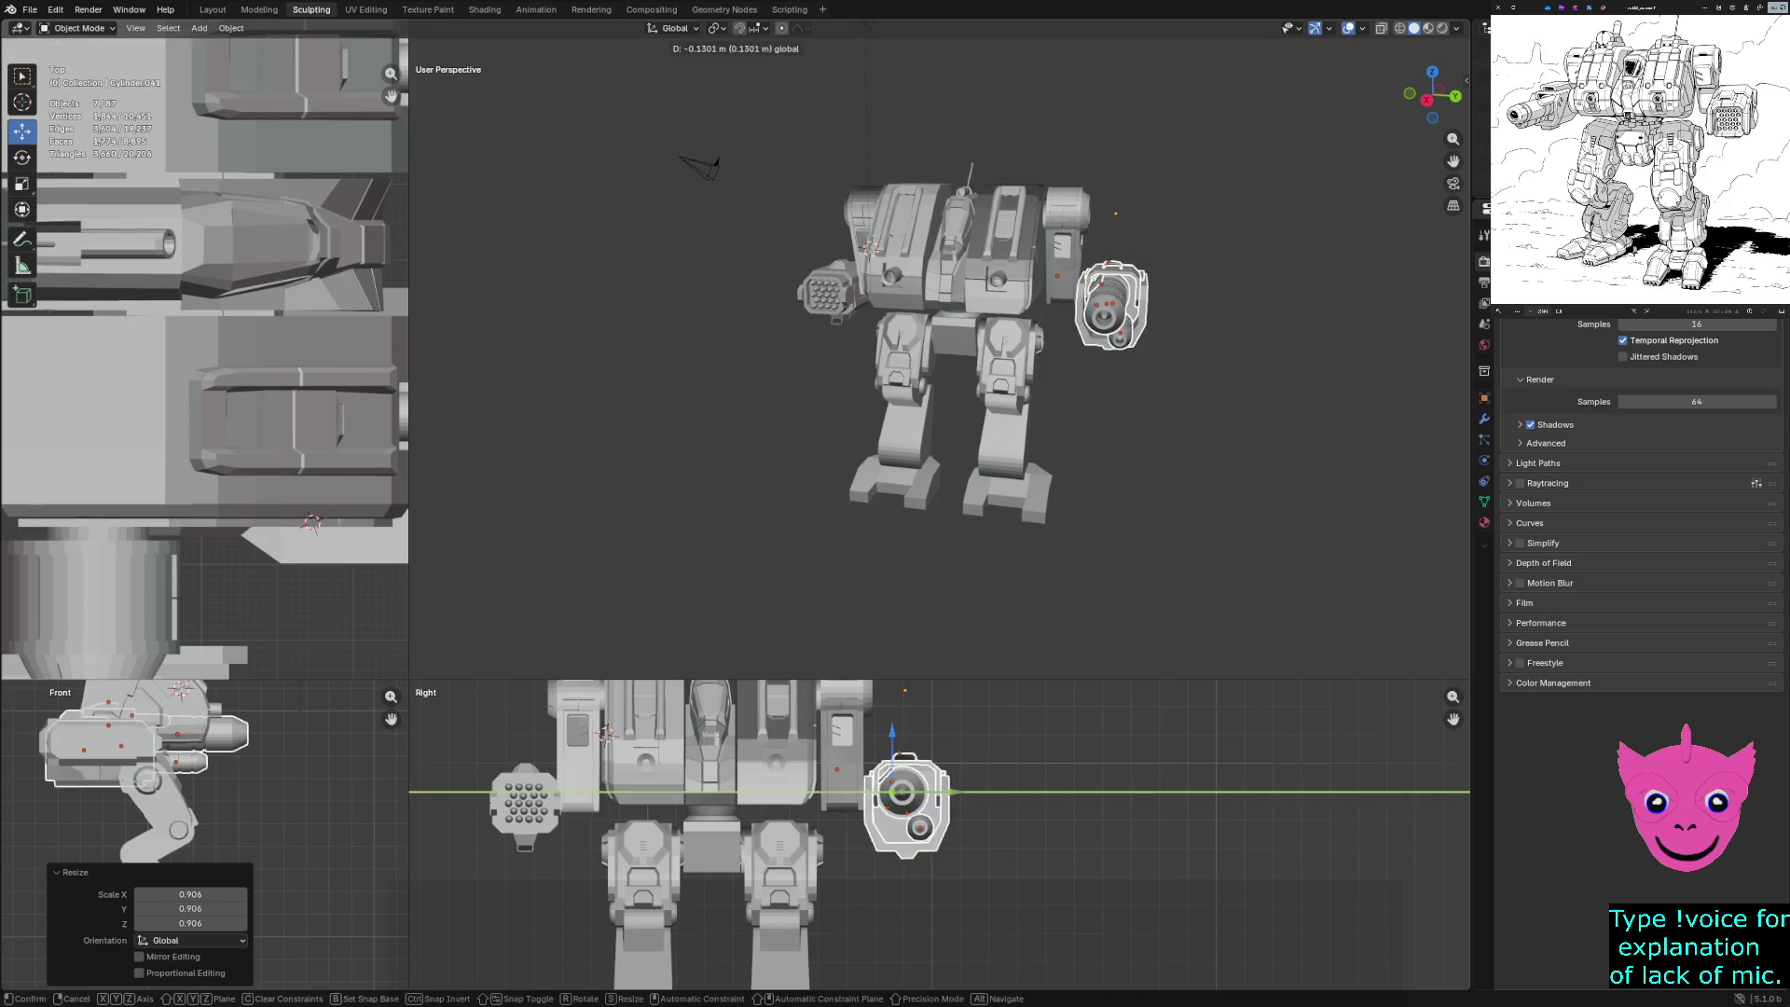
left_click(1003, 489)
mouse_move(1002, 489)
middle_mouse_down()
mouse_move(978, 469)
mouse_move(792, 467)
middle_mouse_up()
key("alt+a")
scroll(885, 373, "up", 1)
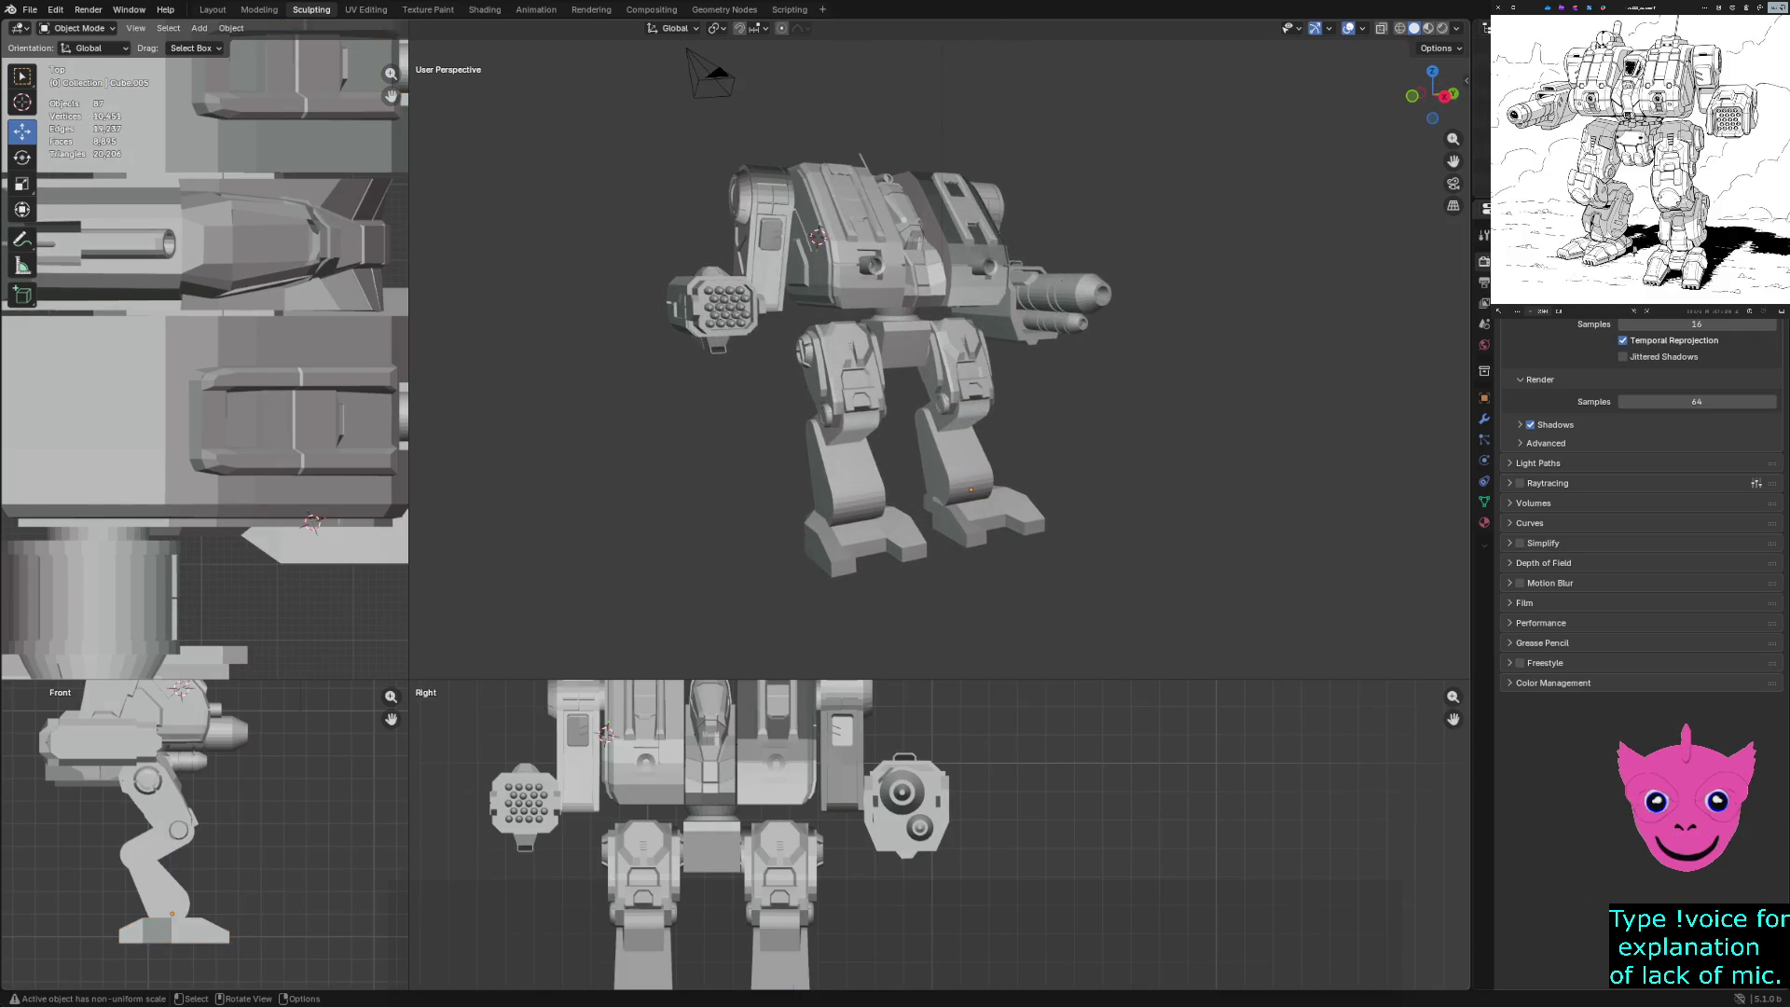
Narrow the left Top/Front column and lower the bottom views to widen the perspective viewport
scroll(881, 372, "up", 1)
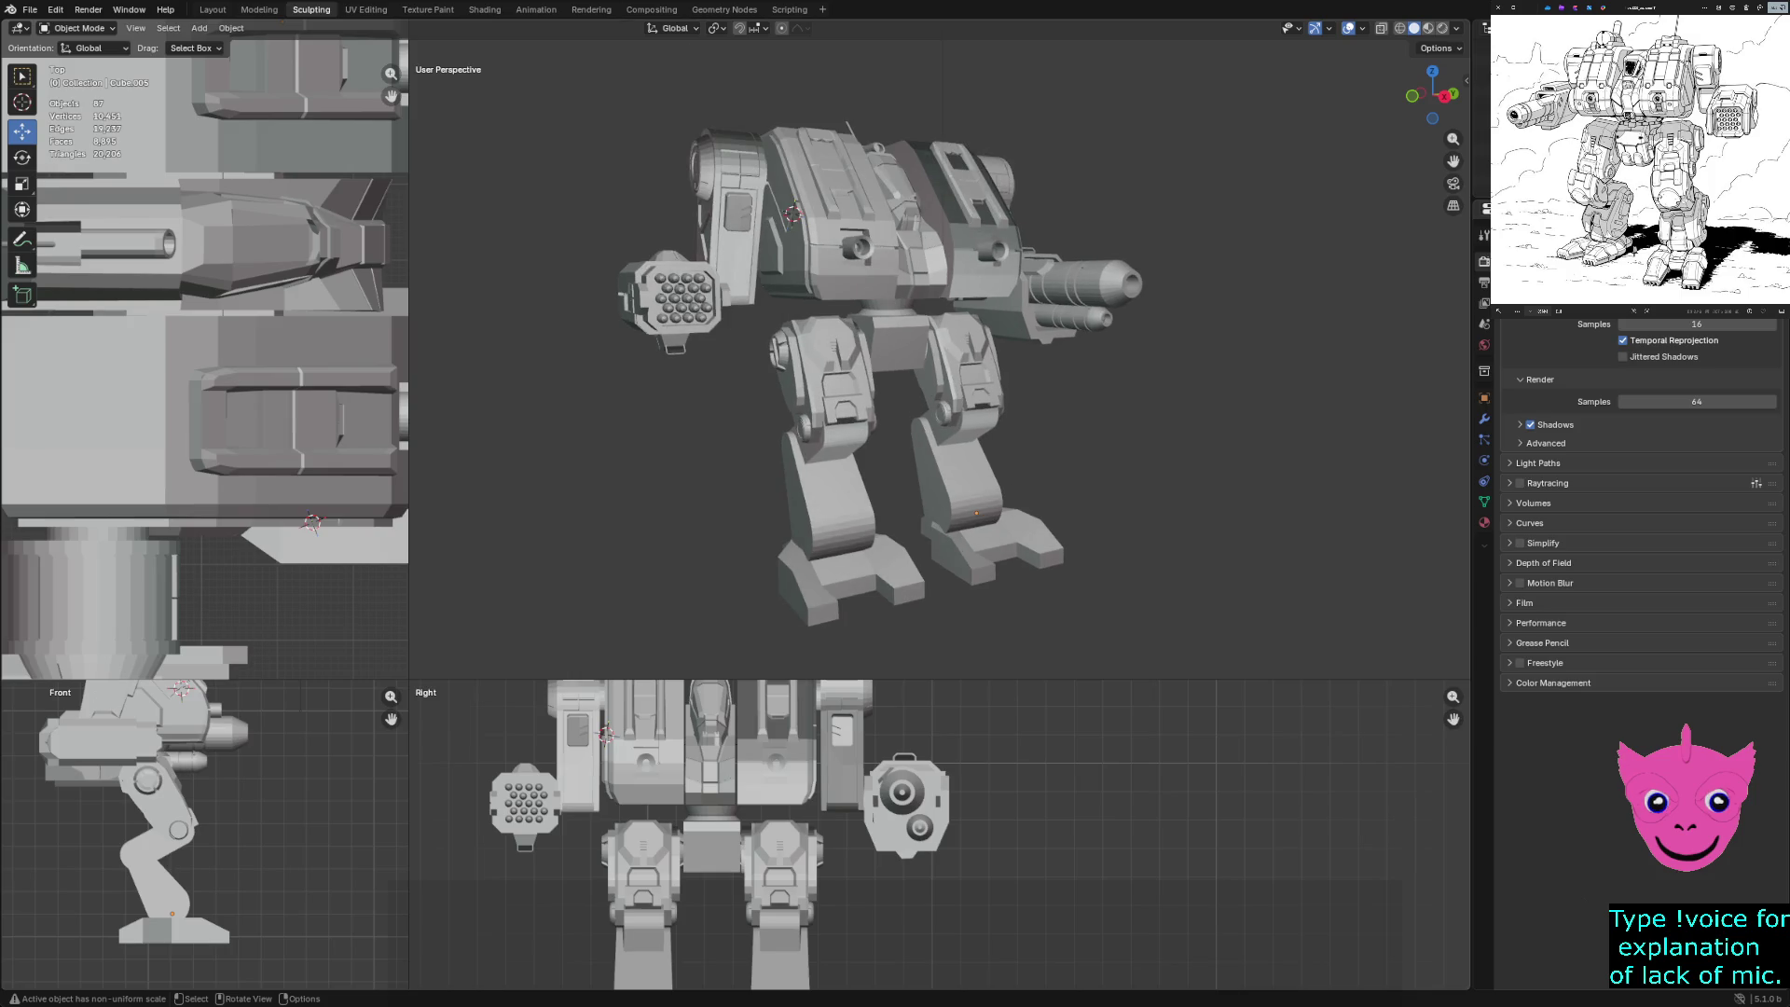
left_click_drag(409, 679, 171, 795)
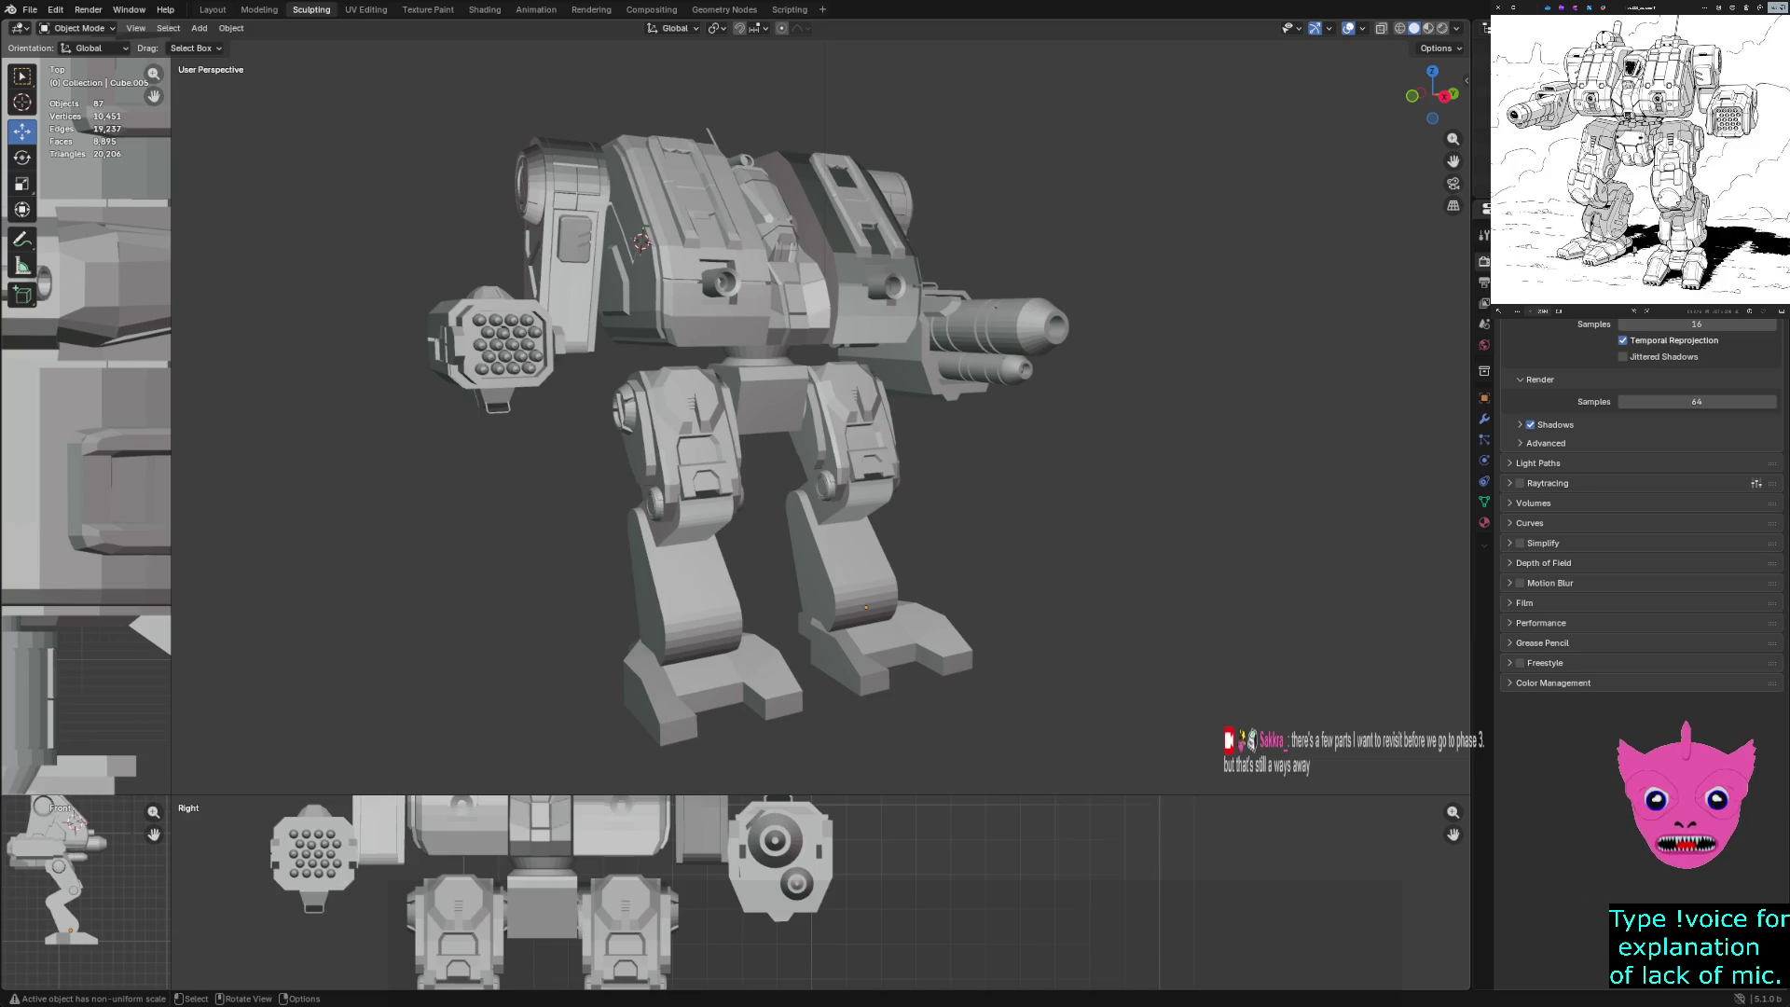
scroll(820, 408, "up", 4)
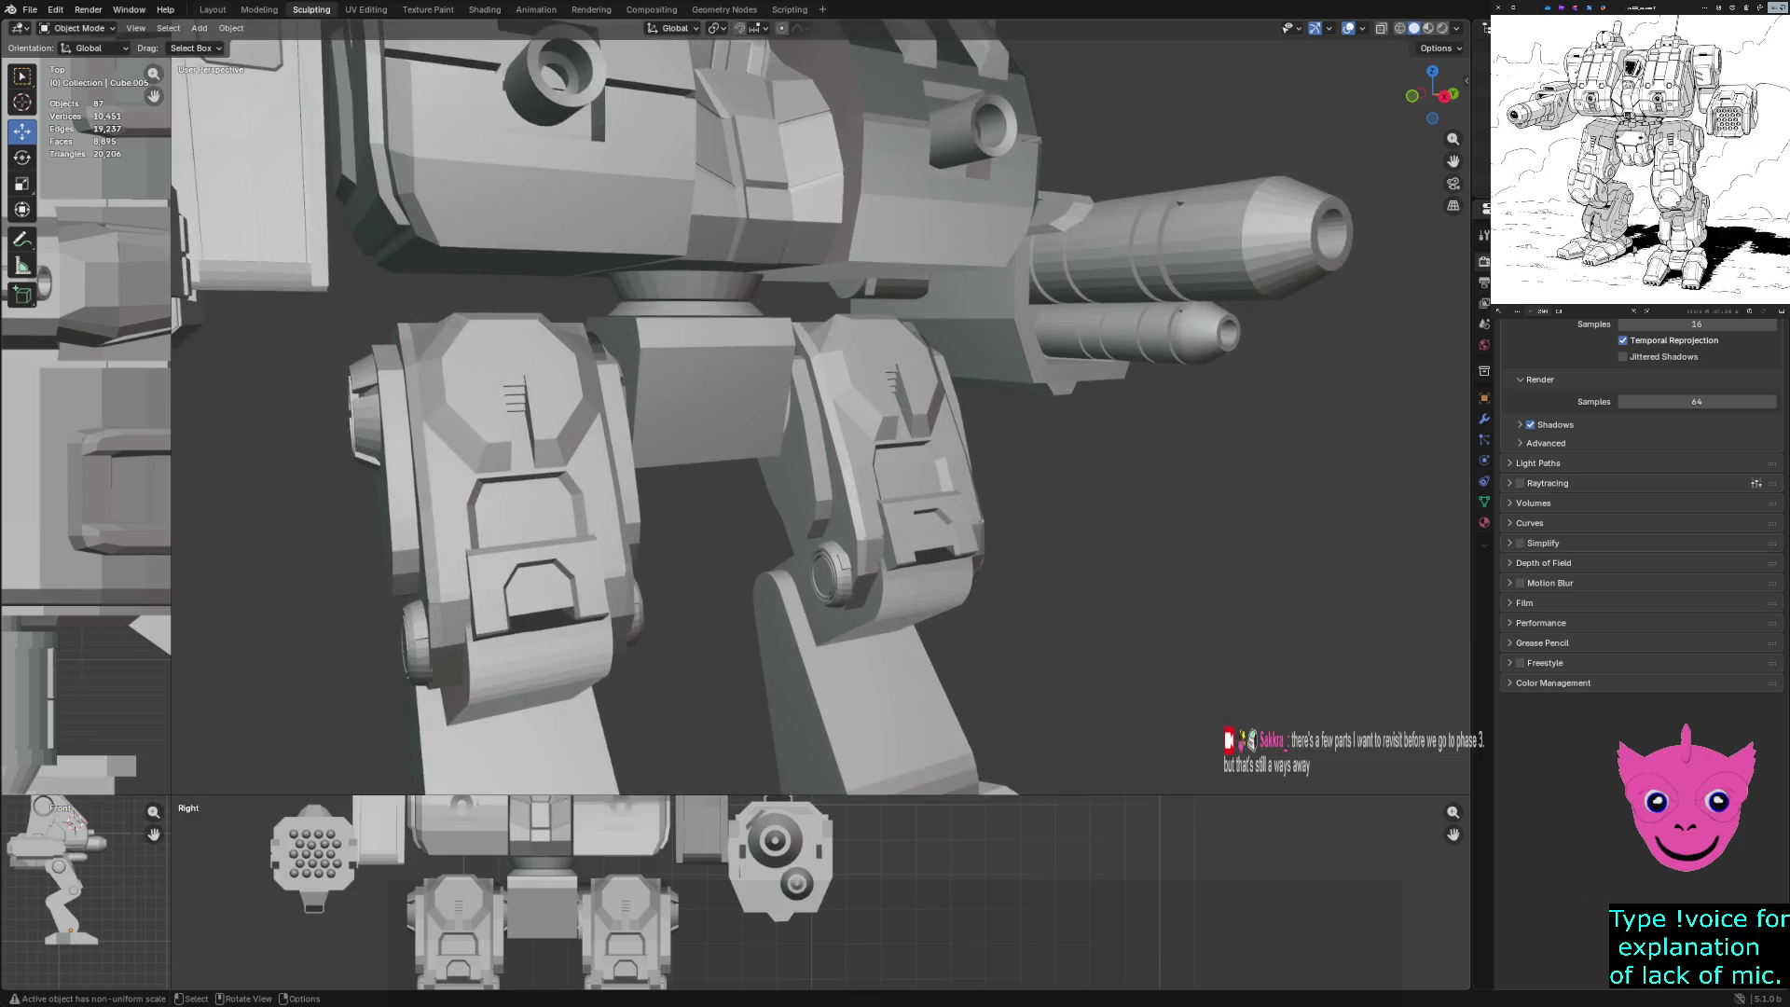
left_click(550, 596)
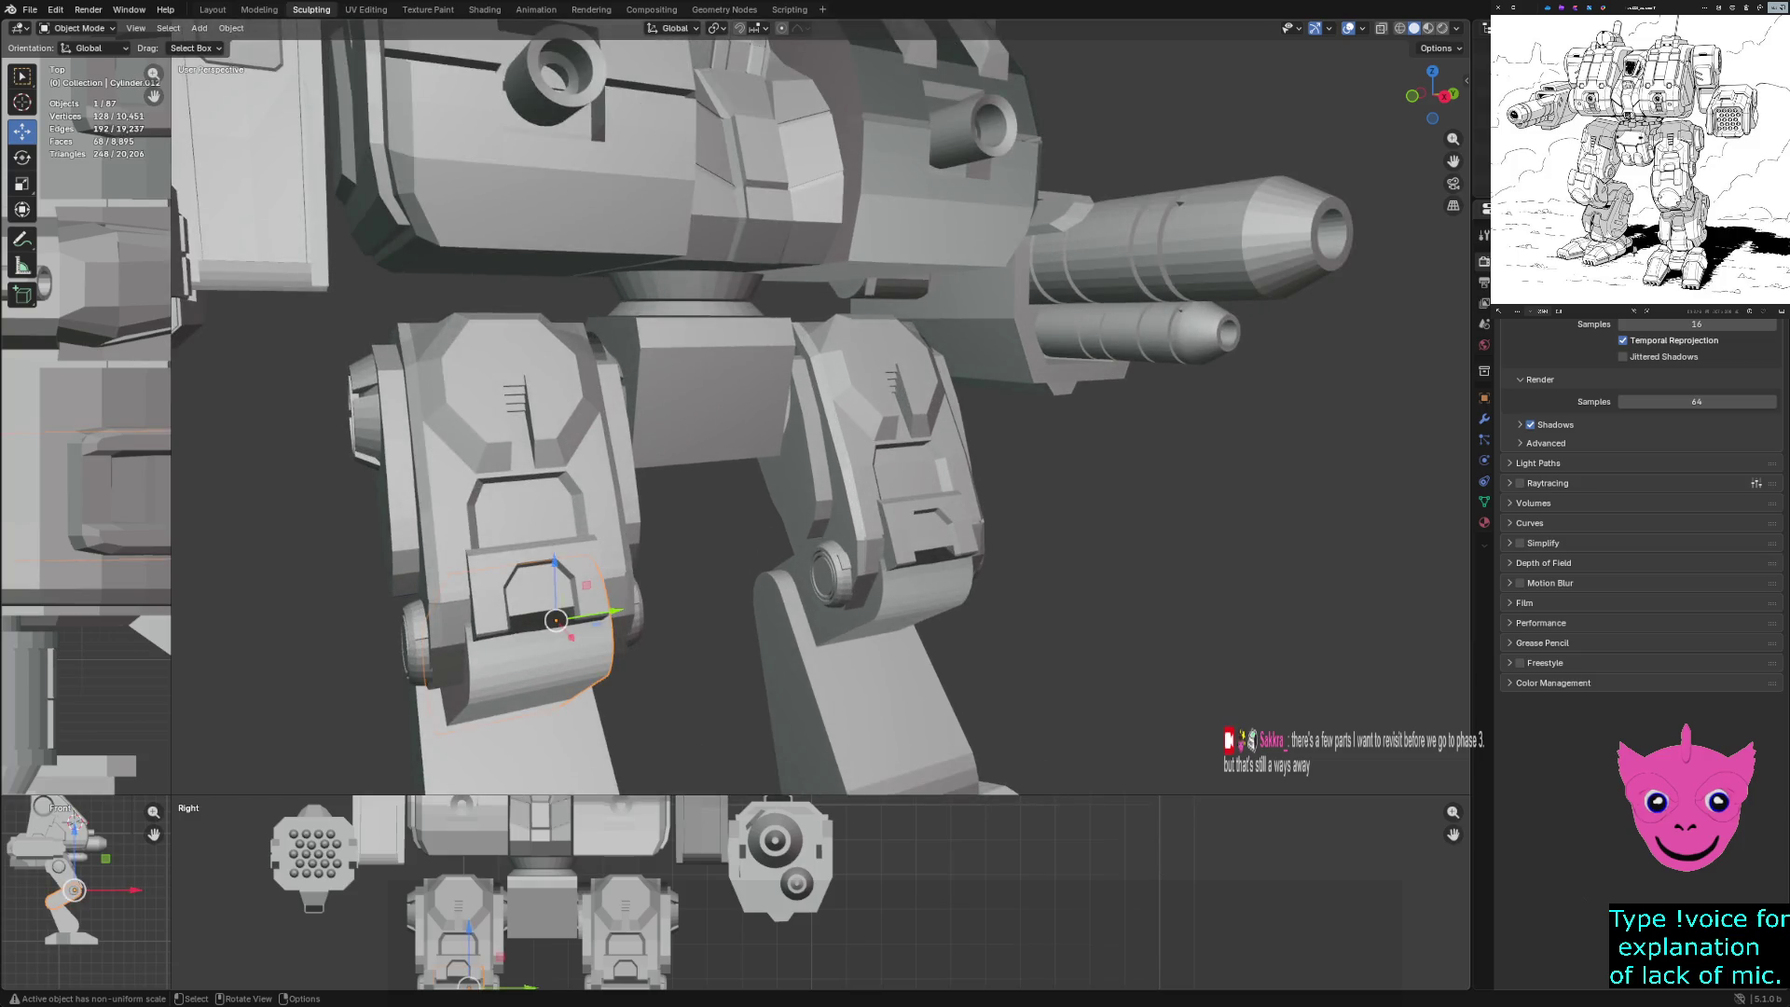
middle_click_drag(550, 597, 1044, 625)
scroll(1044, 625, "down", 6)
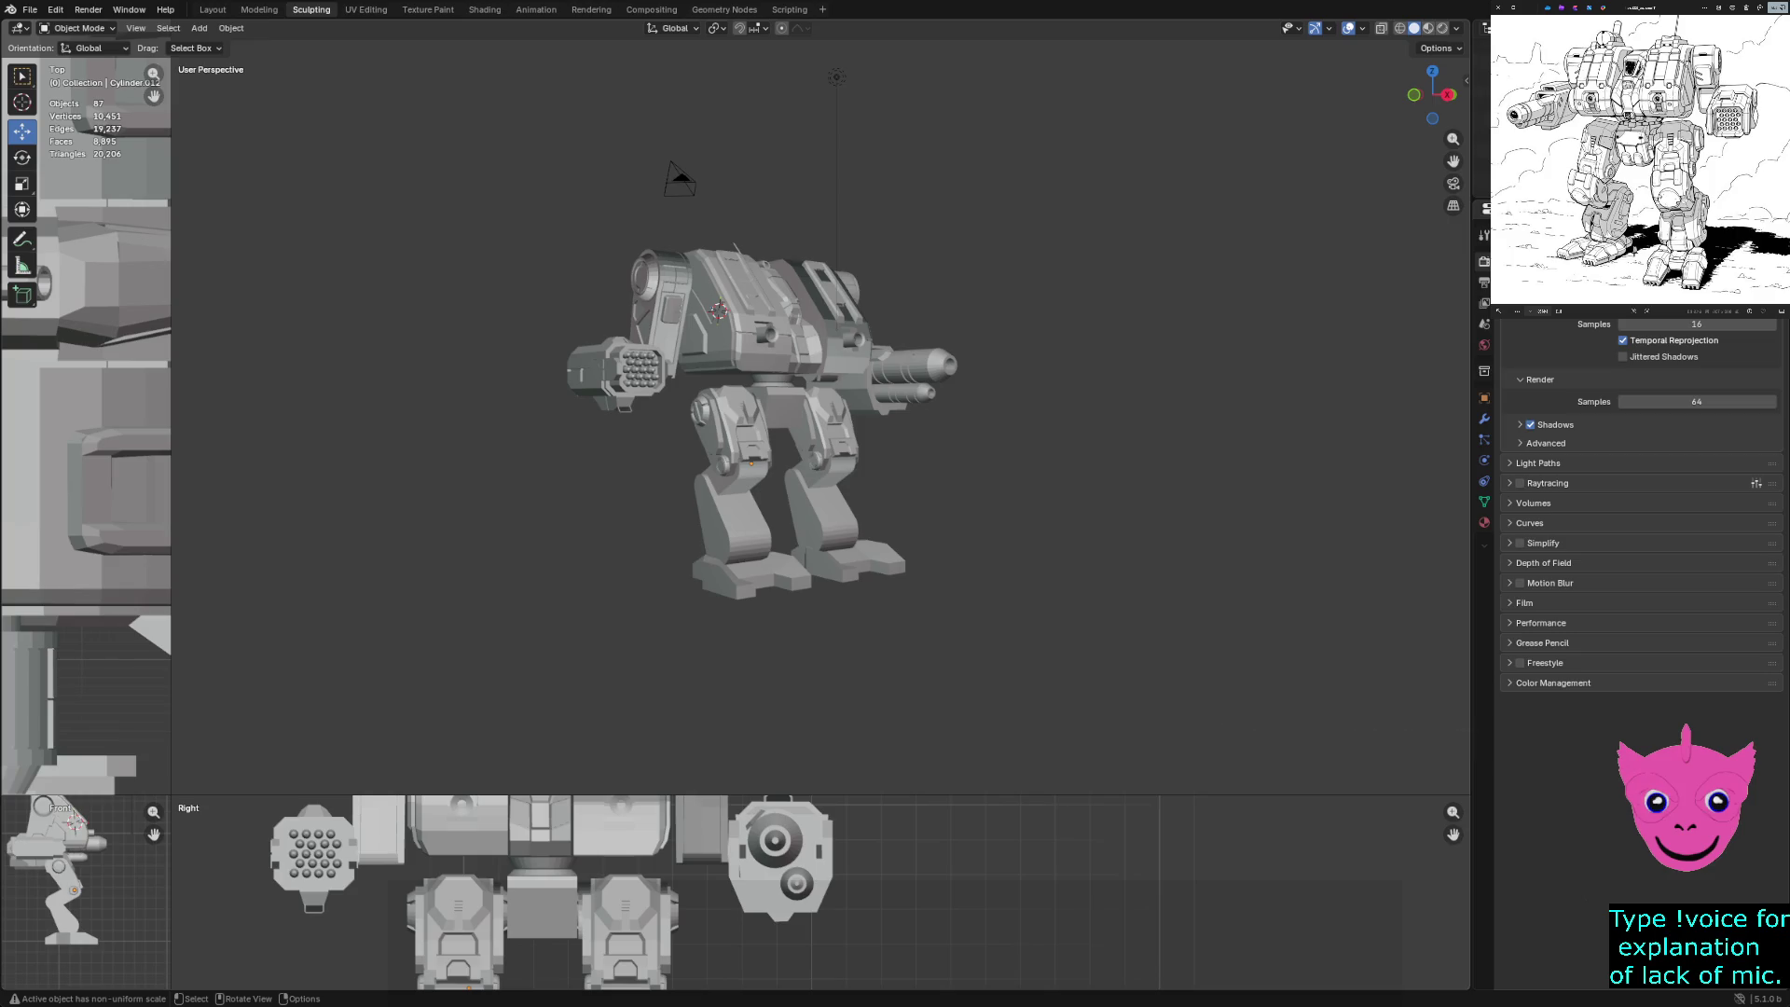
middle_click_drag(1044, 625, 1068, 625)
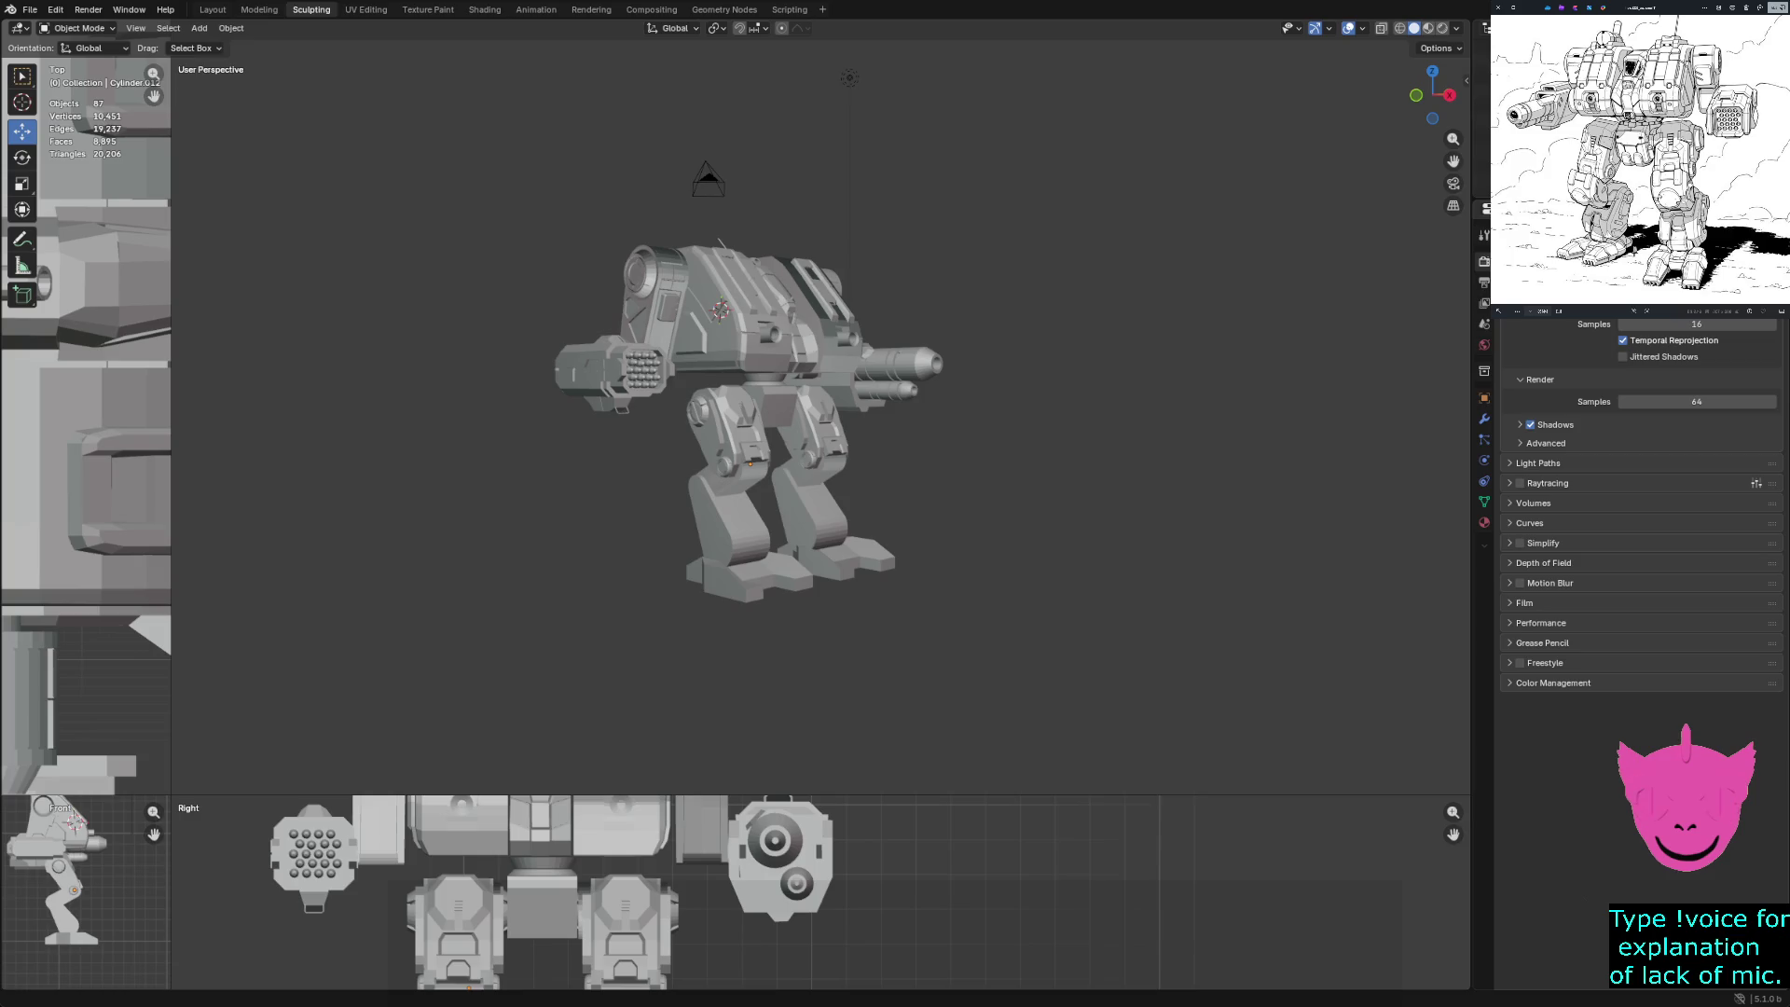
middle_click_drag(839, 466, 709, 466)
mouse_move(820, 420)
middle_mouse_down()
mouse_move(727, 411)
mouse_move(653, 439)
mouse_move(643, 410)
mouse_move(587, 410)
middle_mouse_up()
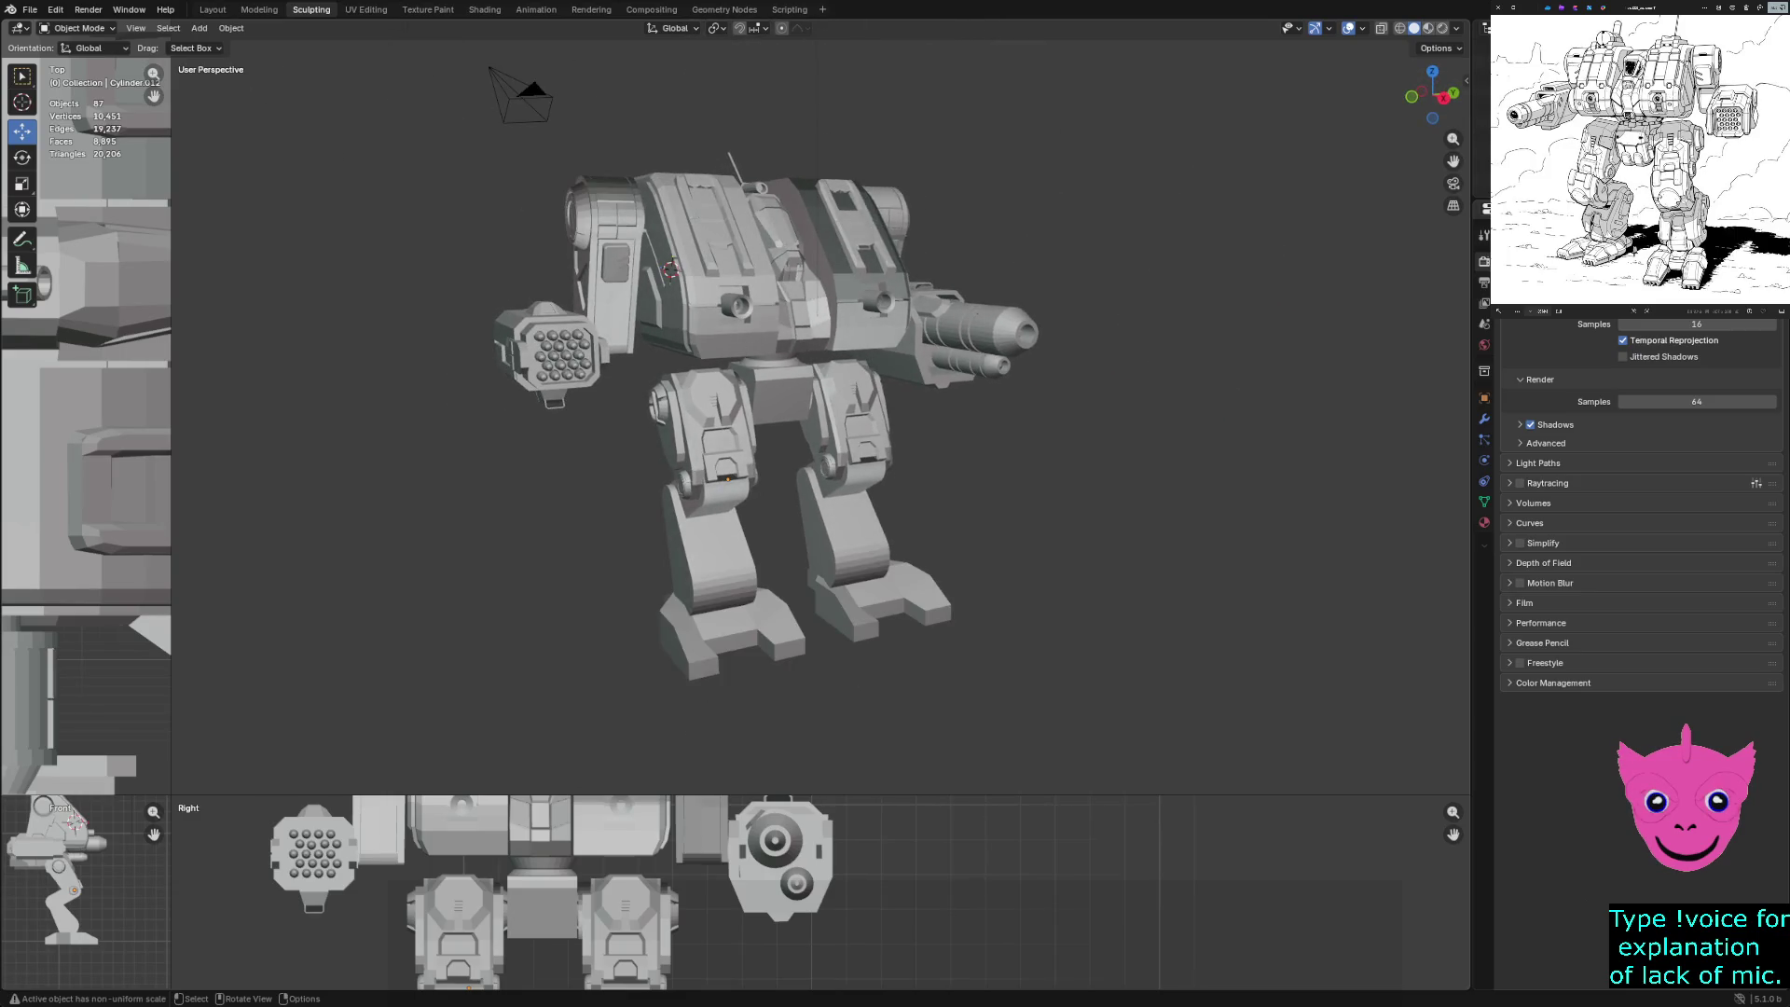
scroll(820, 420, "up", 3)
scroll(746, 420, "down", 1)
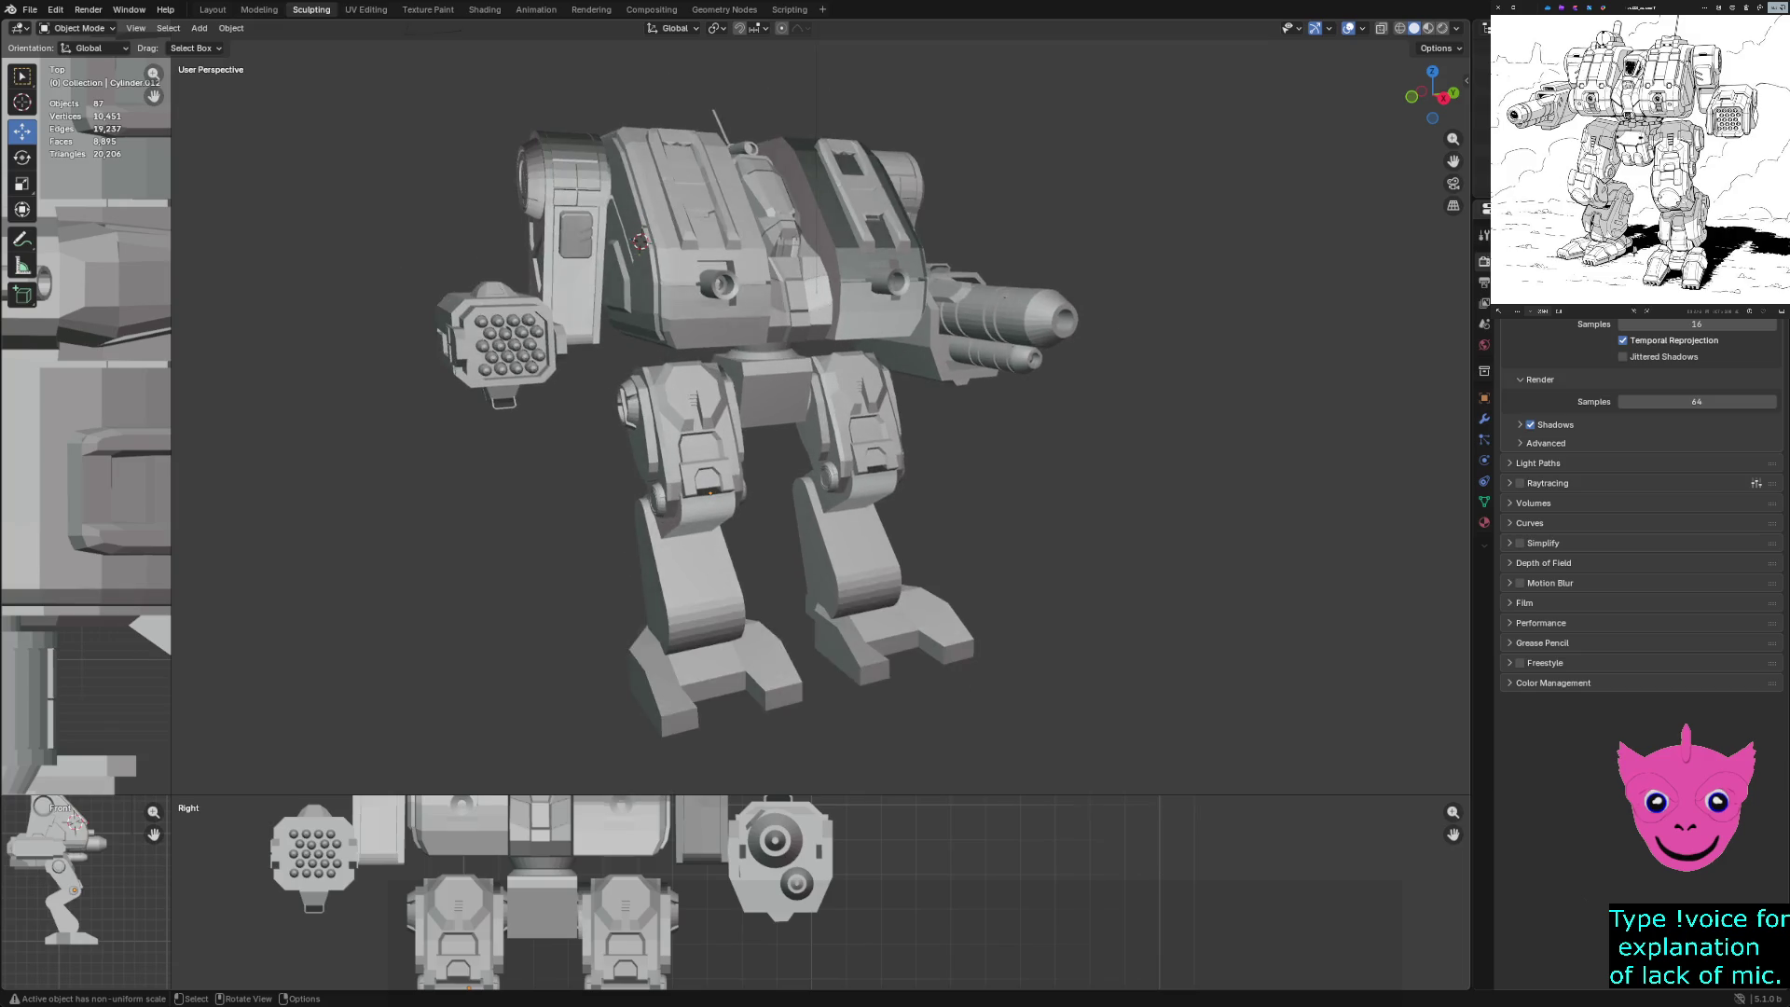